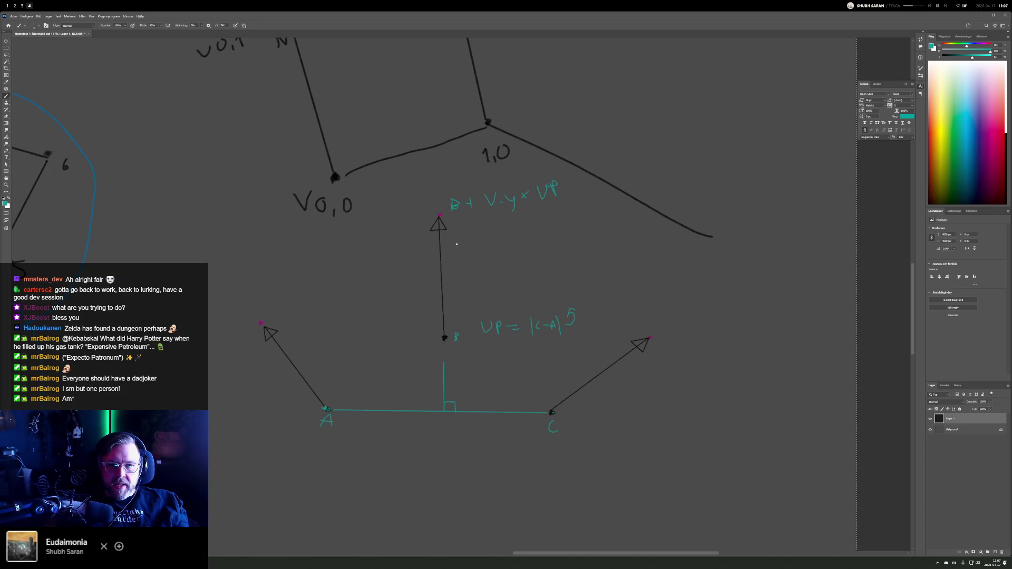
Step: Draw teal strokes from A up to B and up-left from B, then return to the Godot desktop
mouse_move(329, 407)
left_mouse_down()
mouse_move(445, 334)
mouse_move(413, 243)
left_mouse_up()
key("ctrl+z")
left_click_drag(443, 335, 382, 228)
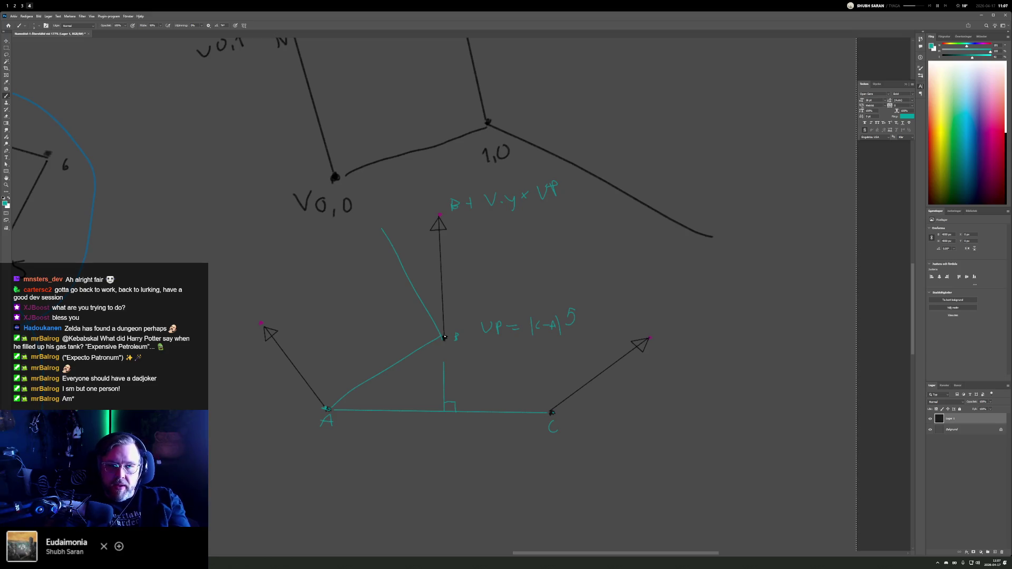
key("super+1")
left_click(375, 318)
Step: Duplicate the data_uv and p fetch lines in the vertex shader
scroll(375, 328, "up", 2)
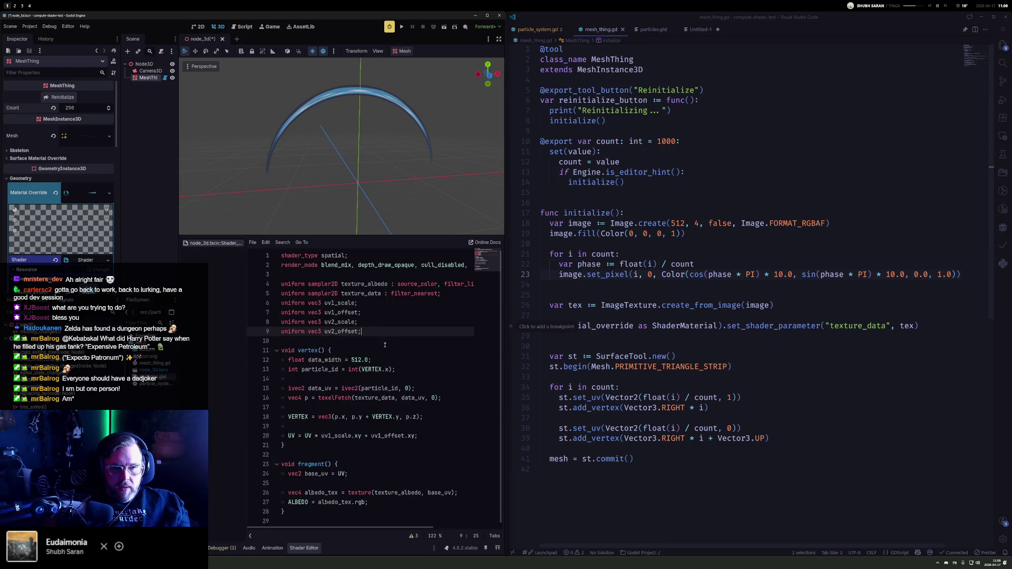
left_click(342, 454)
left_click(373, 474)
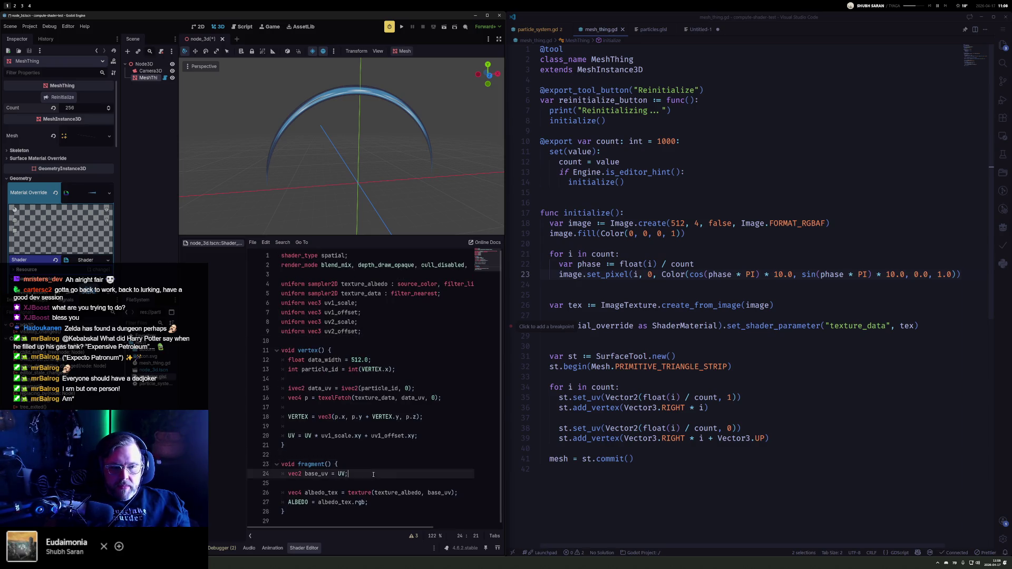
key("Up")
key("Up")
key("Up")
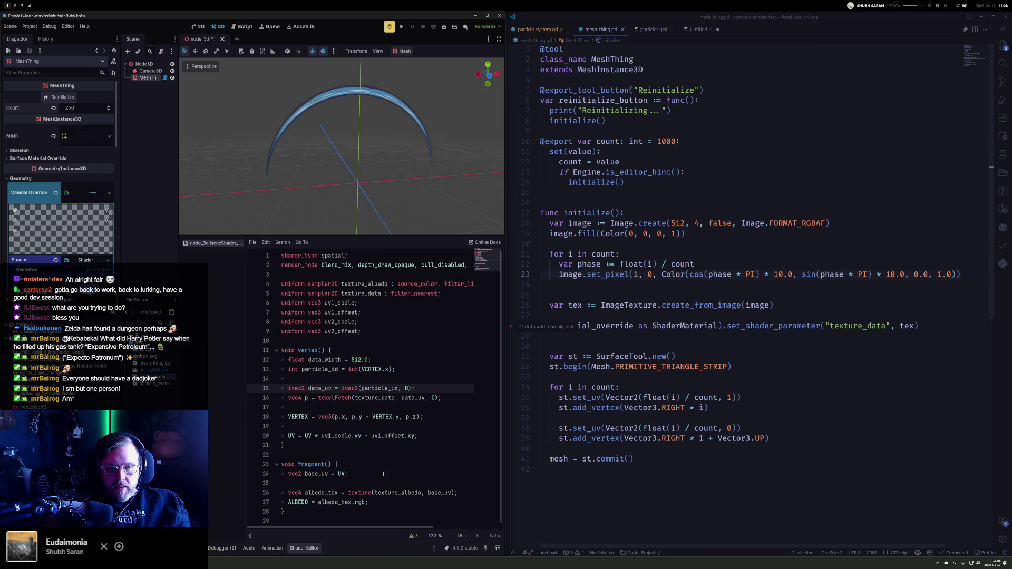
key("Down")
key("shift+Up")
key("ctrl+alt+Down")
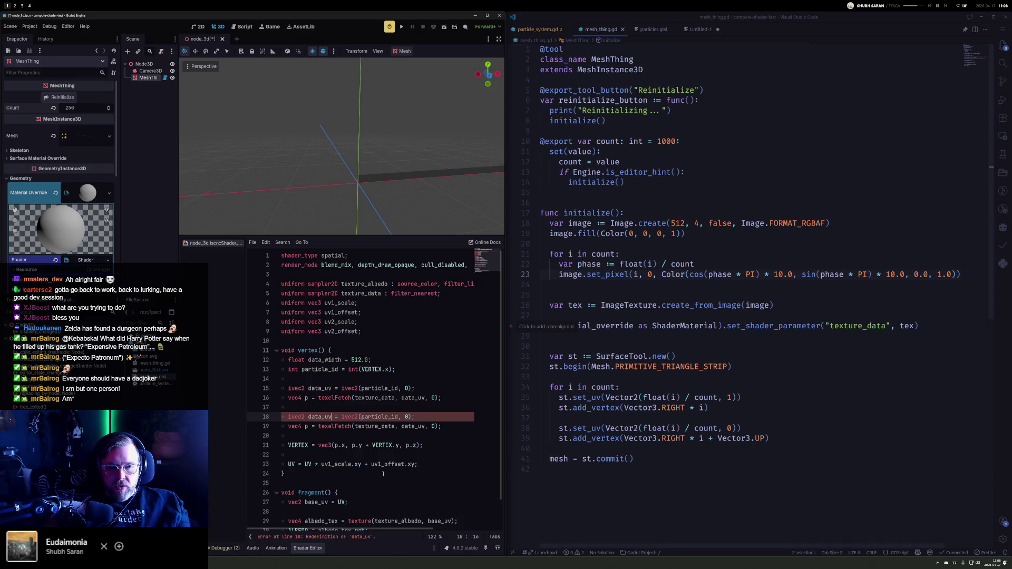
Step: Rename the copies to data_uv2 and p2, sample at particle_id+1, and save the shader
type("2")
key("Down")
type("2")
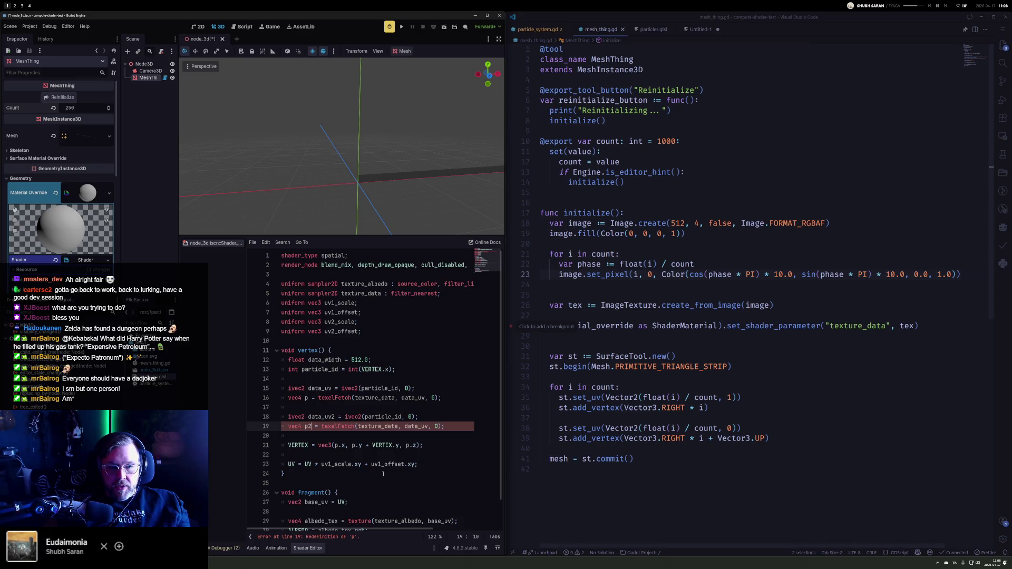
key("ctrl+Right")
key("ctrl+Right")
key("ctrl+Right")
type("2")
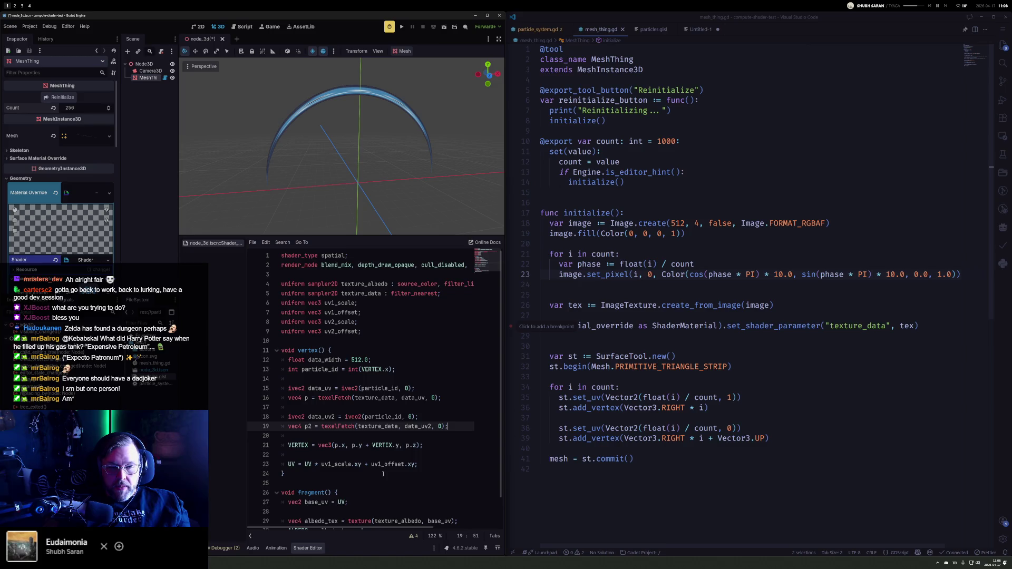
key("Up")
key("Left")
key("Left")
type("+1")
key("ctrl+s")
key("Down")
key("Down")
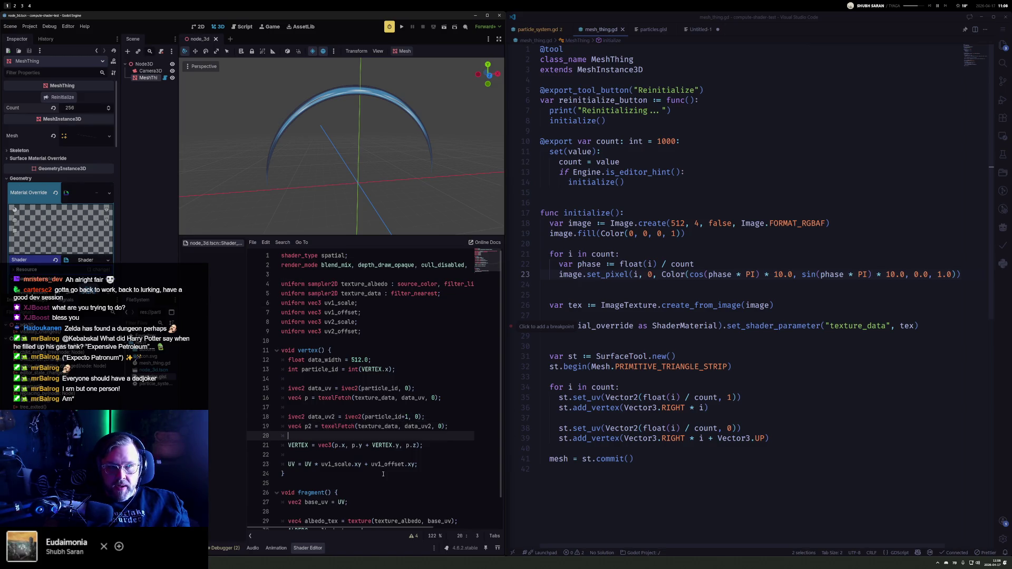
key("Return")
key("Return")
key("Up")
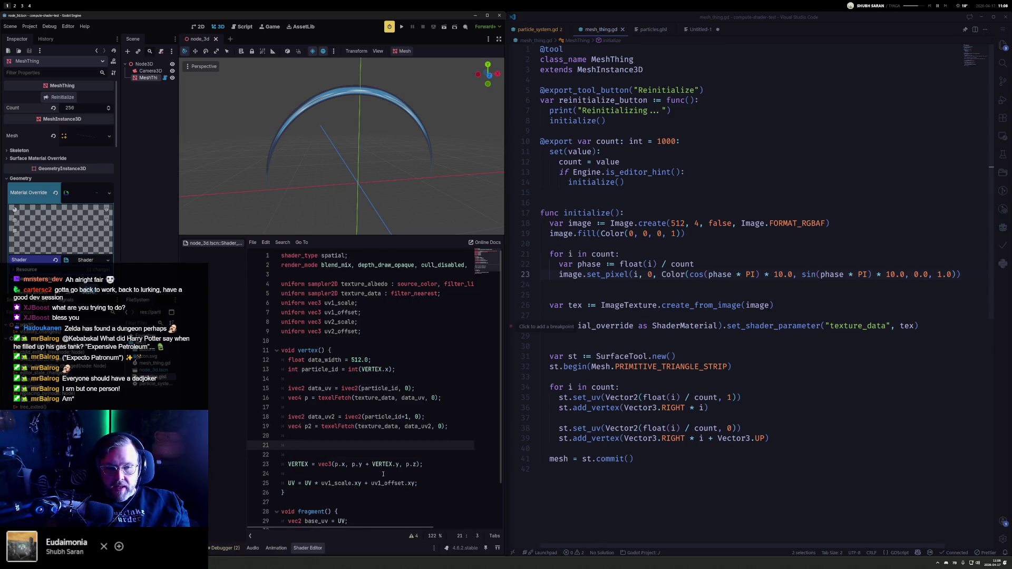
Step: Add a new line declaring vec3 n = p2 - p
type("var")
key("BackSpace")
key("BackSpace")
type("ec")
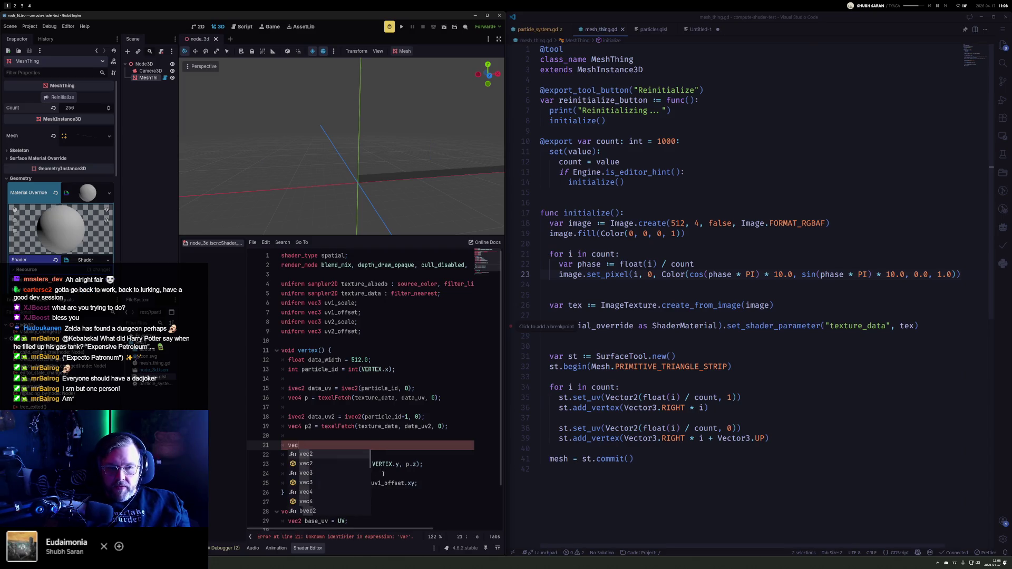
type("3 n =")
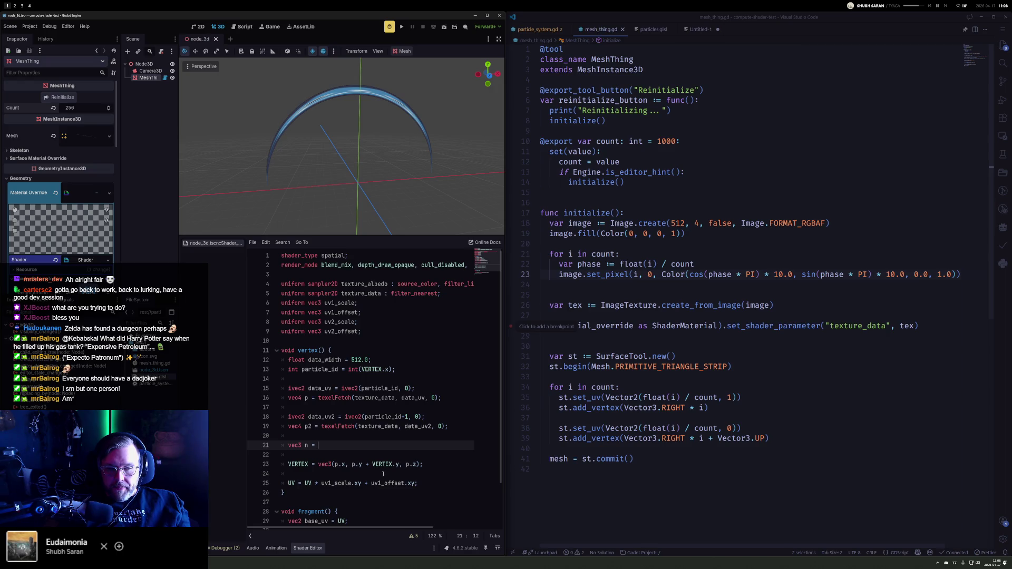
type("p2-")
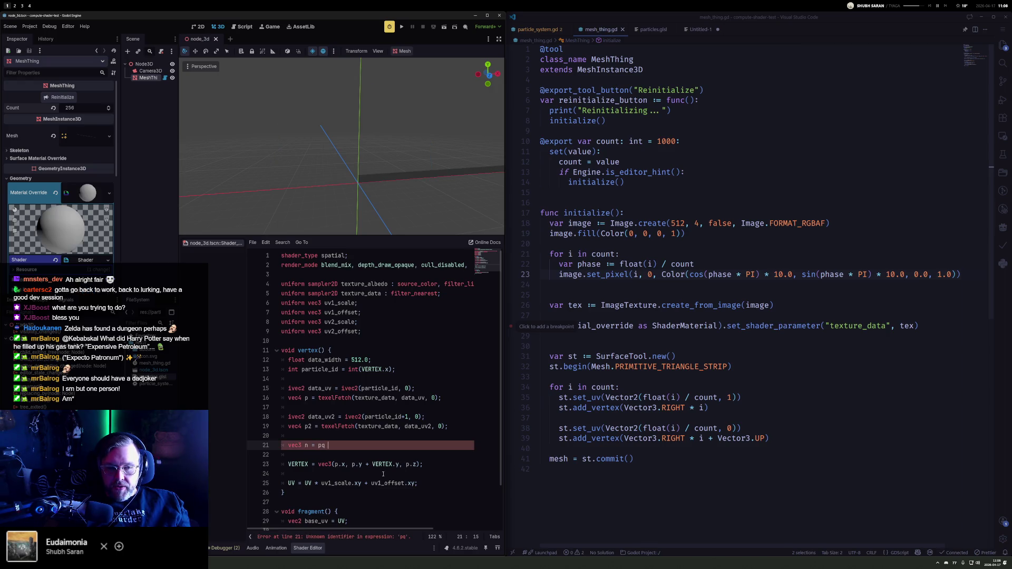
key("BackSpace")
type("p")
key("Escape")
Step: Rename p to p1 in its declaration and in the VERTEX assignment
key("Up")
key("Up")
key("Up")
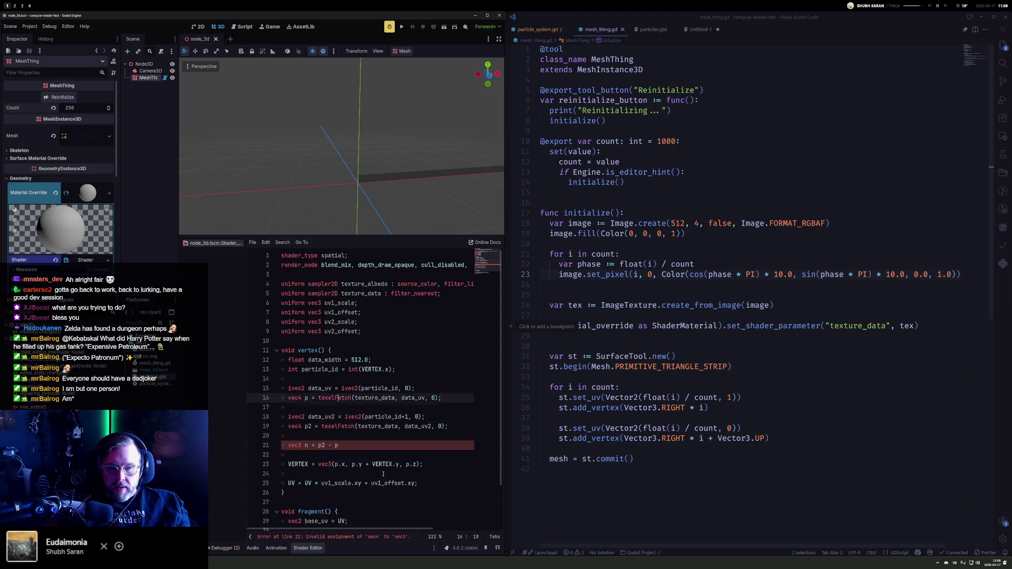
type("1")
key("Down")
key("Down")
key("Down")
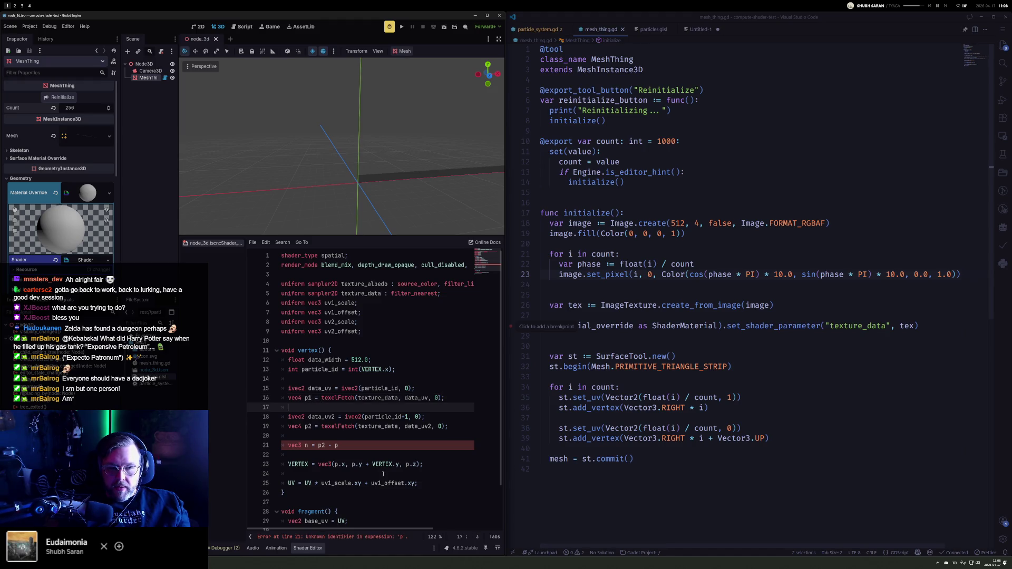
key("Up")
key("Right")
key("Right")
type("1")
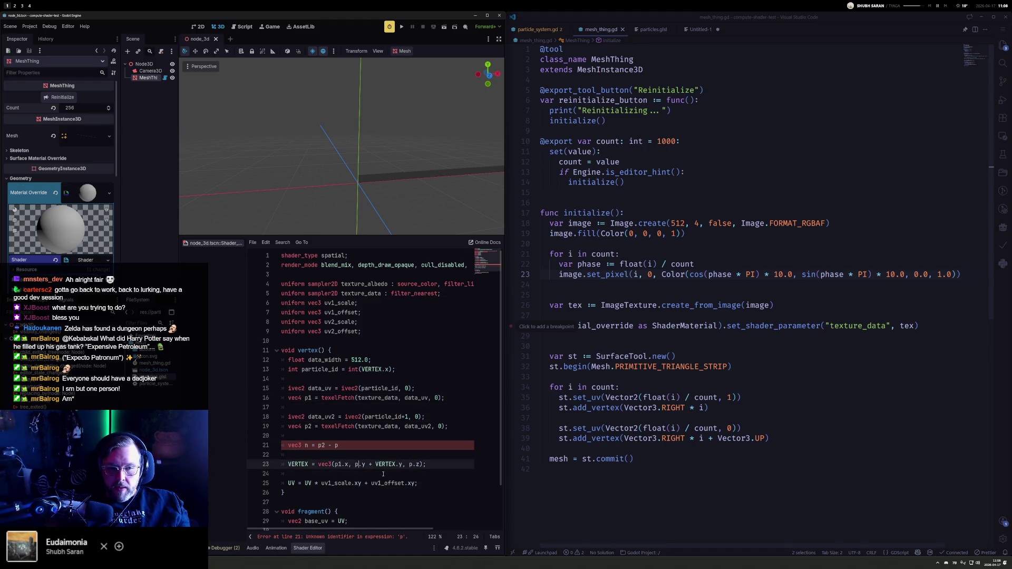
type("1")
key("ctrl+Left")
key("ctrl+Left")
key("ctrl+Left")
type("1")
Step: Make the n line read normalize(p2.xyz - p1.xyz)
key("Up")
key("Up")
type("1")
key("ctrl+Left")
key("ctrl+Left")
key("ctrl+Left")
type("normalize(()")
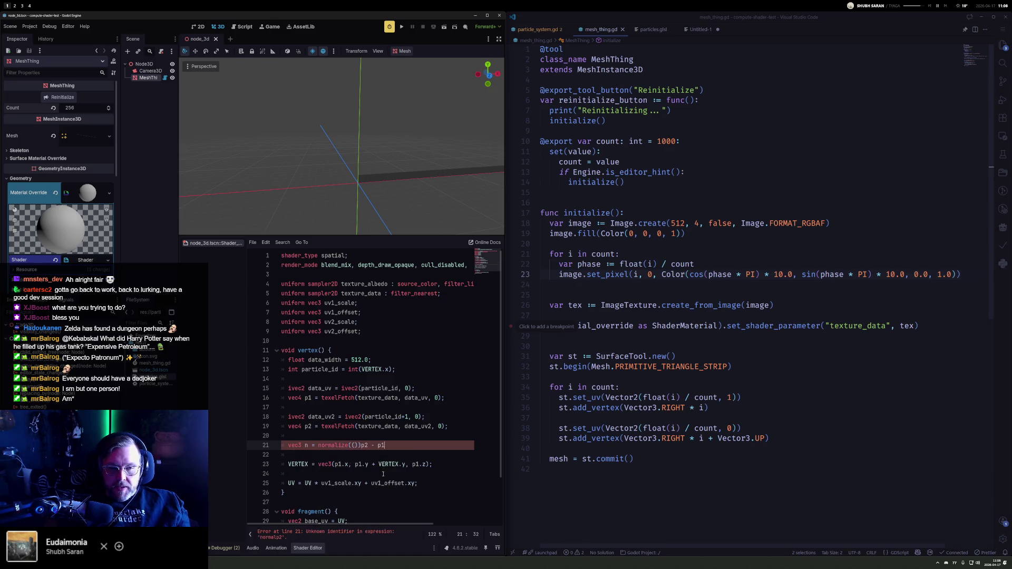
key("BackSpace")
key("BackSpace")
key("End")
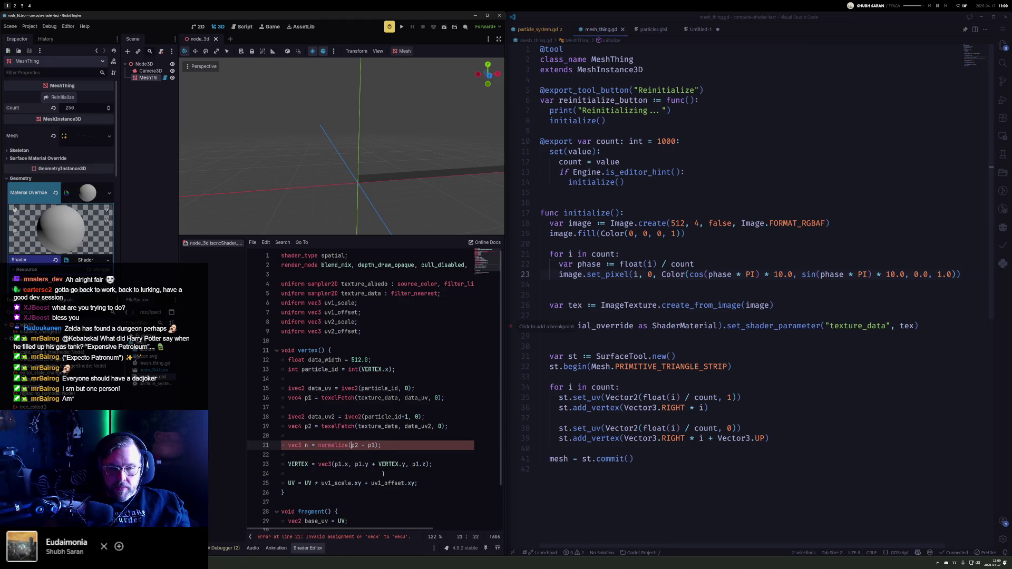
type(".xyz")
key("End")
type("xyz")
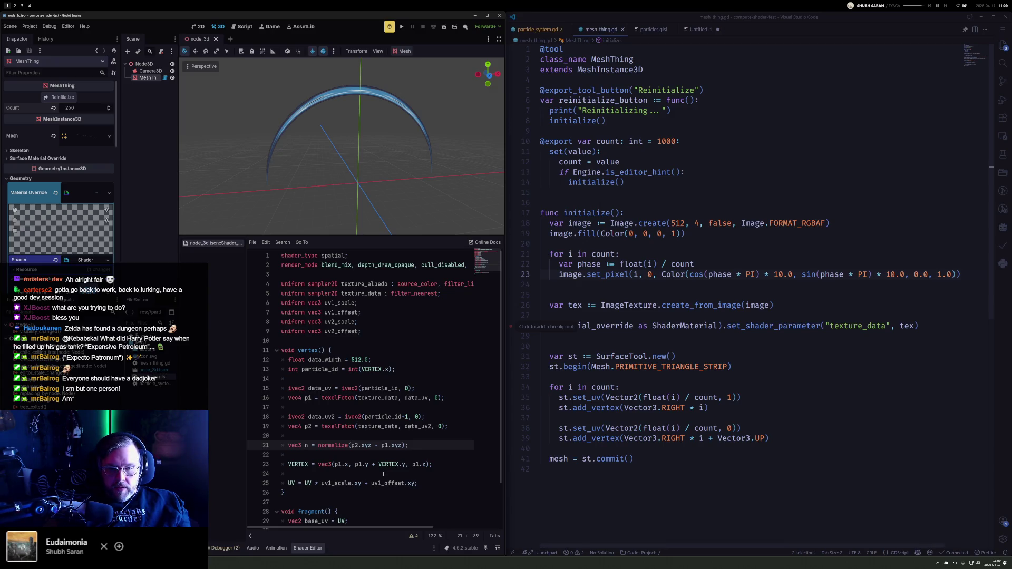
Step: Append '+ n * VERTEX.y' to the VERTEX assignment
key("Down")
key("Down")
key("Down")
key("Up")
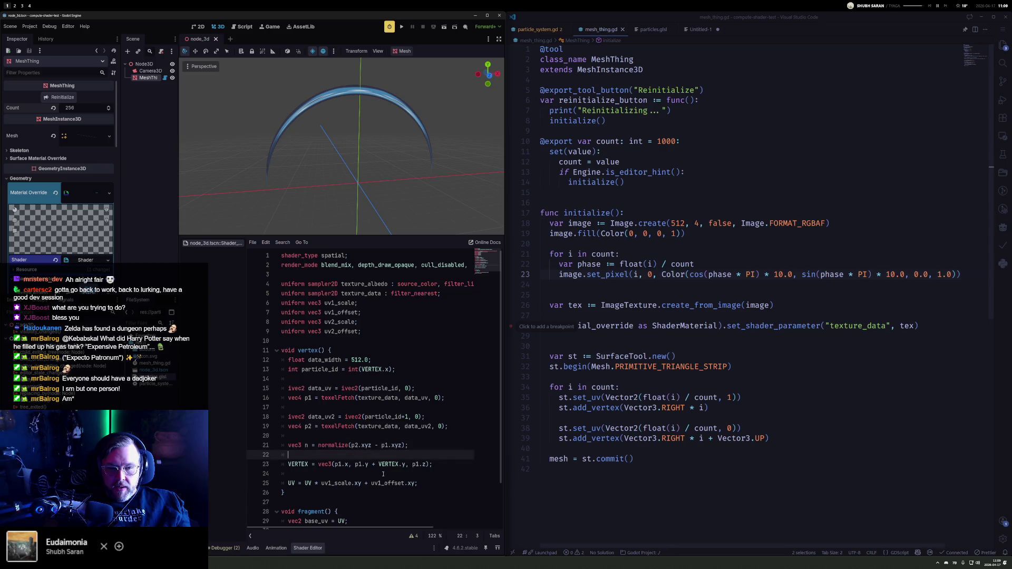
key("End")
key("Left")
type("+ ")
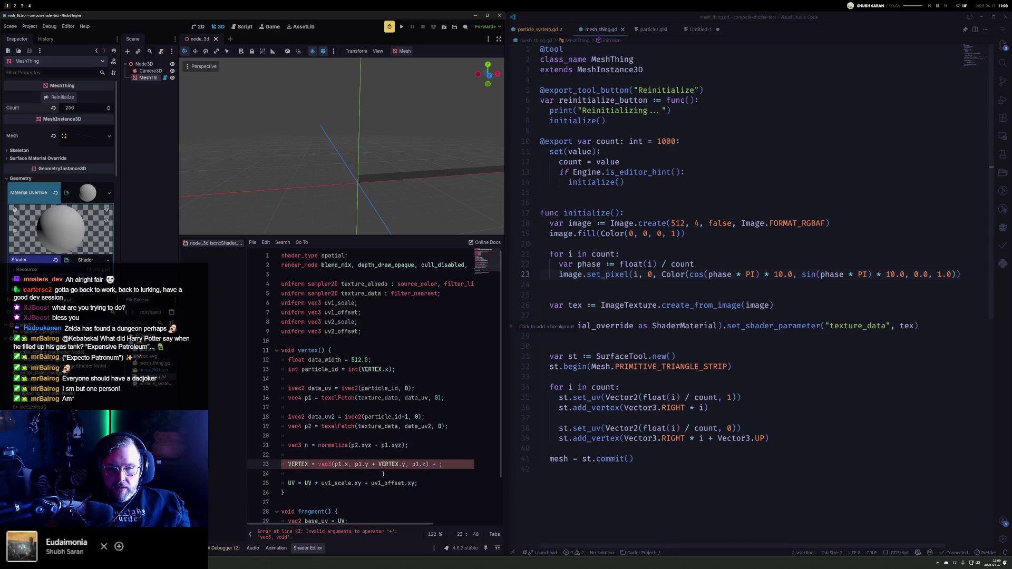
type("n *")
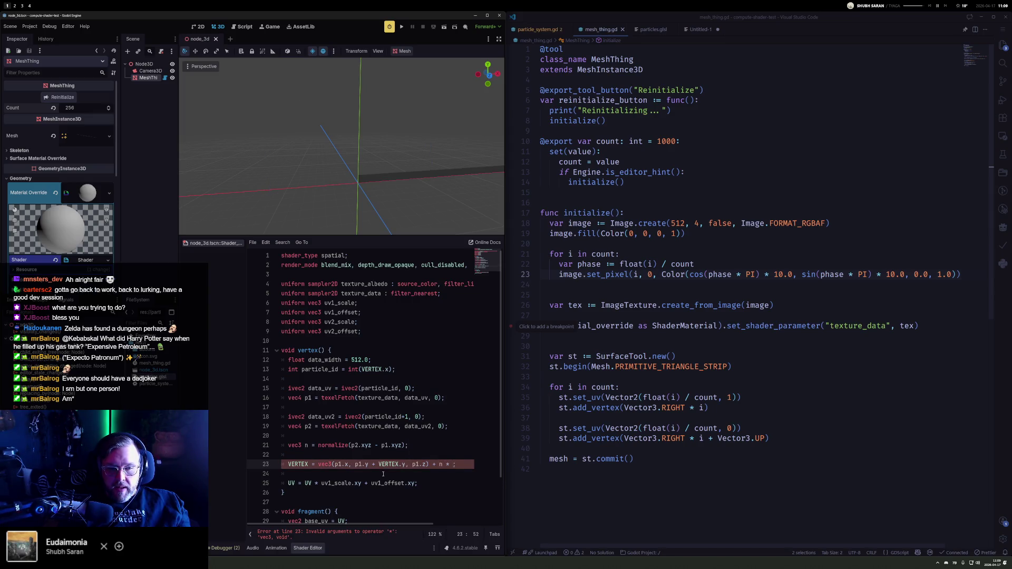
type(" vec")
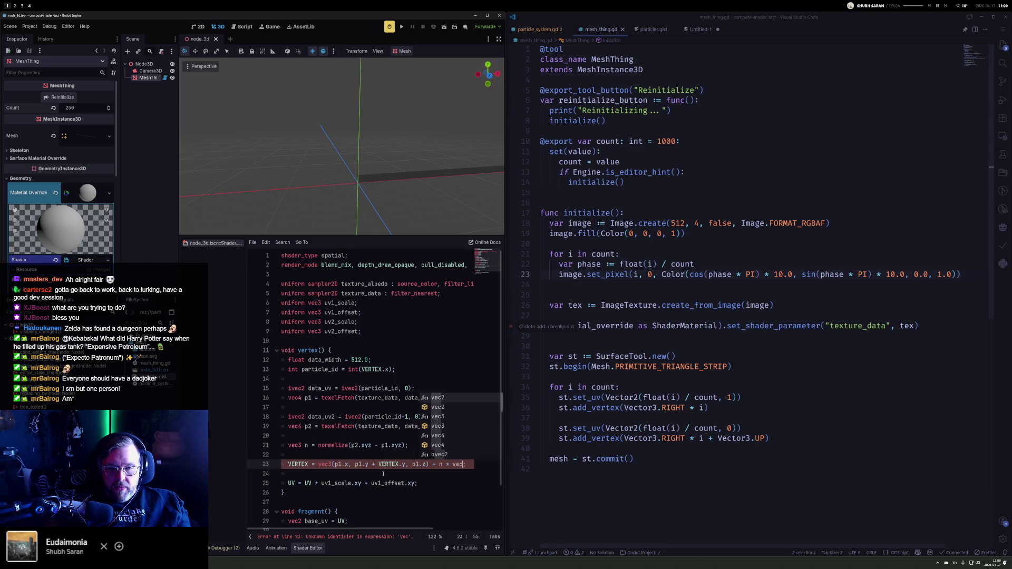
key("BackSpace")
type("rt")
key("Return")
type(".y")
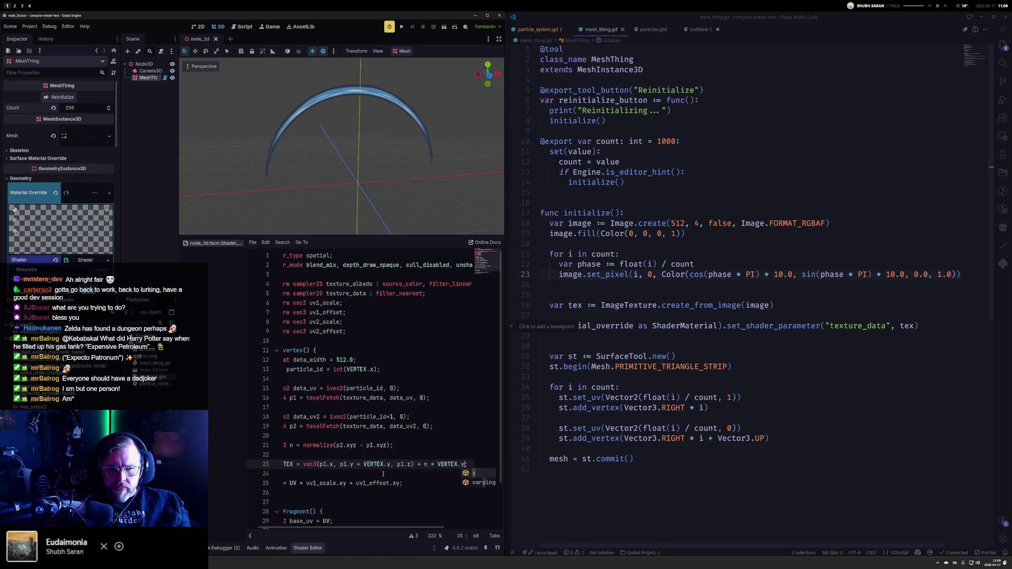
key("Home")
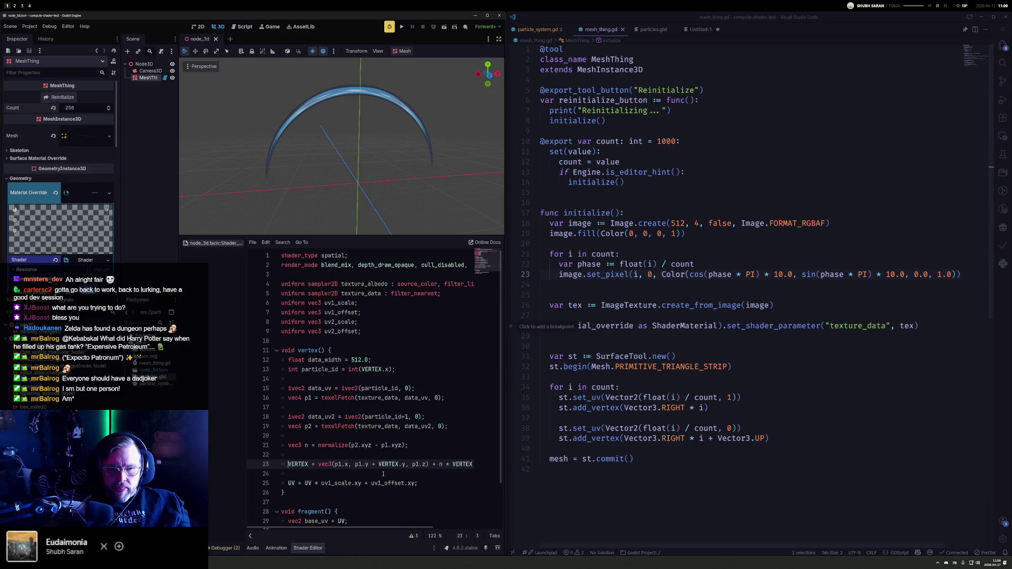
mouse_move(388, 163)
left_mouse_down()
mouse_move(305, 125)
mouse_move(350, 135)
left_mouse_up()
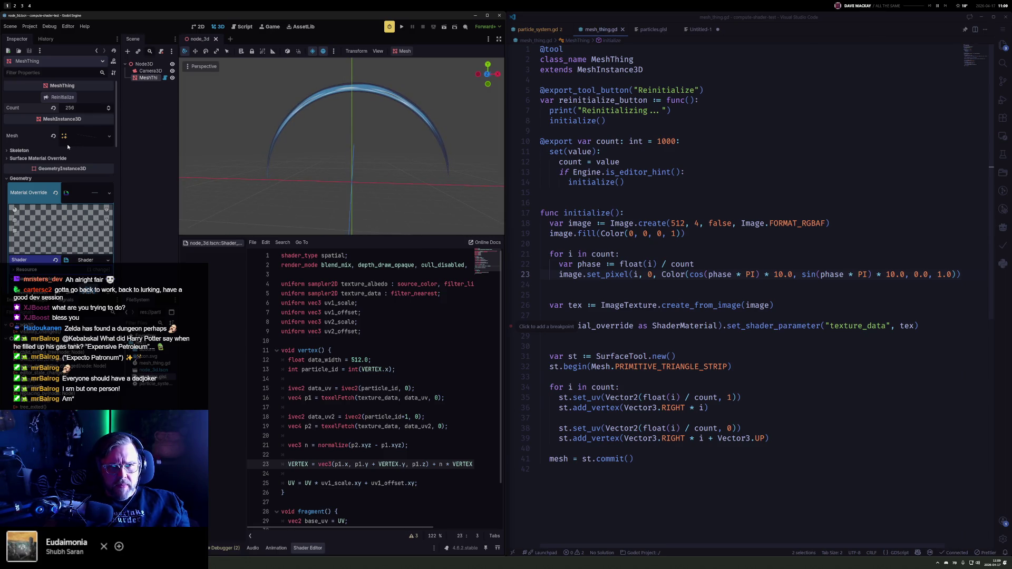
Step: Set the MeshThing material's UV1 Scale x to 32.705
scroll(79, 247, "down", 5)
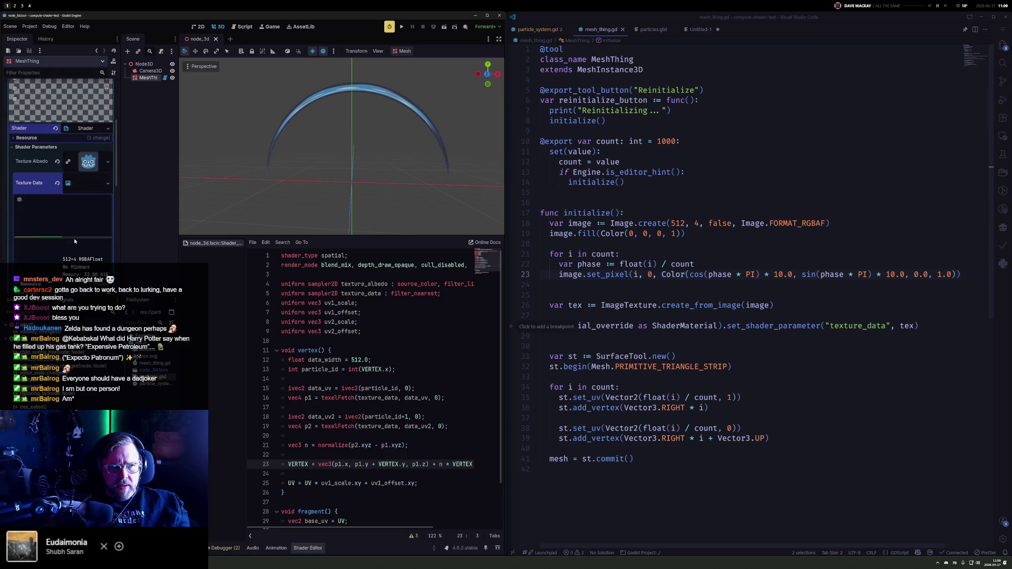
scroll(63, 235, "up", 1)
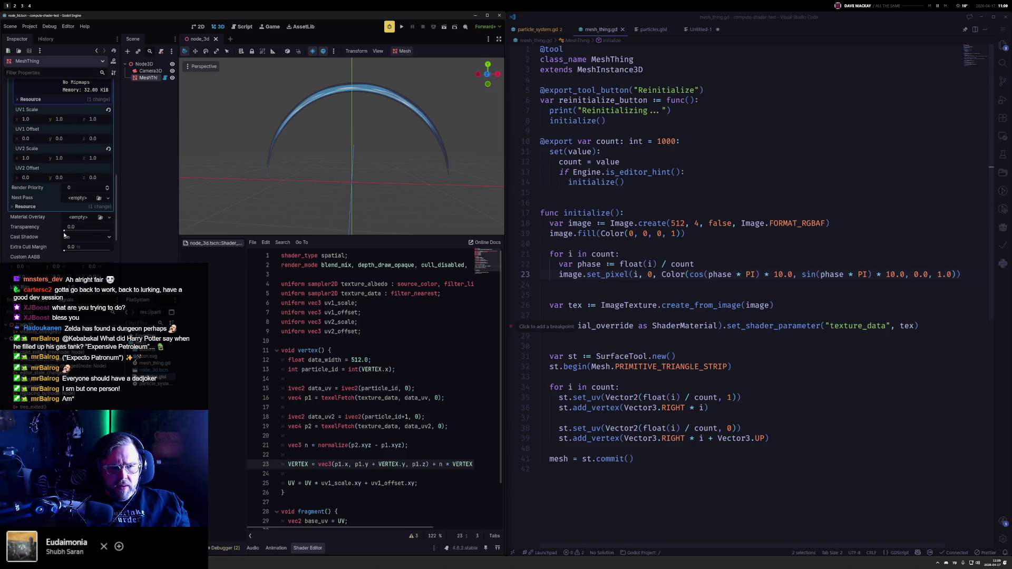
scroll(64, 177, "up", 2)
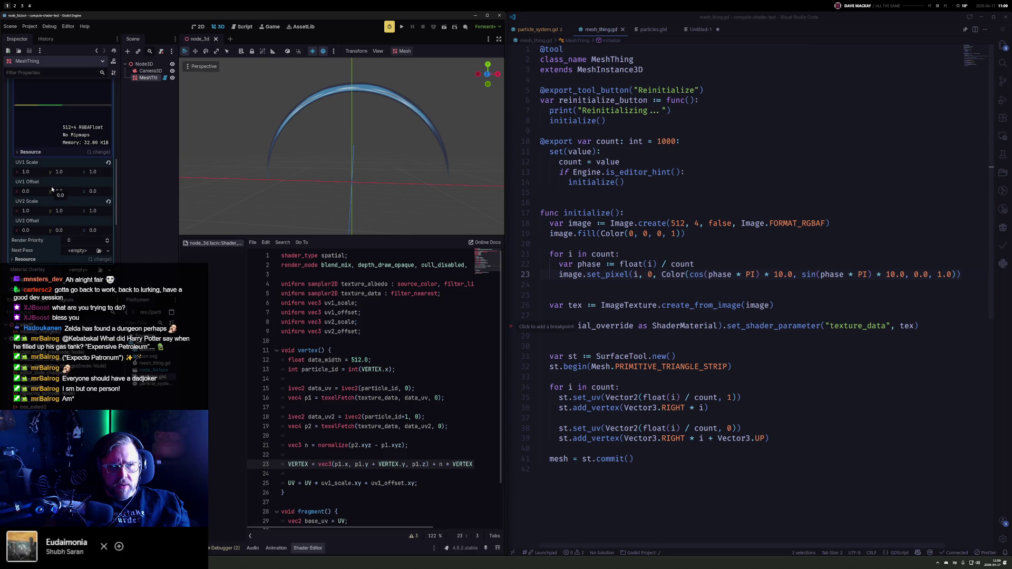
left_click_drag(33, 173, 116, 173)
Step: Turn off View Origin in the viewport and select particle_id on shader line 18
left_click(201, 66)
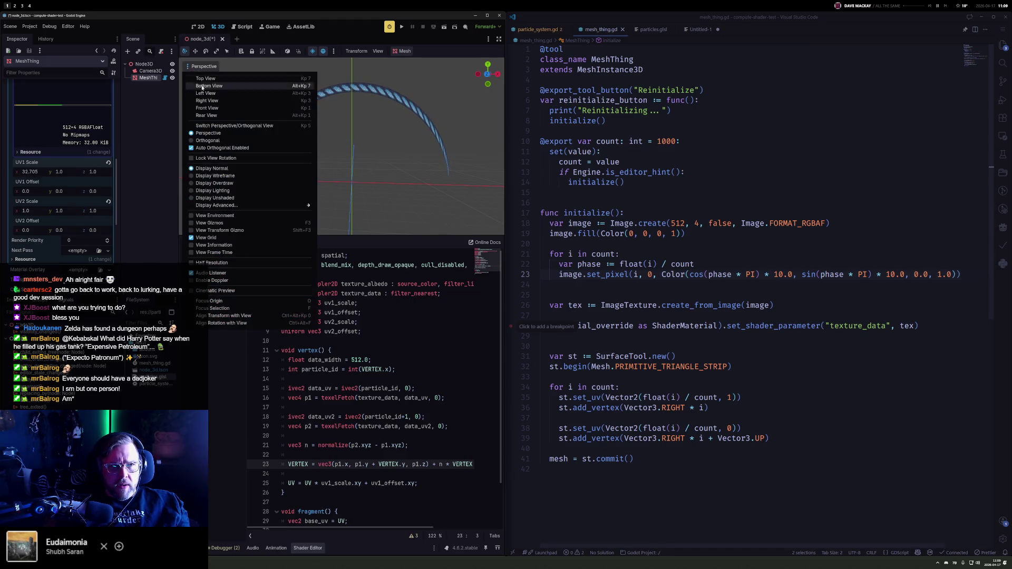
left_click(222, 158)
left_click(377, 123)
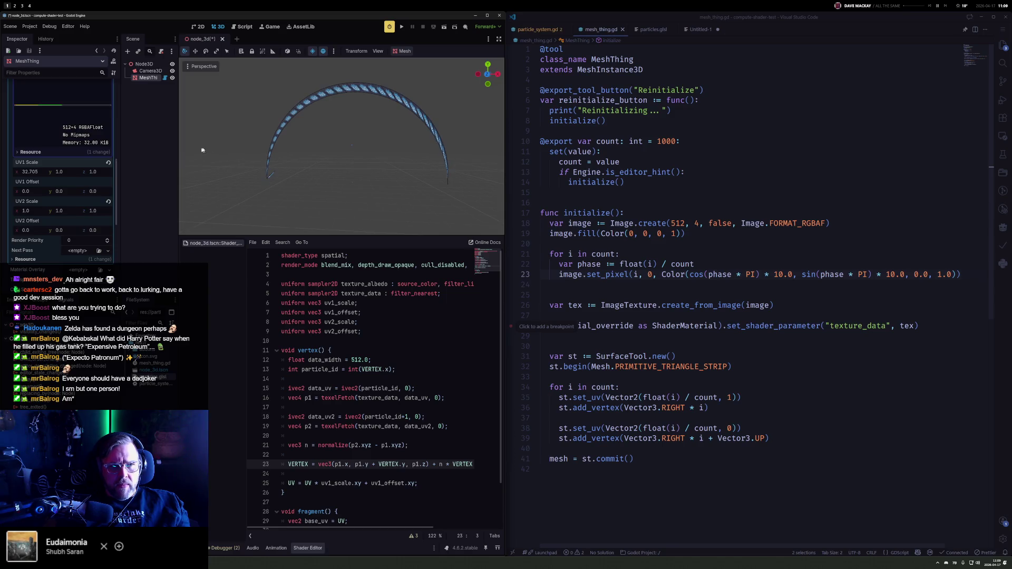
scroll(305, 170, "up", 5)
mouse_move(337, 148)
left_mouse_down()
mouse_move(395, 138)
mouse_move(377, 174)
mouse_move(351, 175)
left_mouse_up()
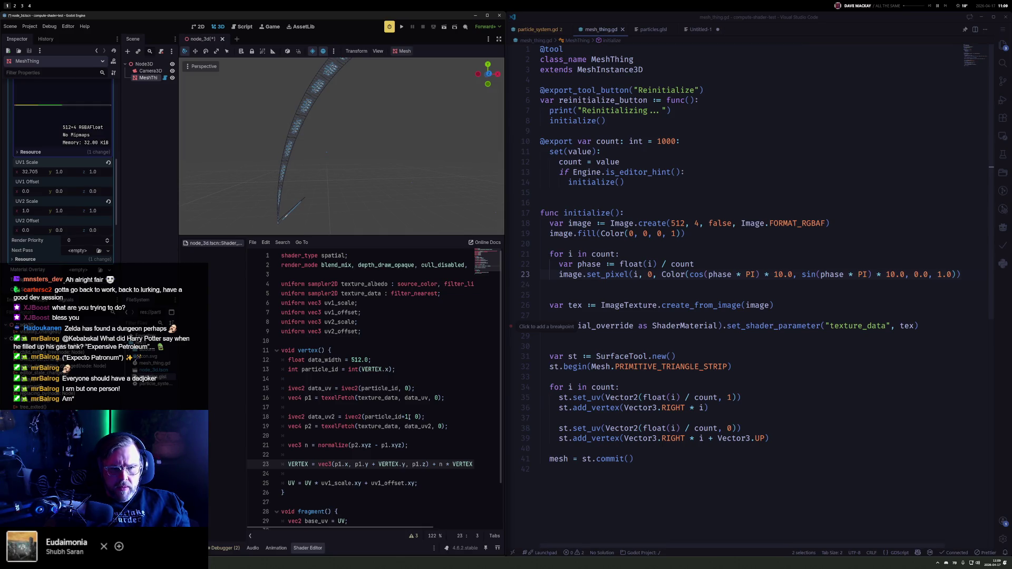
double_click(387, 416)
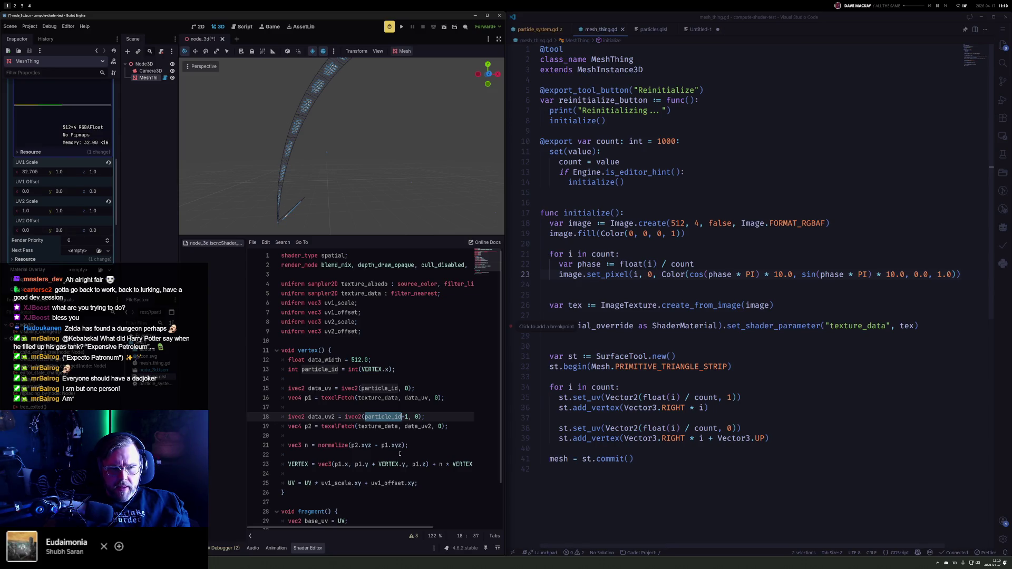
key("Down")
key("Down")
key("Down")
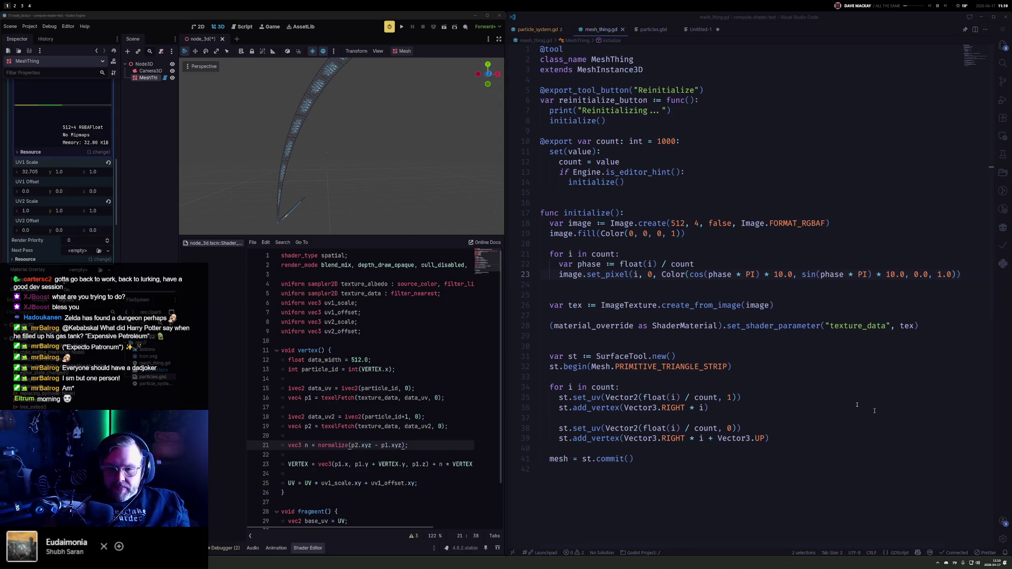
left_click(386, 335)
Step: Paste the rotate_axis helper and wrap n's normalize call in rotate_axis
key("Return")
key("Return")
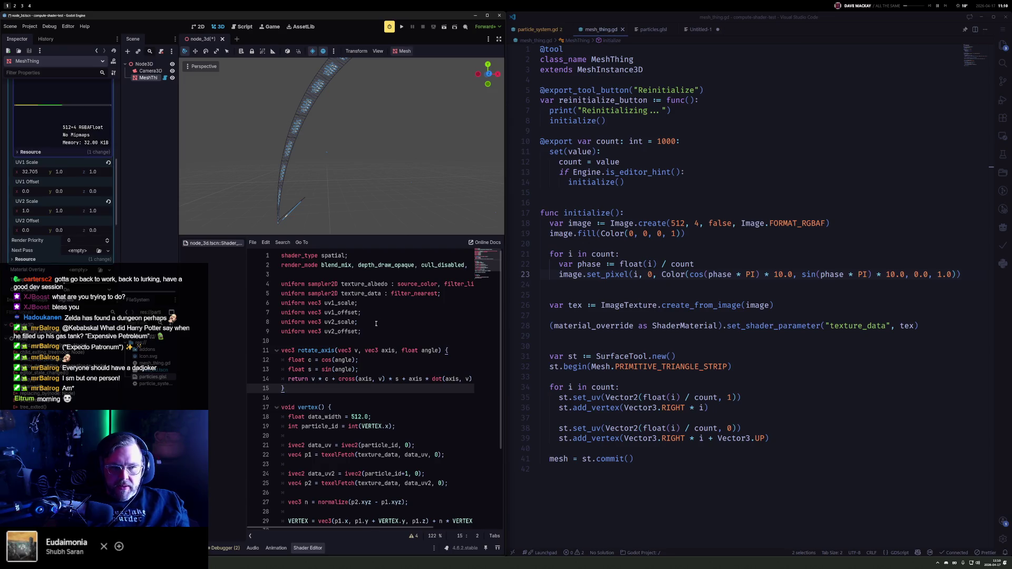
key("ctrl+v")
left_click(326, 448)
key("Up")
key("Up")
key("Up")
key("Up")
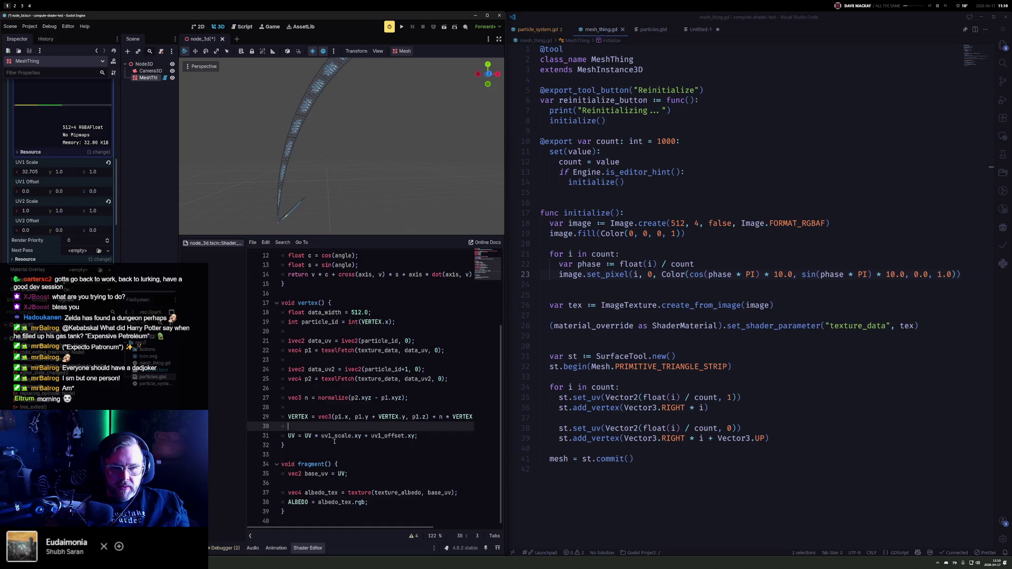
scroll(355, 452, "up", 2)
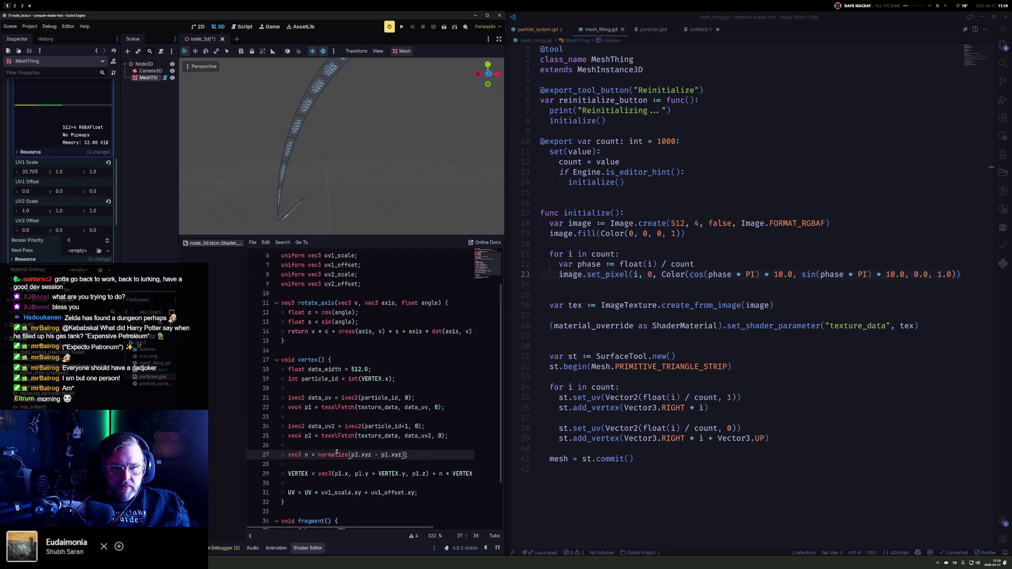
type("rotat")
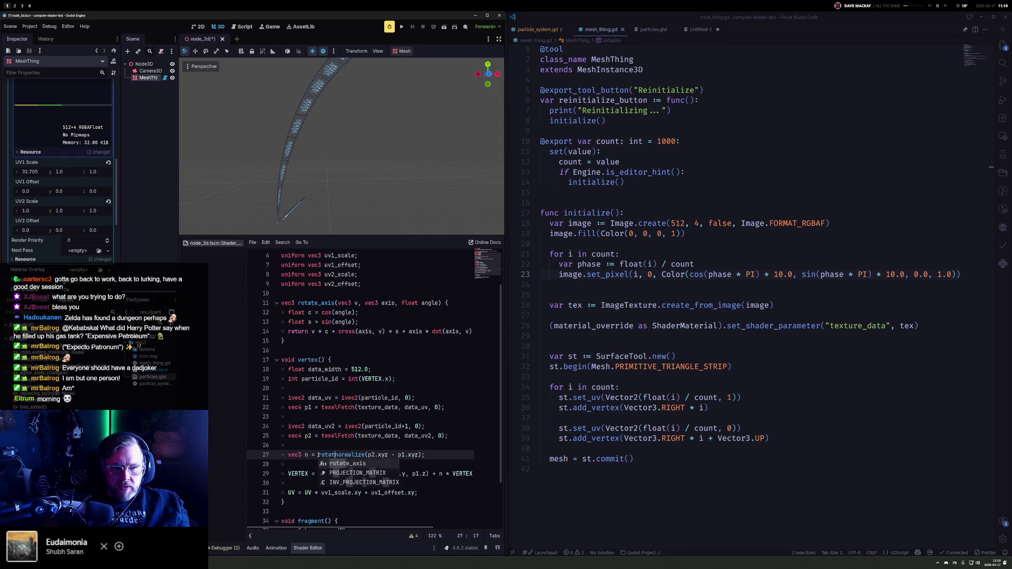
key("Return")
key("Delete")
key("End")
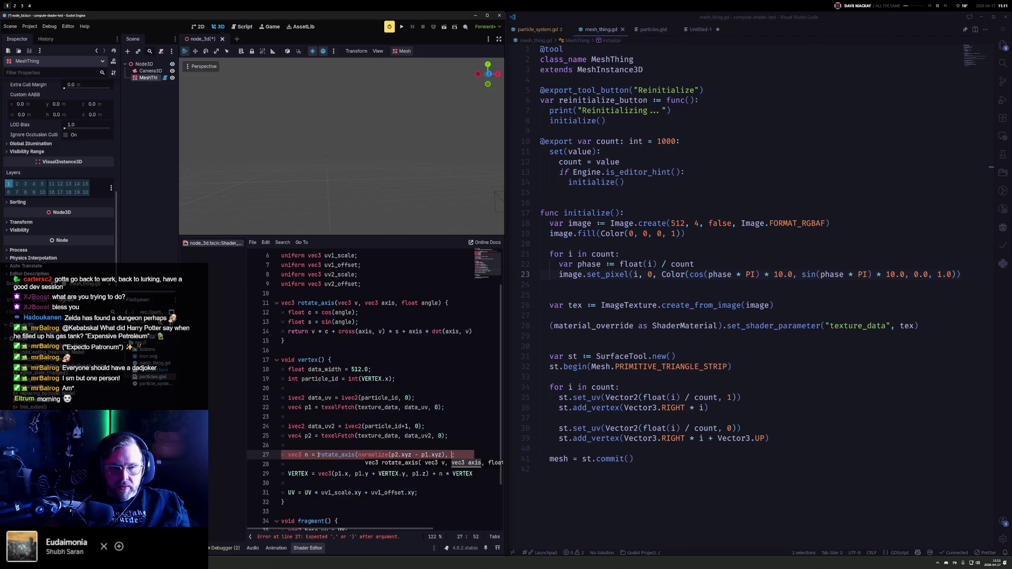
Step: Give rotate_axis the axis vec3(0,0,1) and angle 3.1415/2.0
type("VEc")
key("Down")
key("Down")
key("Up")
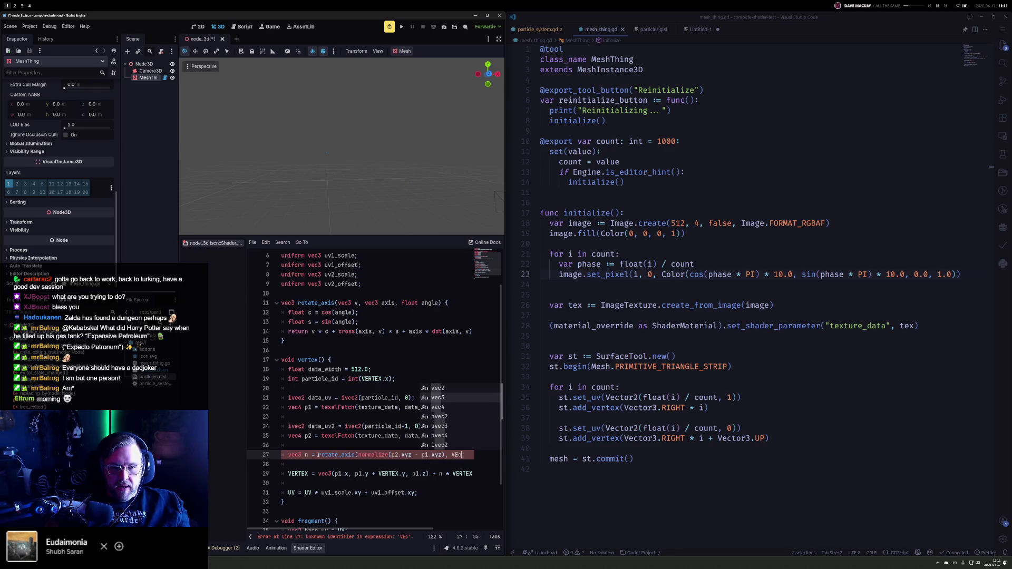
key("Return")
type("0,0,1),")
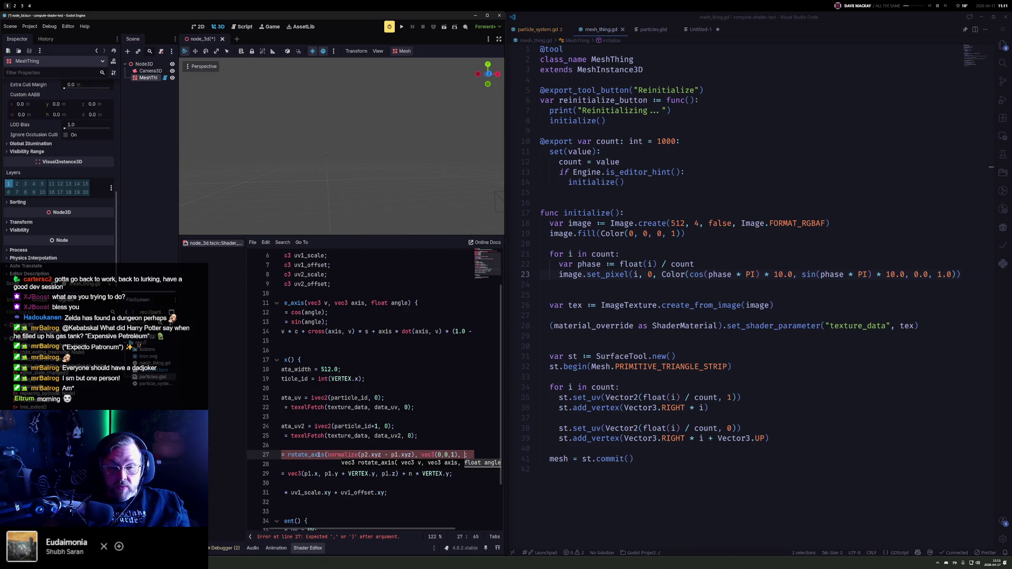
type("3.14")
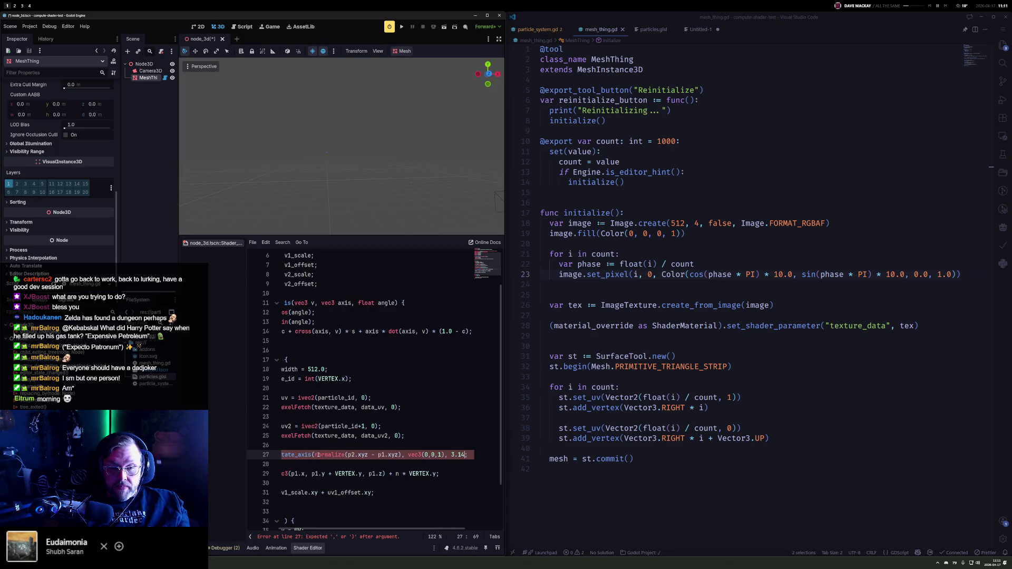
type("15/2)")
key("Left")
type(".0")
key("Home")
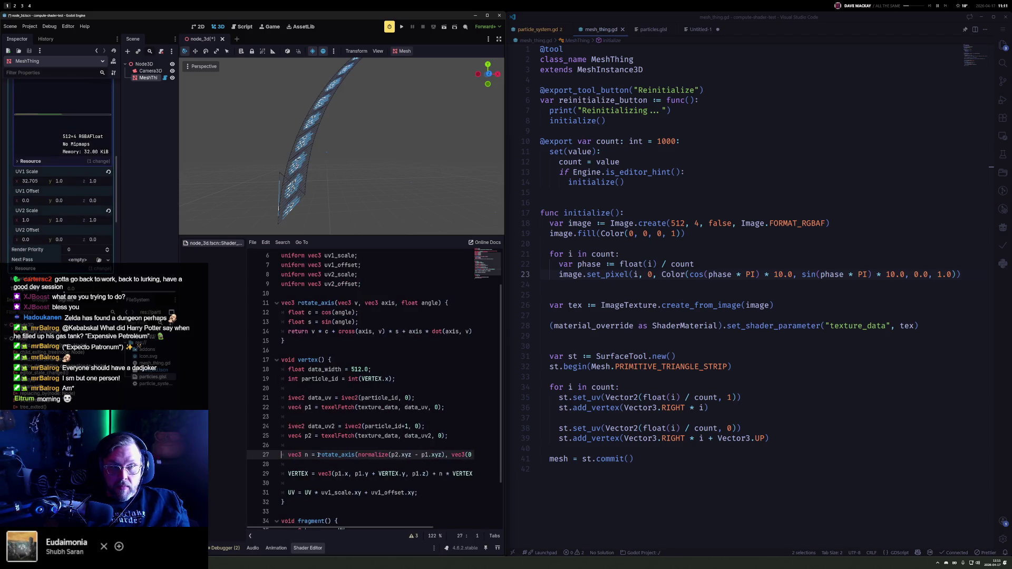
Step: Narrow the inspector and scene tree docks and restore the negative -3.1415/2.0 angle
scroll(358, 182, "down", 4)
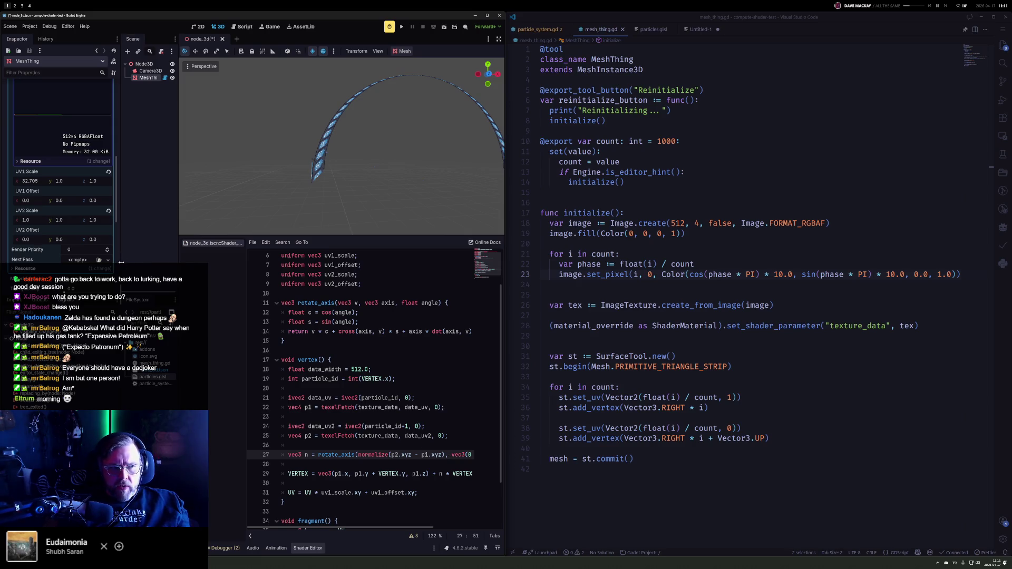
left_click_drag(121, 261, 60, 265)
left_click_drag(179, 279, 132, 279)
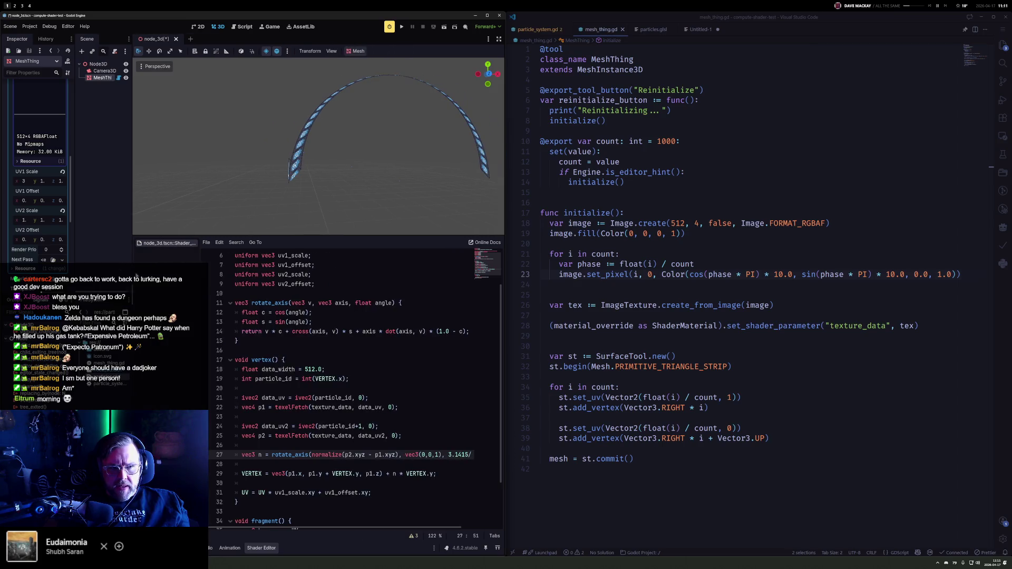
left_click(416, 462)
key("ctrl+z")
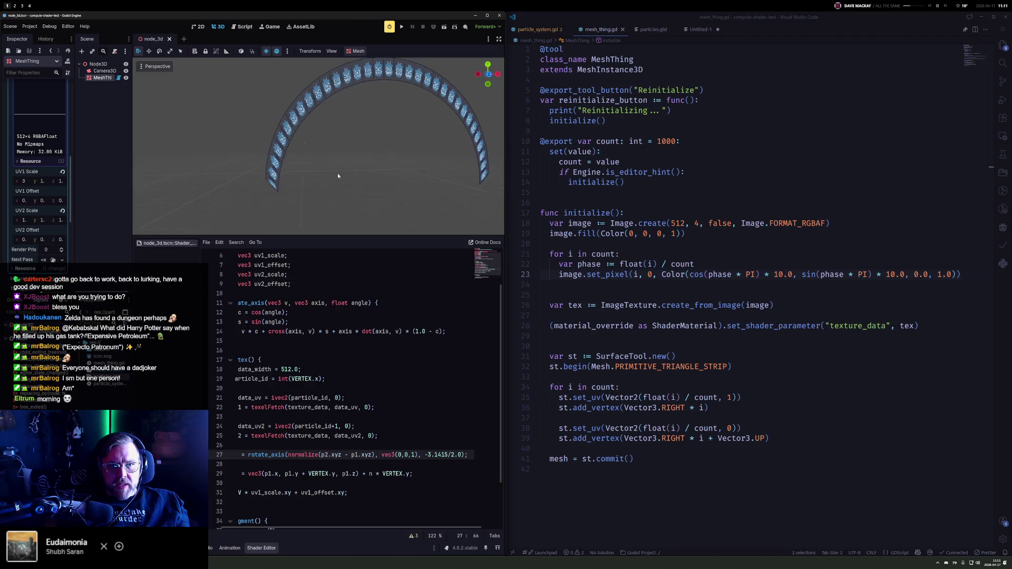
scroll(331, 179, "up", 5)
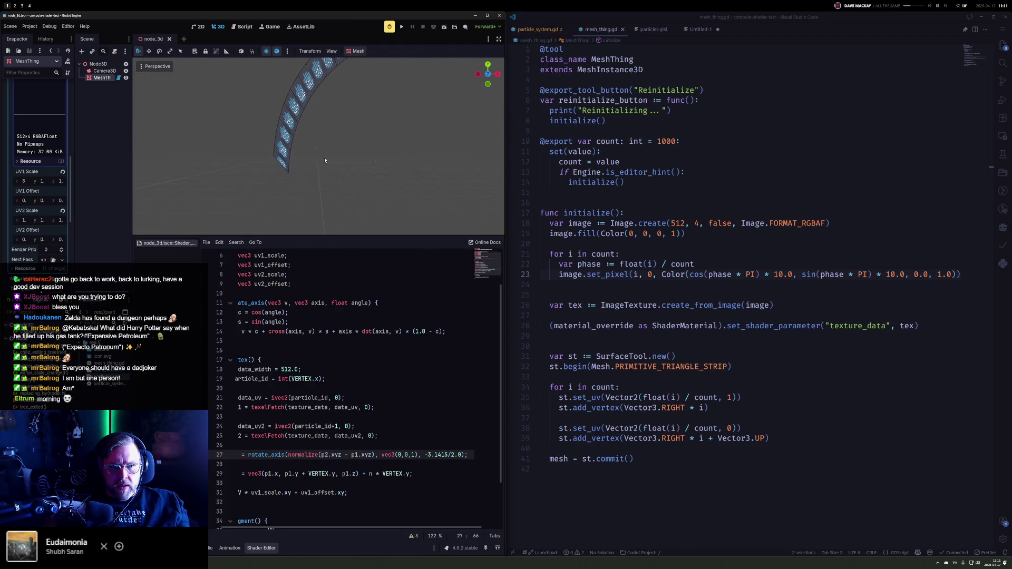
scroll(366, 159, "down", 3)
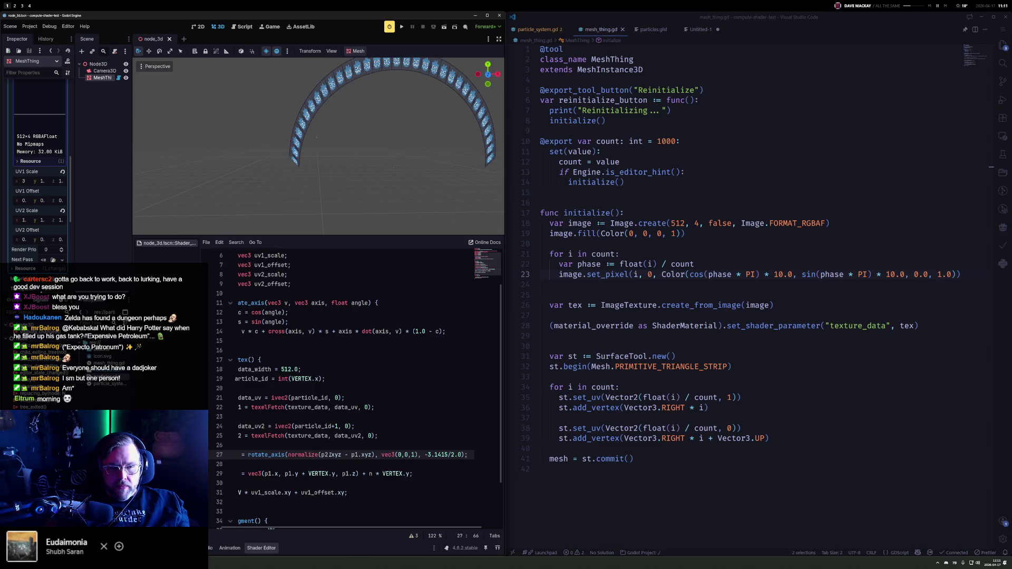
key("Home")
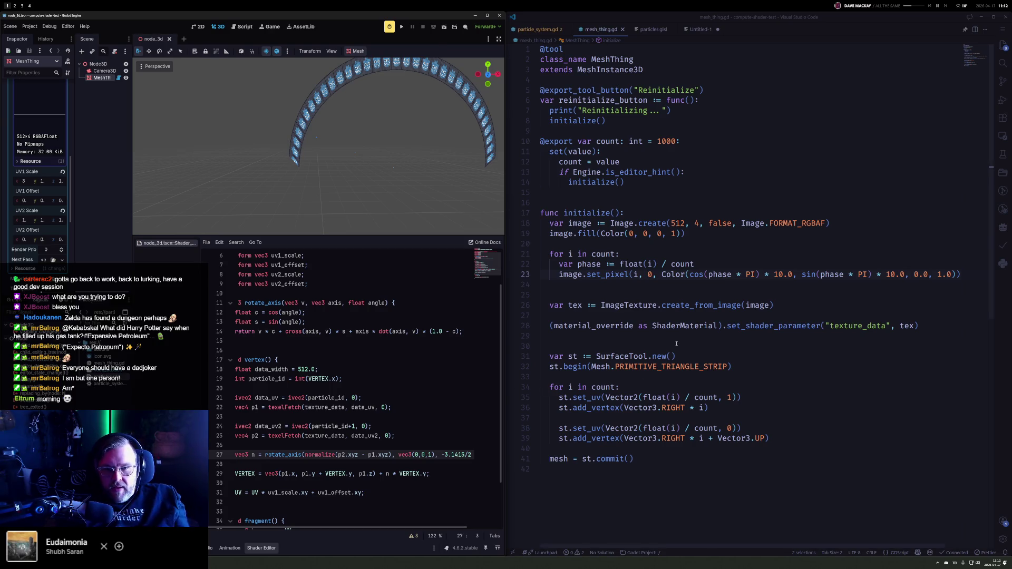
left_click(692, 283)
Step: Replace cos(phase * PI) * 10.0 with float(i) / 10.0 on line 23 of mesh_thing.gd and save
key("Up")
key("ctrl+Right")
key("ctrl+Right")
key("ctrl+Right")
key("Right")
key("Left")
key("Left")
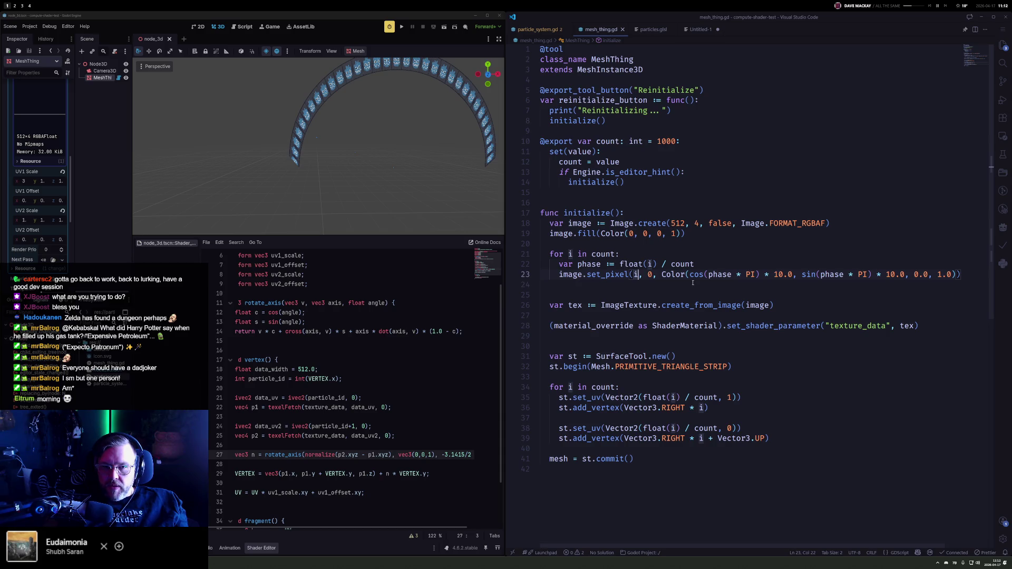
key("ctrl+Right")
key("ctrl+Right")
key("ctrl+Right")
key("shift+Right")
key("shift+Right")
key("shift+Right")
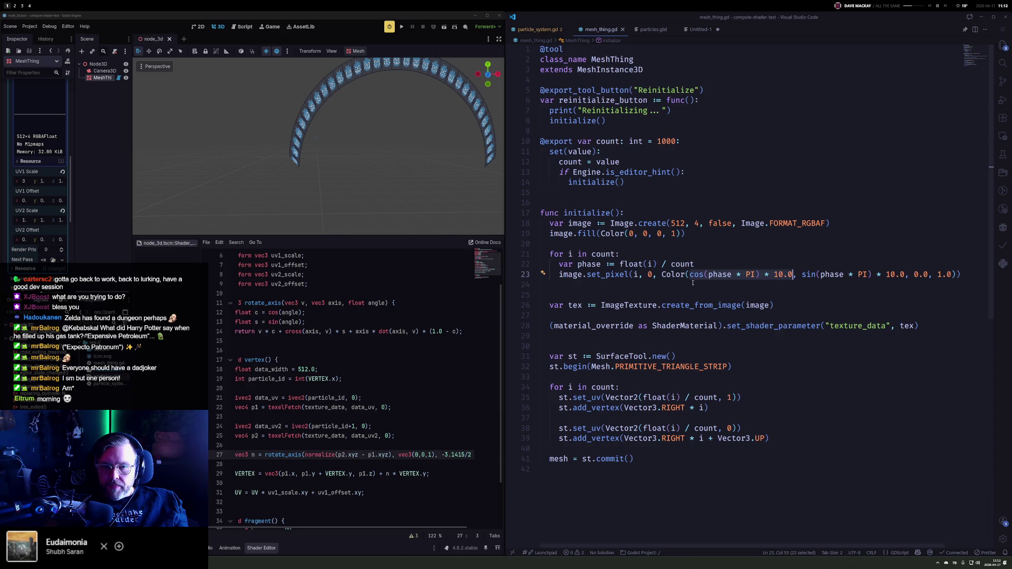
type("i/10.0")
key("Left")
key("Left")
key("Left")
key("Left")
key("Left")
type("float")
key("shift+Right")
type("(")
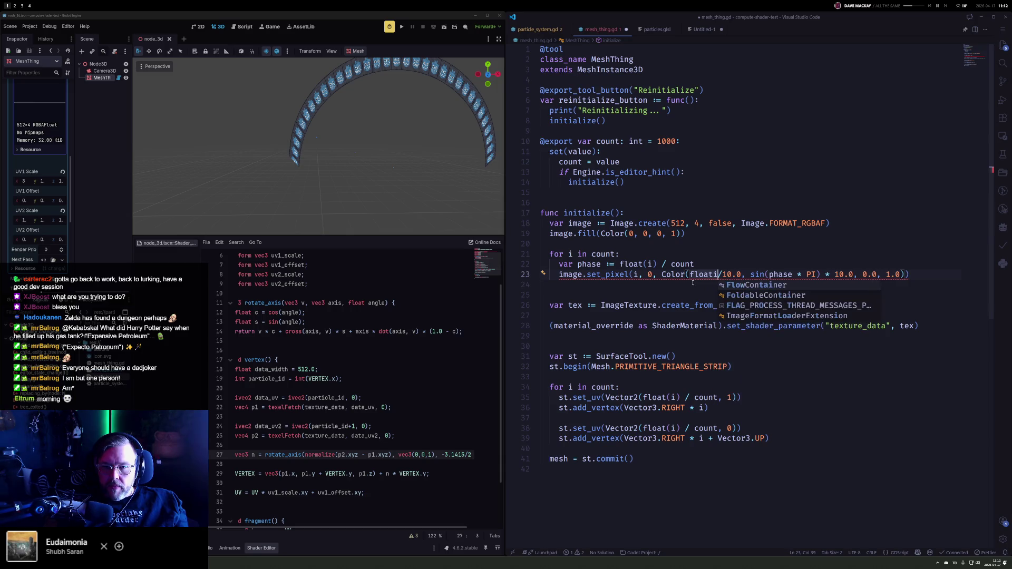
key("Right")
key("Right")
key("Right")
key("ctrl+s")
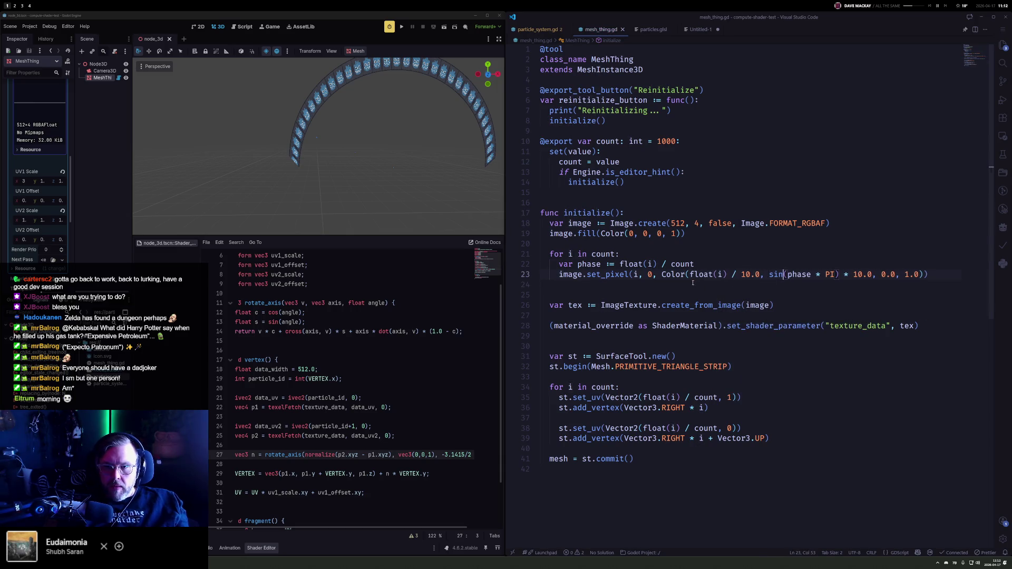
left_click(103, 78)
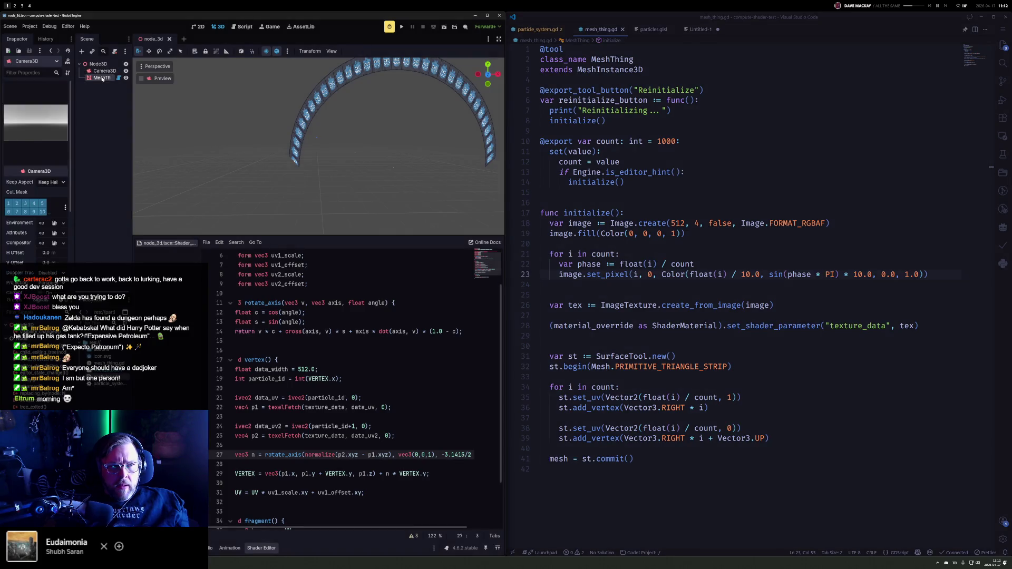
Step: Reinitialize MeshThing, drop the minus from the 3.1415/2. angle, and reinitialize again
scroll(53, 134, "up", 10)
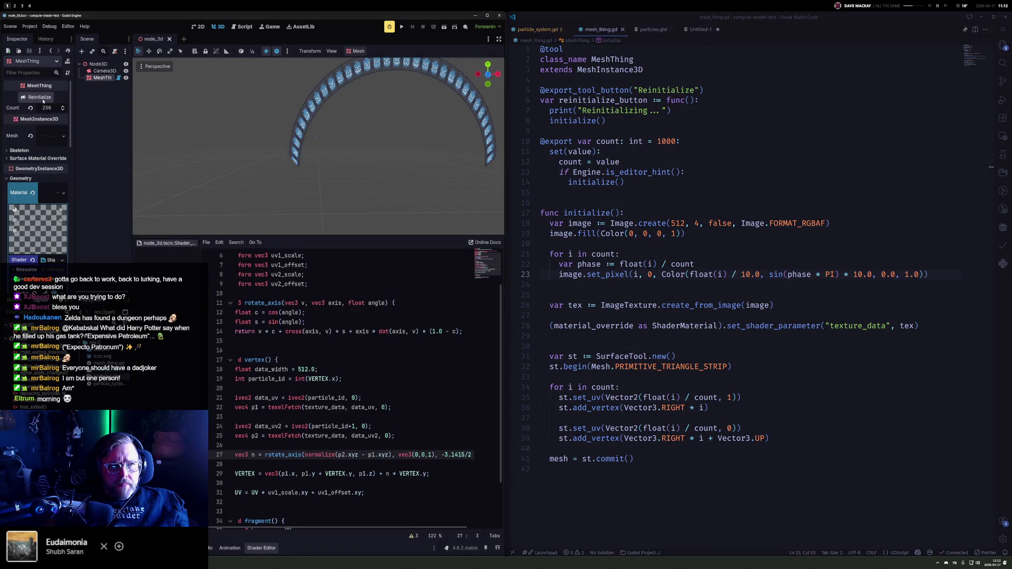
left_click(40, 97)
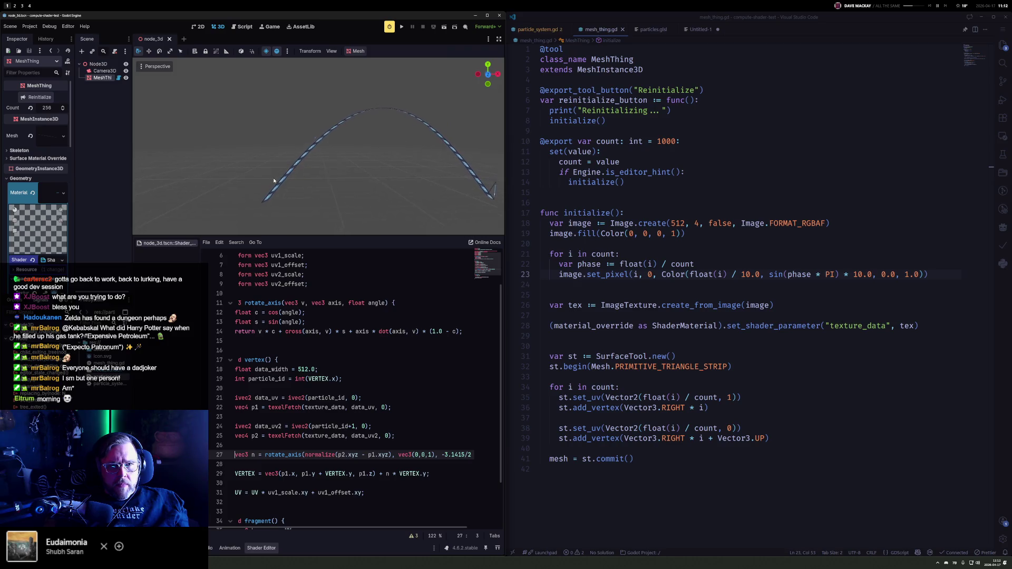
scroll(280, 176, "up", 3)
scroll(320, 151, "up", 3)
scroll(320, 151, "down", 1)
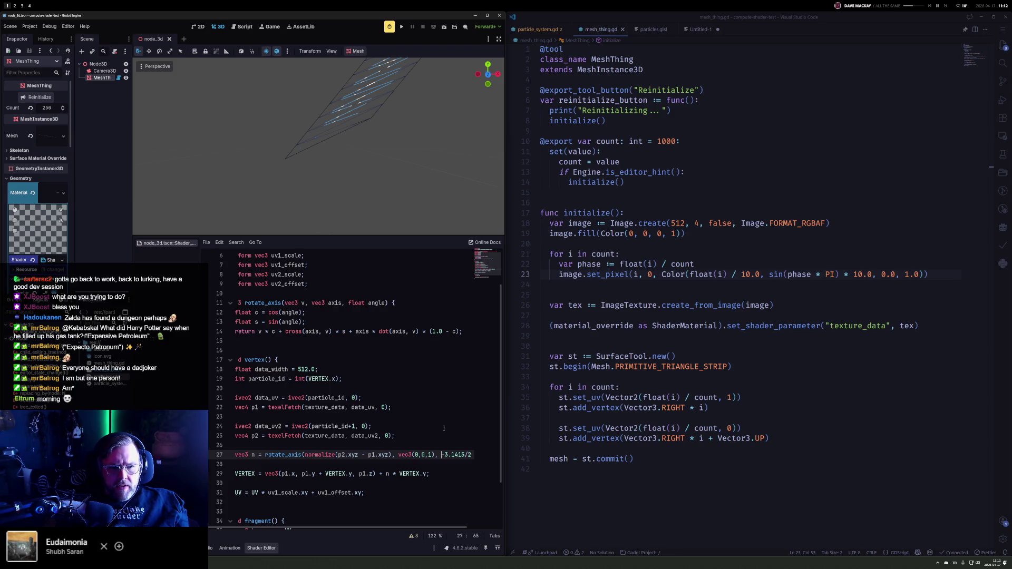
key("BackSpace")
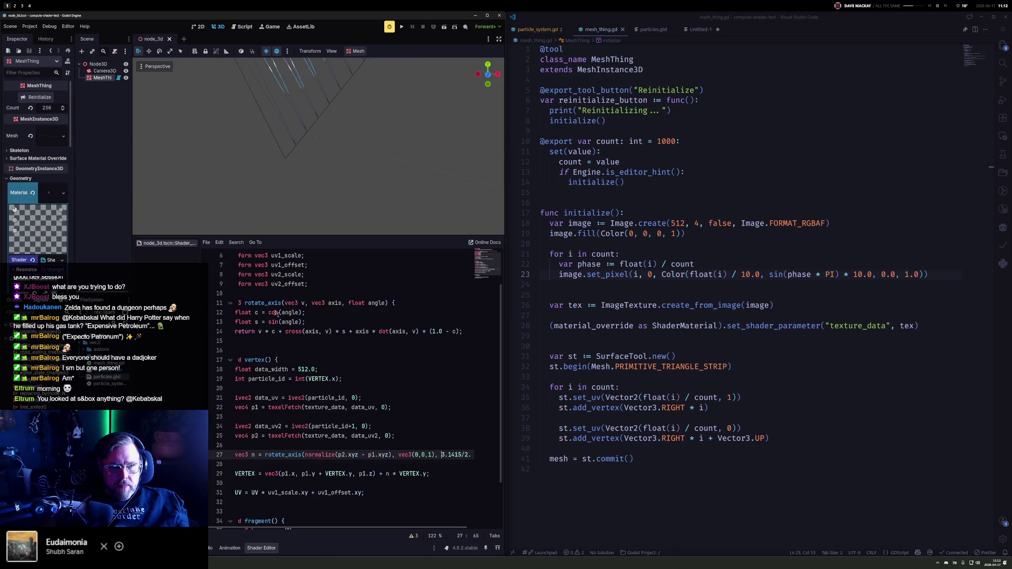
left_click(34, 98)
scroll(311, 188, "down", 5)
scroll(313, 191, "down", 5)
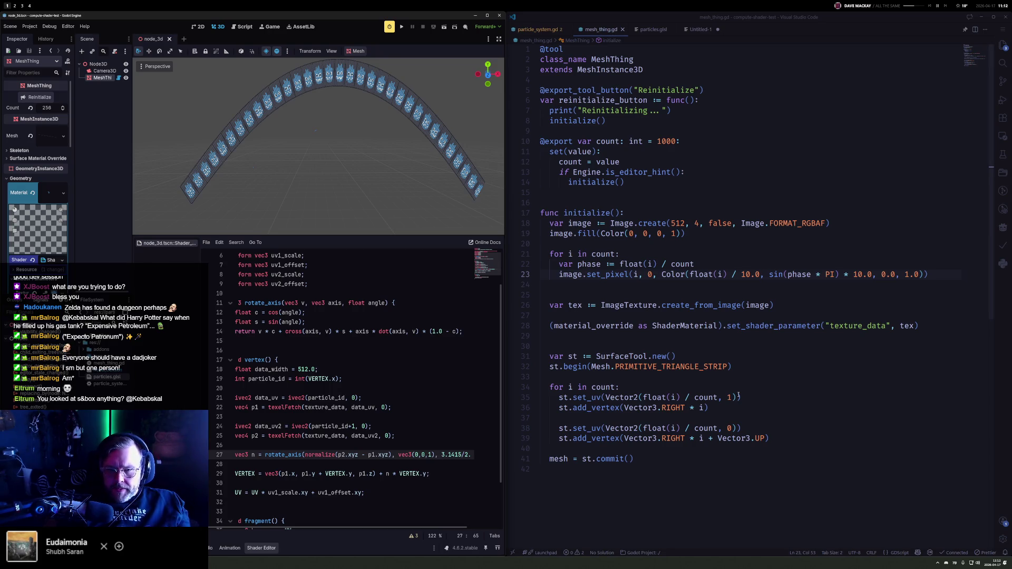
left_click(835, 274)
type("* 5")
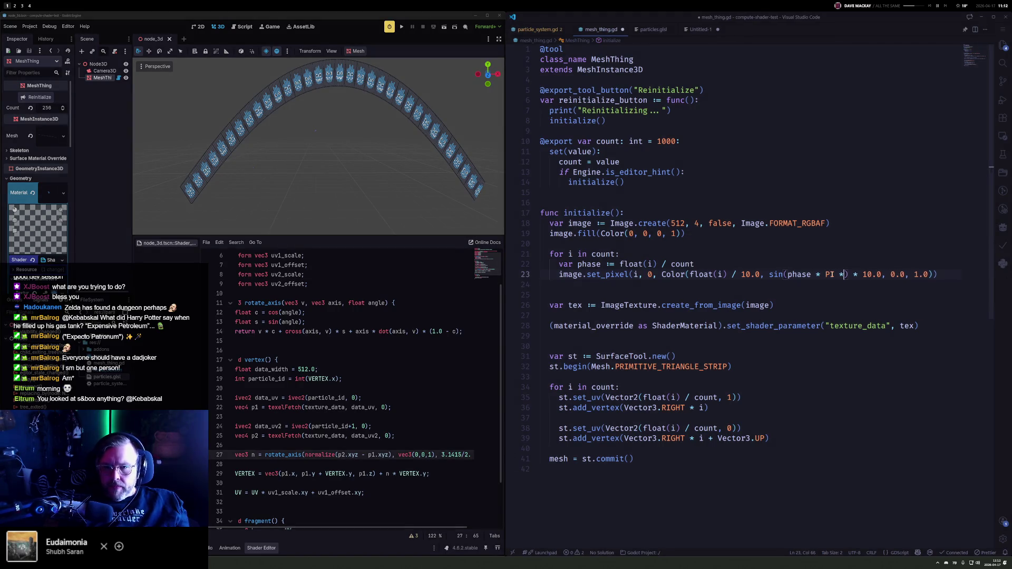
type(".0")
key("ctrl+s")
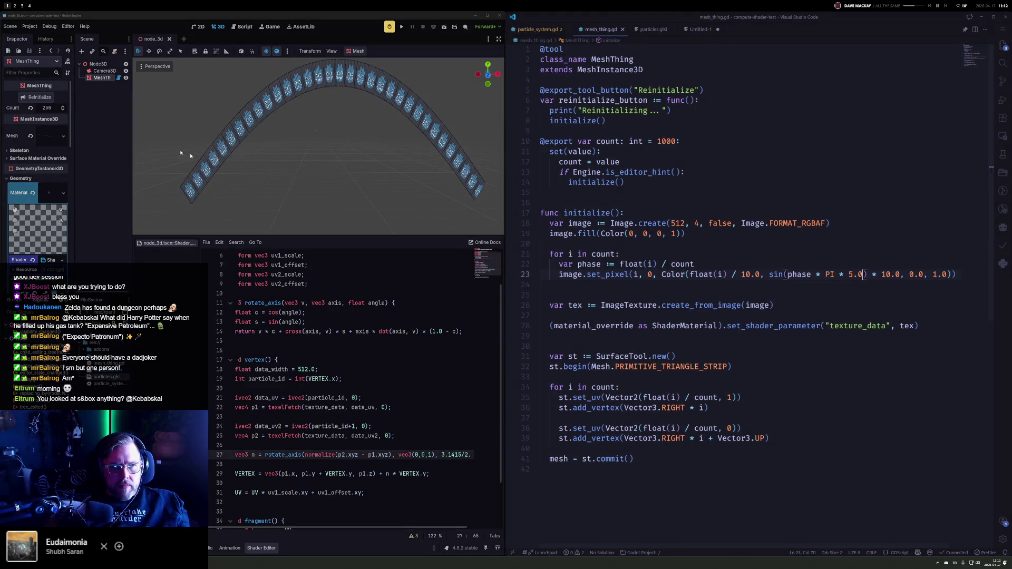
left_click(38, 100)
scroll(249, 147, "down", 5)
scroll(255, 153, "up", 4)
scroll(255, 155, "up", 3)
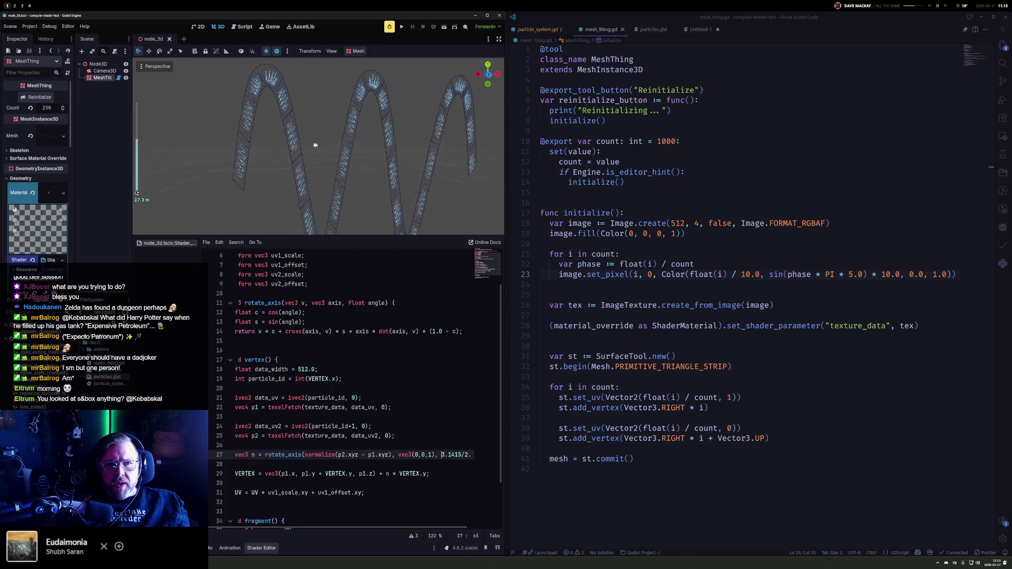
scroll(261, 168, "down", 3)
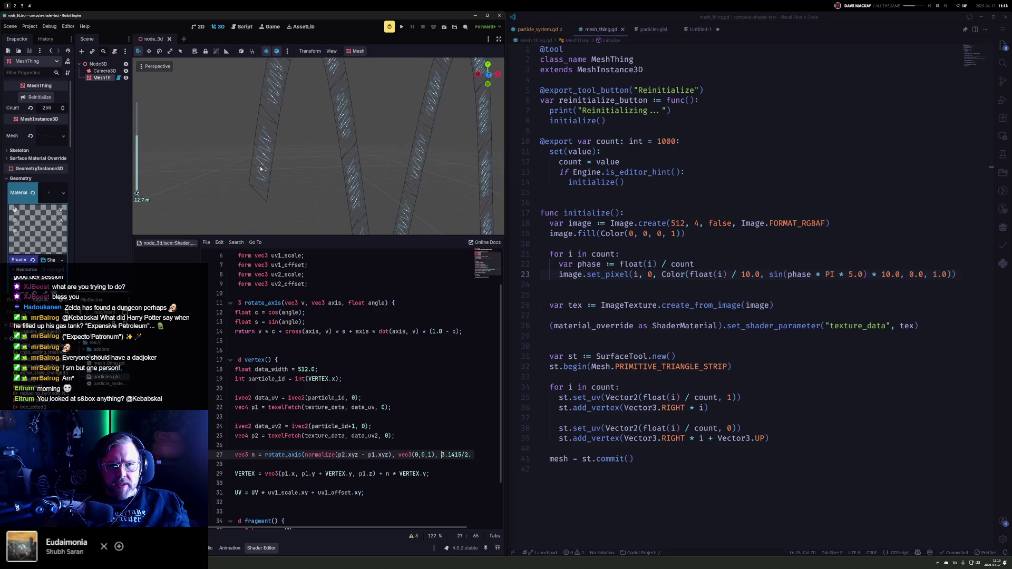
left_click(351, 473)
key("ctrl+shift+Left")
key("ctrl+shift+Left")
key("ctrl+shift+Left")
key("BackSpace")
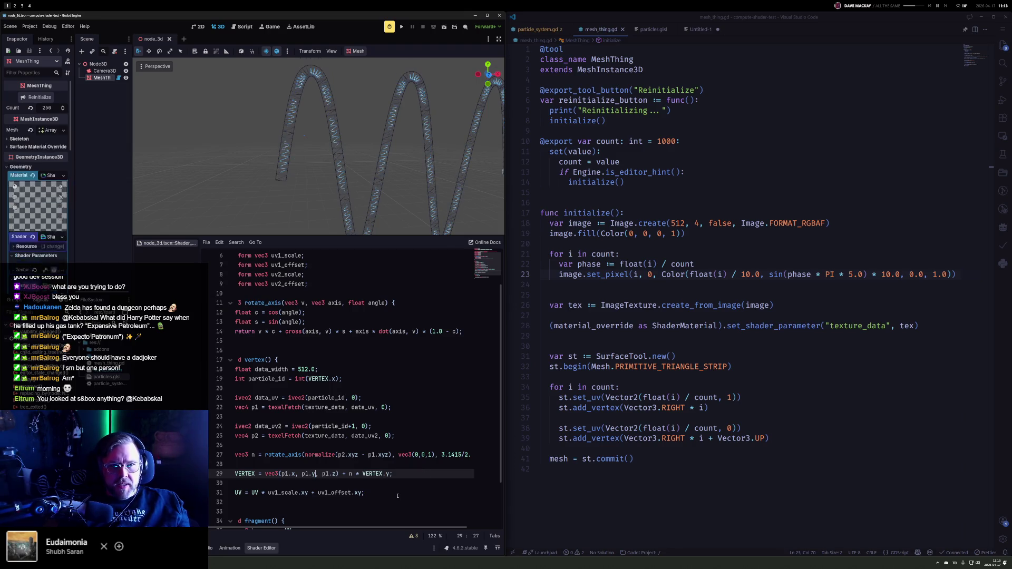
scroll(360, 179, "down", 4)
scroll(360, 179, "down", 5)
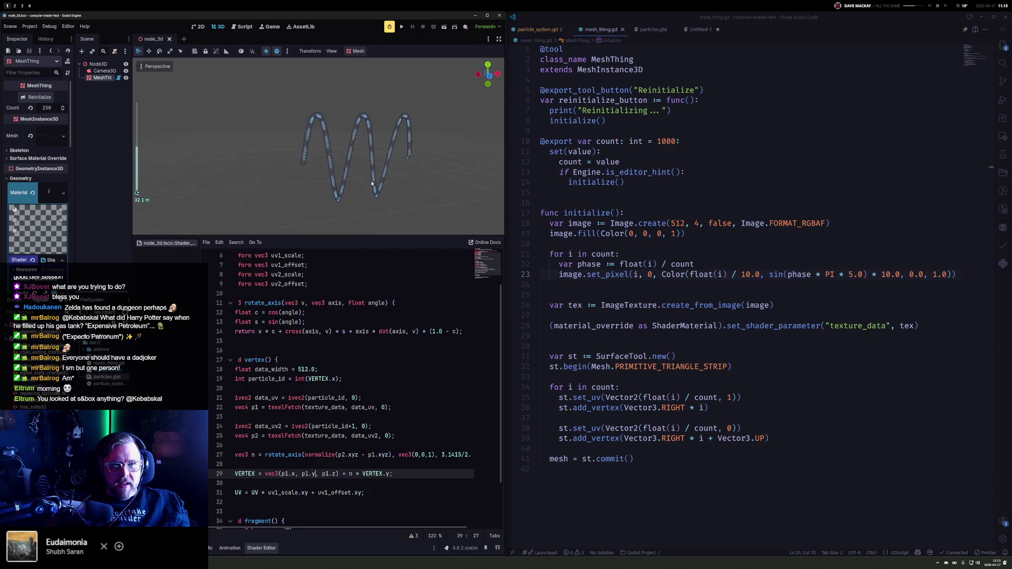
scroll(445, 181, "up", 4)
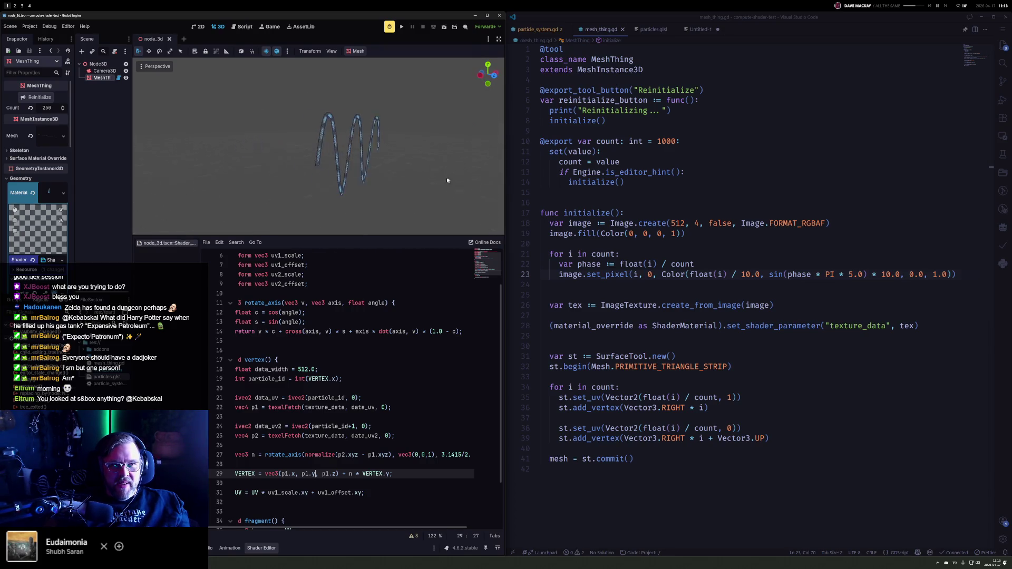
scroll(311, 163, "up", 5)
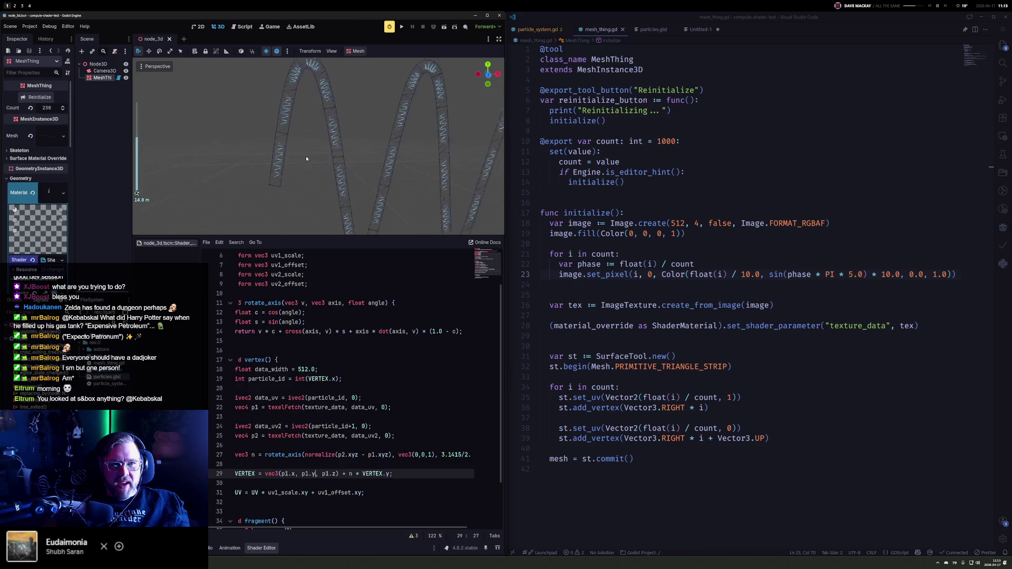
scroll(317, 173, "down", 4)
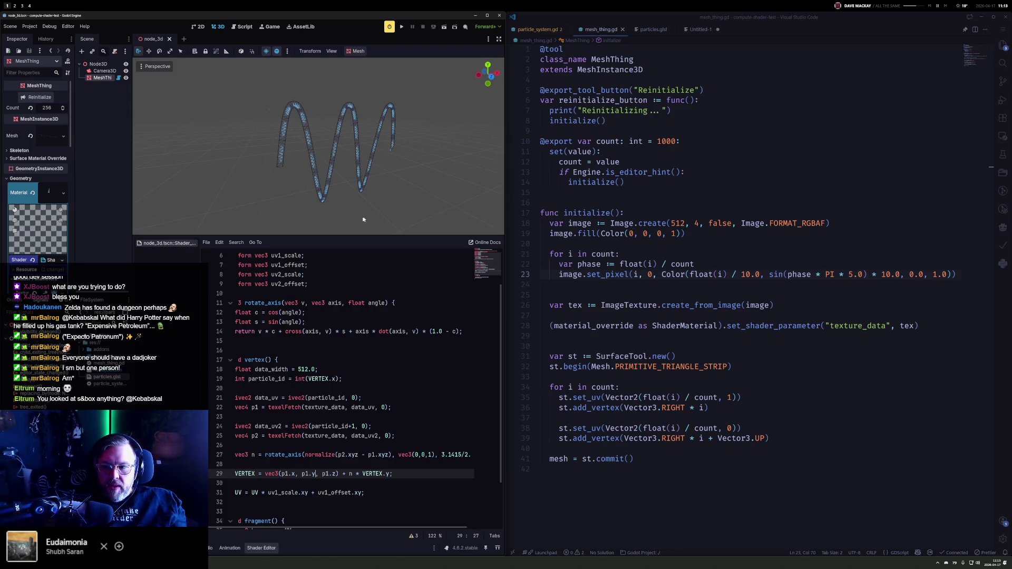
mouse_move(339, 186)
left_mouse_down()
mouse_move(295, 149)
mouse_move(302, 159)
mouse_move(291, 156)
mouse_move(286, 174)
mouse_move(301, 165)
left_mouse_up()
Step: Delete the 'float data_width = 512.0;' line and the two blank lines in vertex()
scroll(284, 156, "up", 5)
left_click(293, 360)
scroll(292, 360, "left", 1)
left_click_drag(327, 364, 344, 360)
key("BackSpace")
left_click(331, 379)
key("BackSpace")
left_click(298, 397)
key("BackSpace")
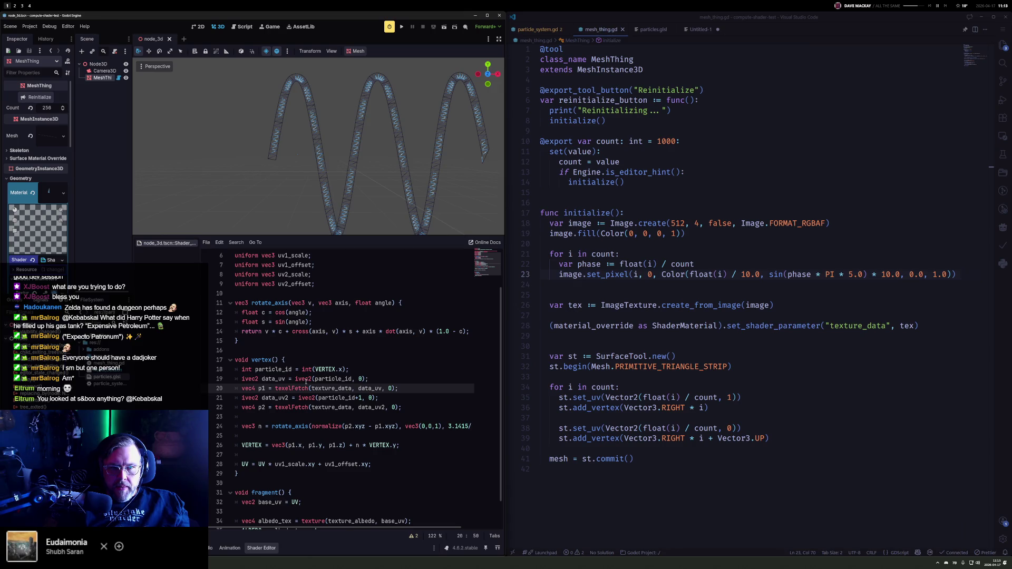
Step: Revert line 23 to the PI colour, then swap both PI occurrences for TAU and regenerate the mesh
key("ctrl+z")
key("ctrl+z")
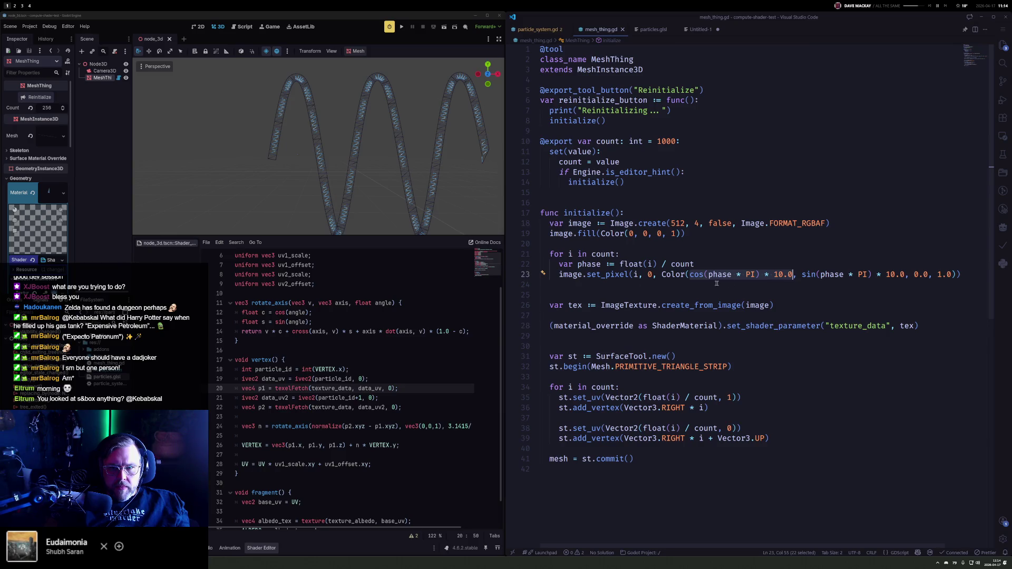
left_click(242, 174)
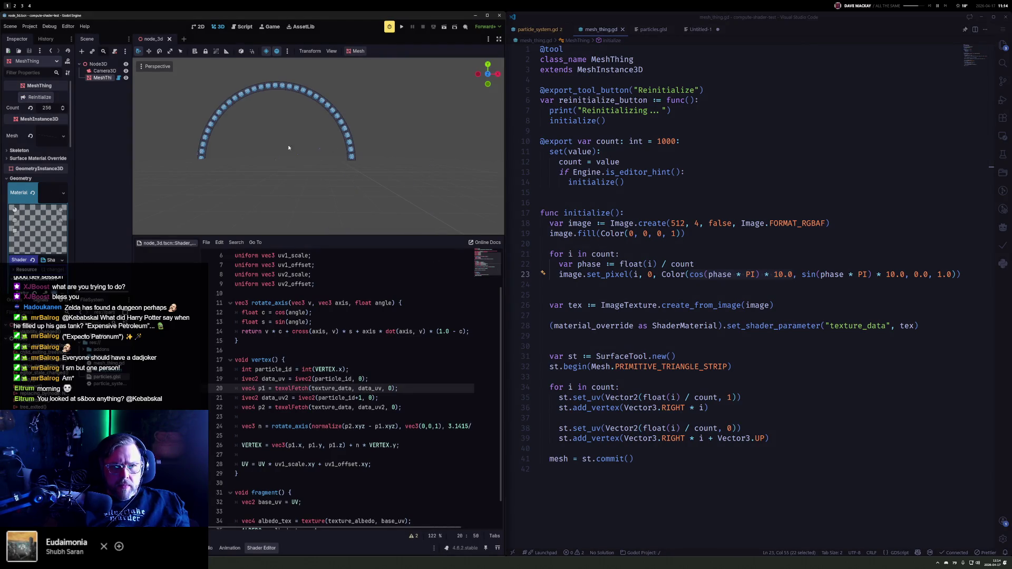
left_click_drag(328, 174, 358, 167)
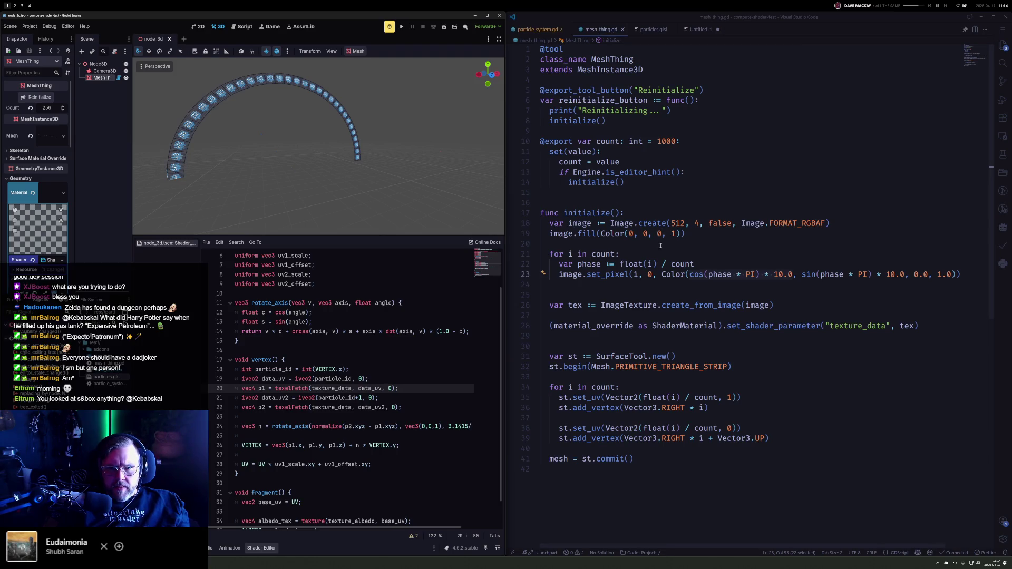
key("ctrl+d")
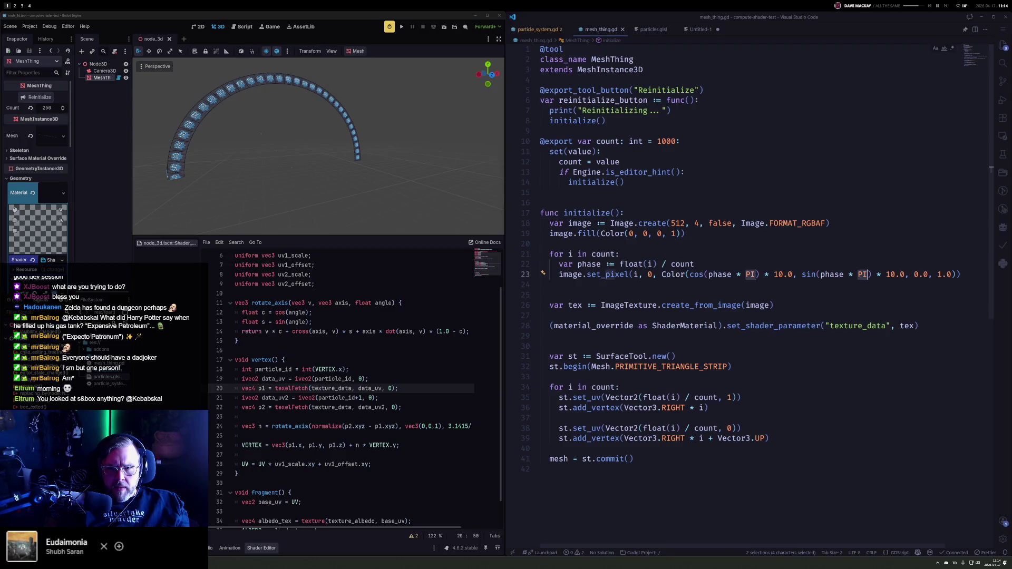
type("TAU")
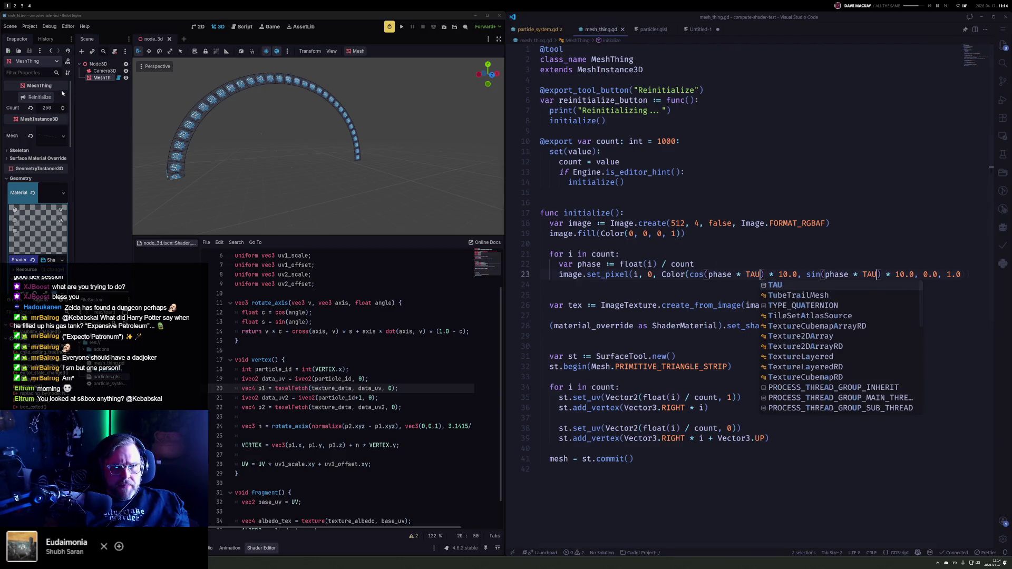
left_click(47, 97)
scroll(337, 177, "down", 4)
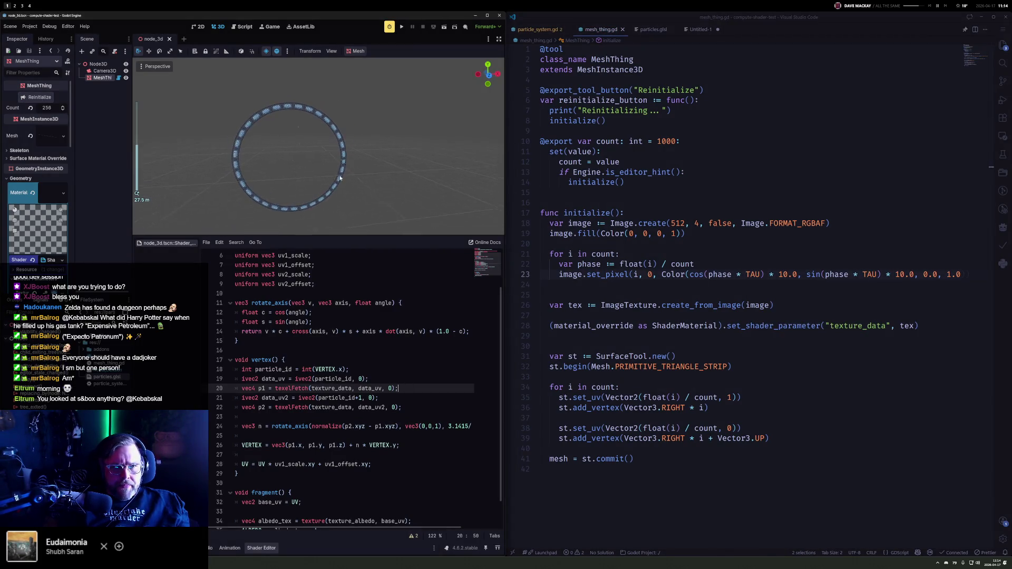
Step: Multiply the cos TAU term by 3 and the sin TAU term by 4, then save mesh_thing.gd
left_click(760, 274)
type("* 3")
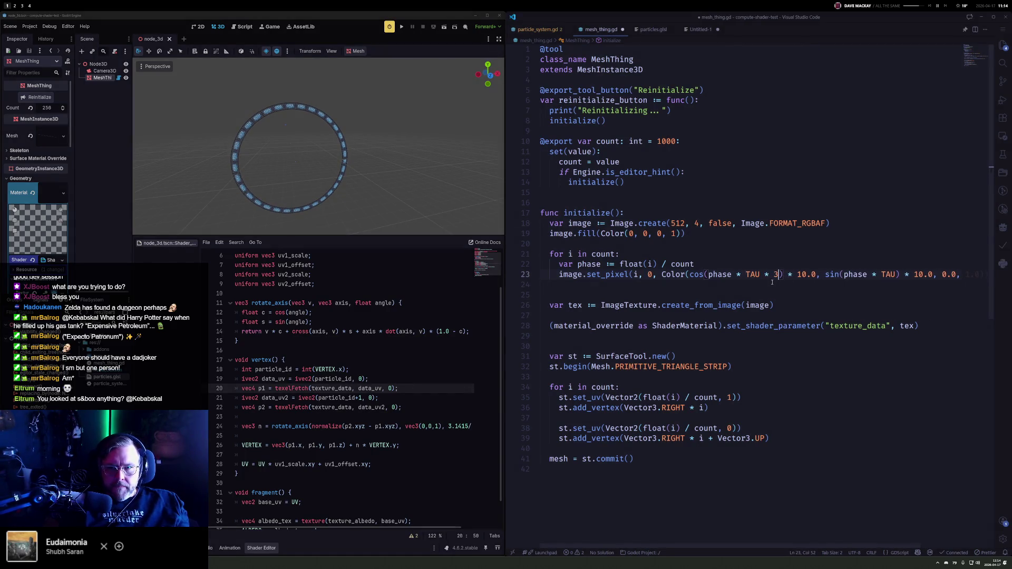
key("End")
type(")")
key("ctrl+Left")
key("ctrl+Left")
key("ctrl+Left")
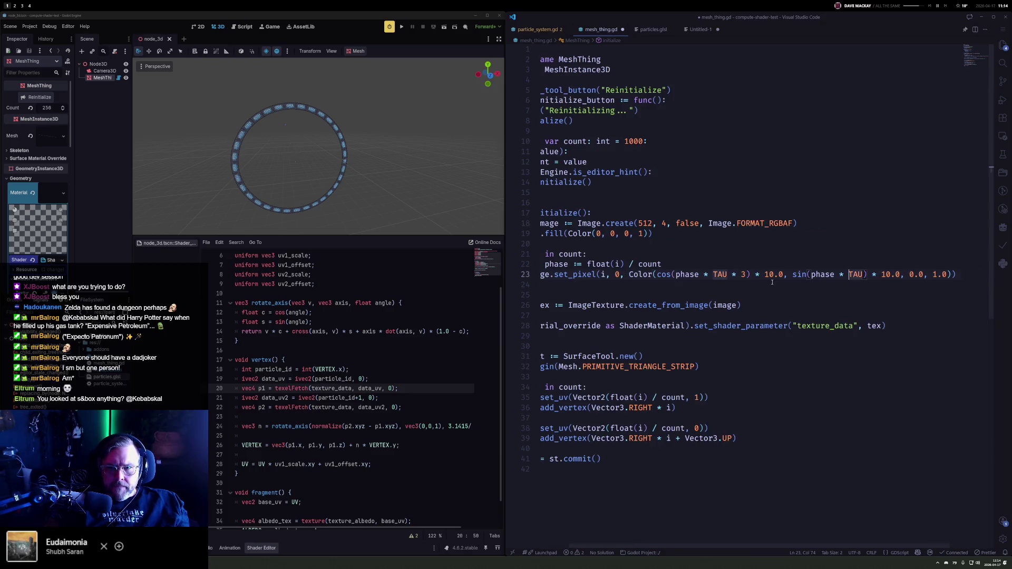
key("Right")
type("*34")
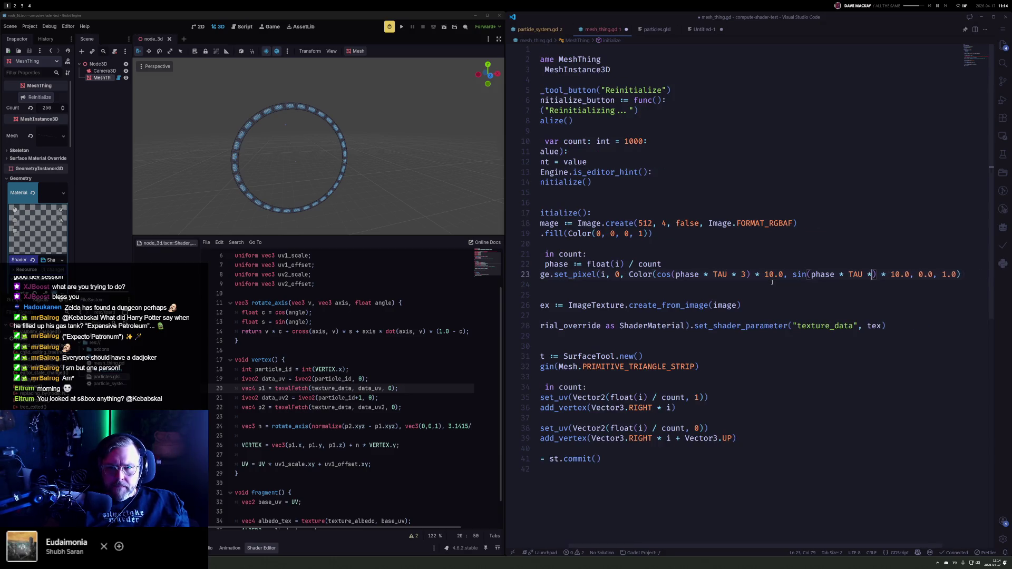
key("BackSpace")
key("BackSpace")
type("4")
key("ctrl+s")
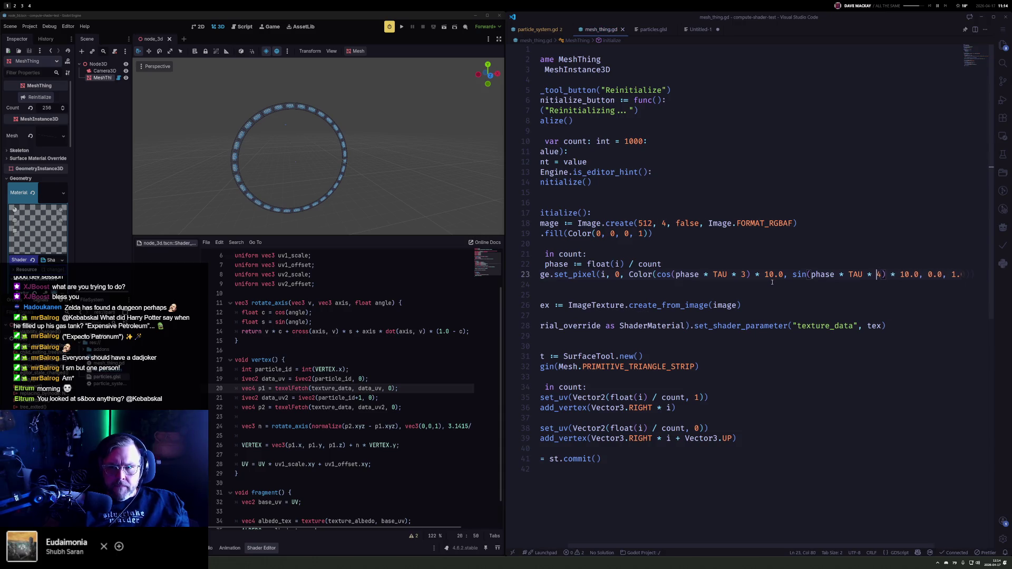
Step: Set the MeshThing Count to 512 in the Inspector
left_click(54, 108)
type("2")
key("Return")
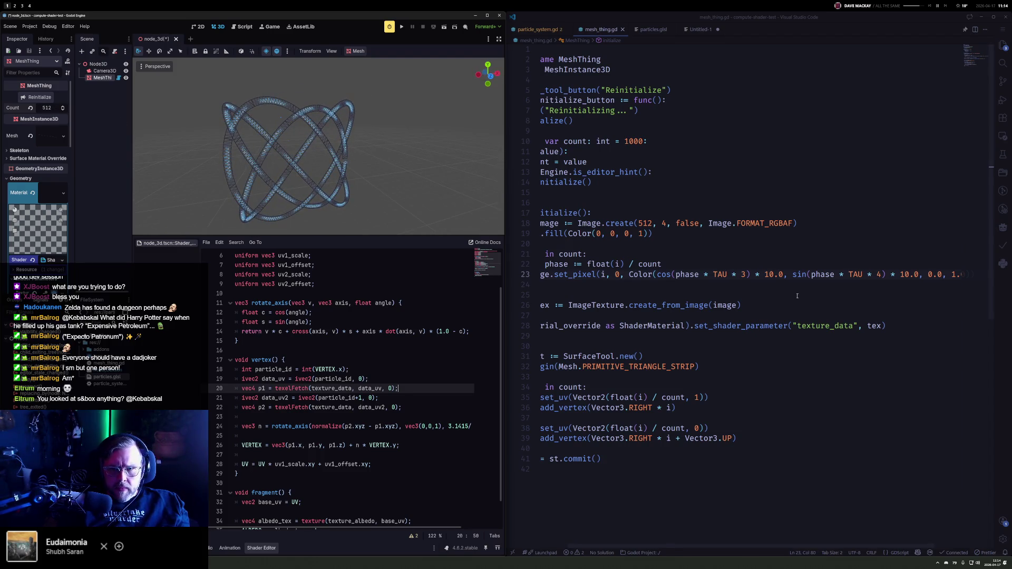
Step: Move the set_pixel colour expression into a new variable 'var c :=' and pass c instead
key("Home")
key("ctrl+Right")
key("ctrl+Right")
key("ctrl+Right")
key("Right")
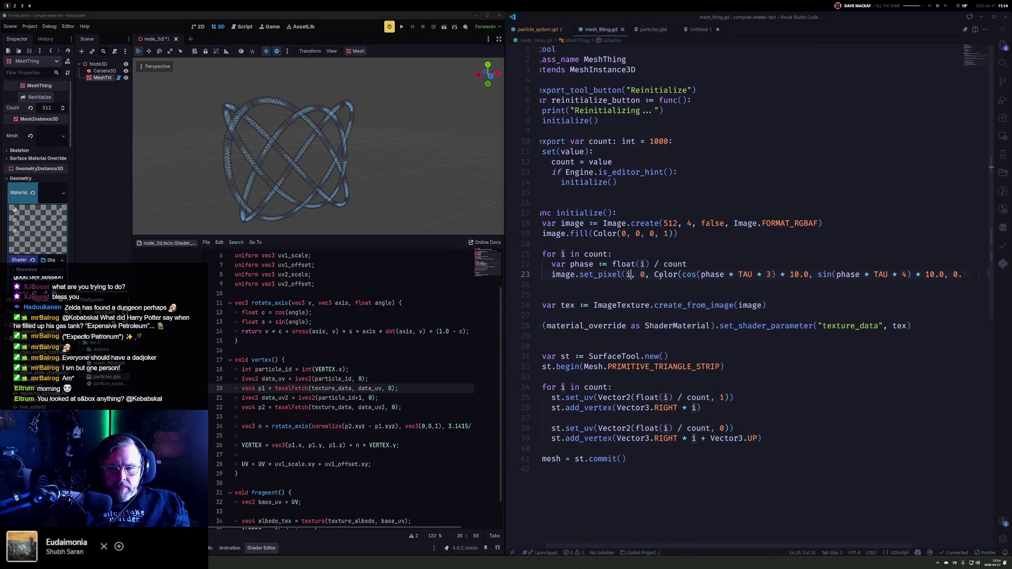
key("ctrl+Right")
key("ctrl+Right")
key("shift+End")
key("shift+Left")
key("Delete")
type("c")
key("Escape")
key("ctrl+shift+Return")
type("var c:=")
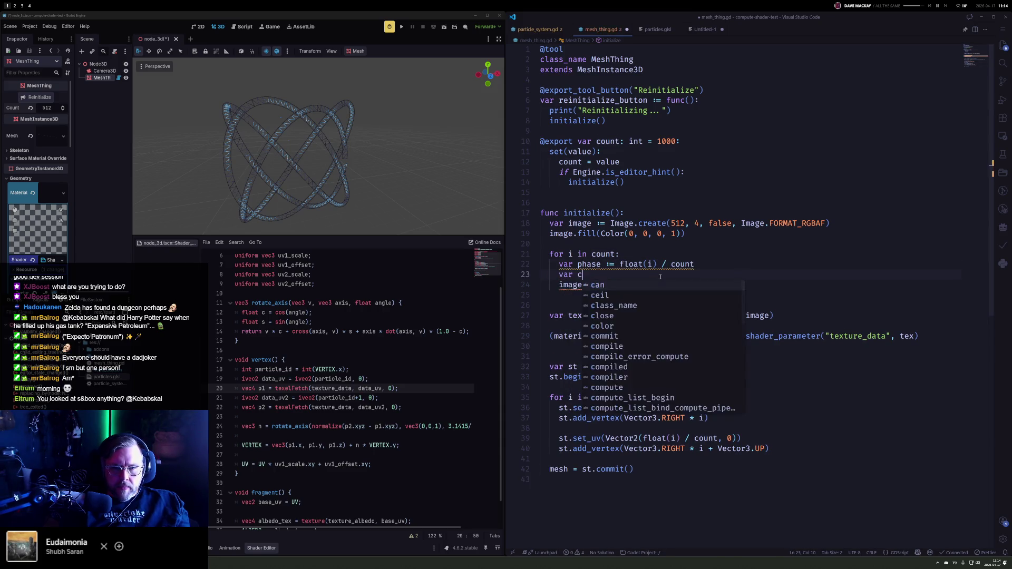
type("Color(cos(phase * TAU * 3) * 10.0, sin(phase * TAU * 4) * 10.0, 0.0, 1.0)")
Step: Put the cos and sin components of colour c on their own lines
key("Home")
key("ctrl+Right")
key("ctrl+Right")
key("ctrl+Right")
key("Right")
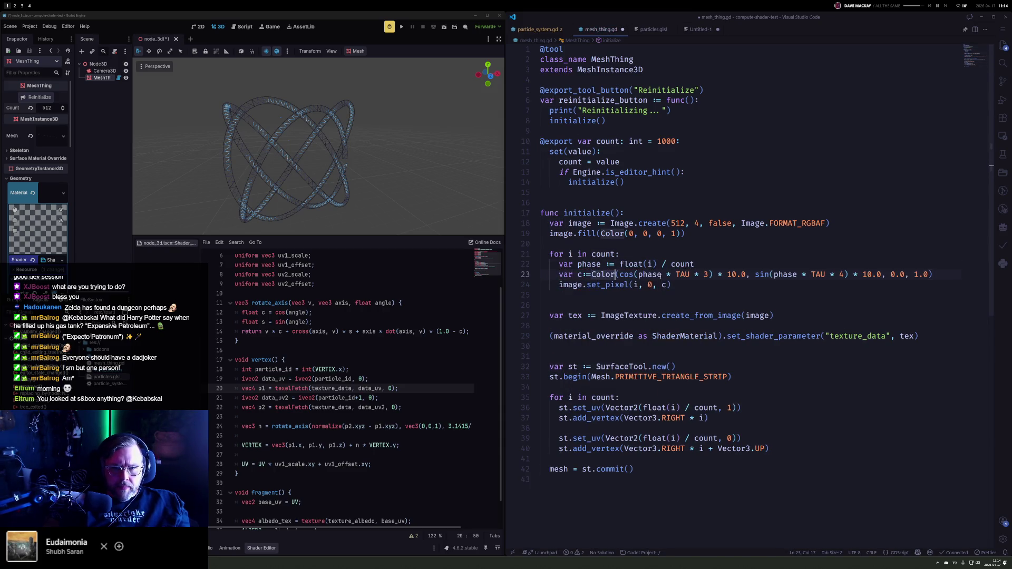
key("Return")
key("ctrl+Right")
key("ctrl+Right")
key("ctrl+Right")
key("Right")
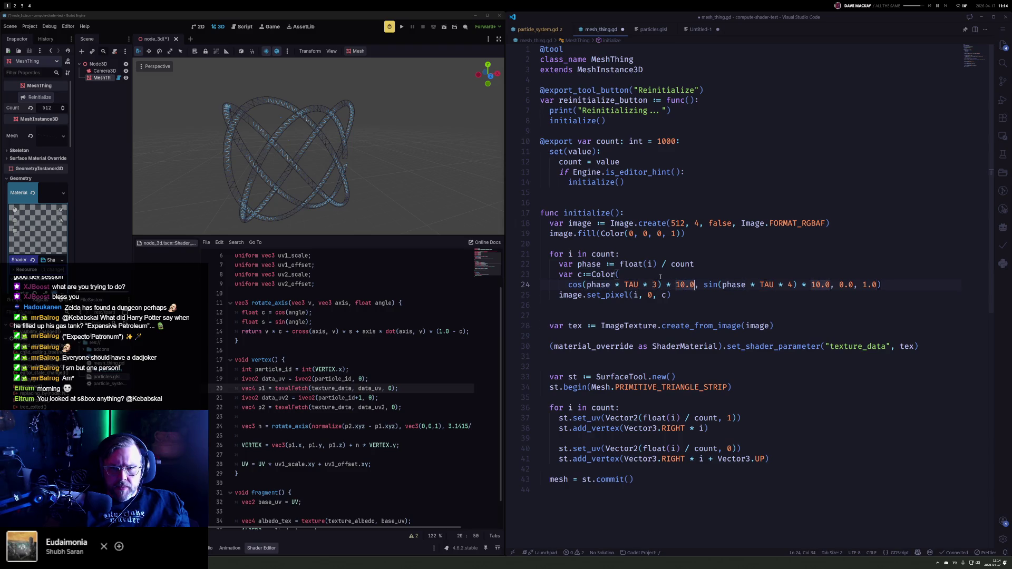
key("Return")
key("ctrl+Right")
key("ctrl+Right")
key("ctrl+Right")
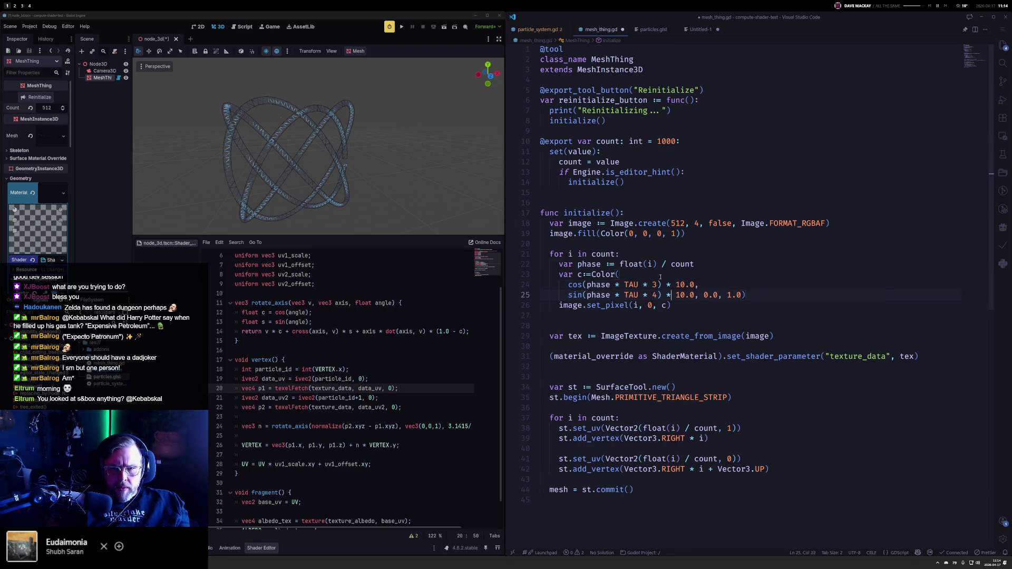
Step: Put the 0.0 and 1.0 components and the closing parenthesis on separate lines
key("Return")
key("Right")
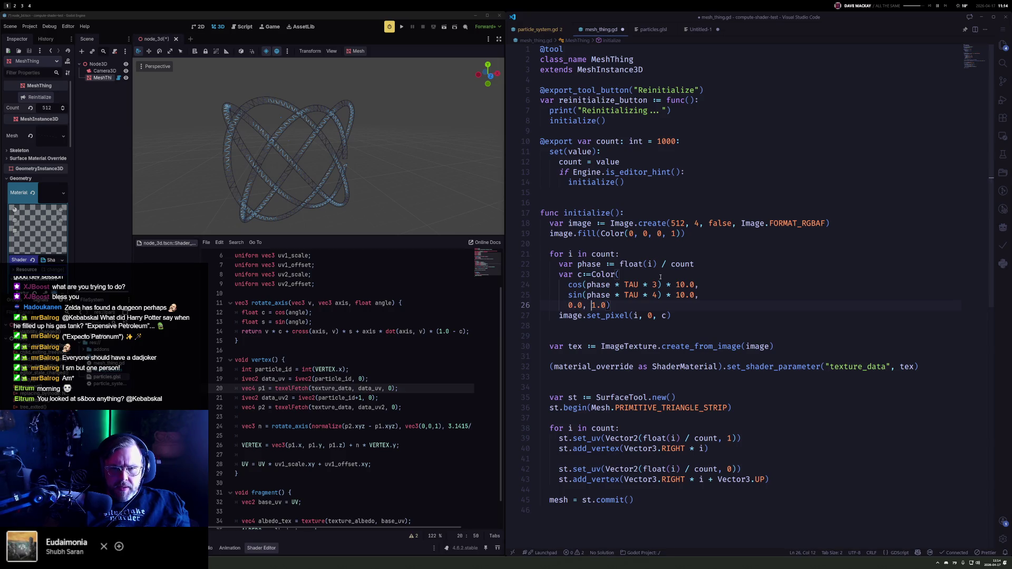
key("Return")
key("Right")
key("Return")
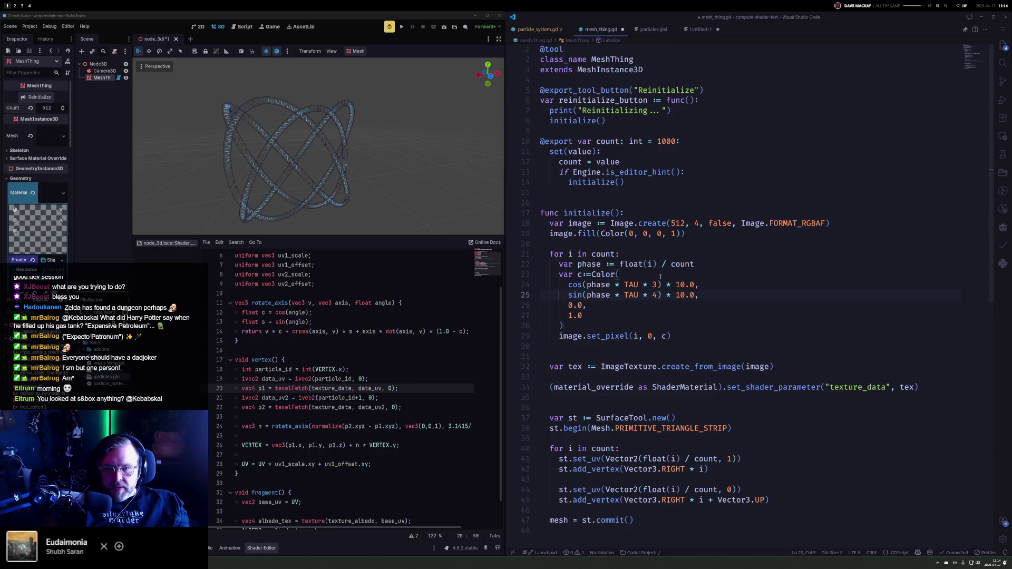
Step: Replace the 0.0 line with a copy of the sin line using TAU * 5, save, and orbit the knot
key("shift+alt+Down")
key("ctrl+shift+k")
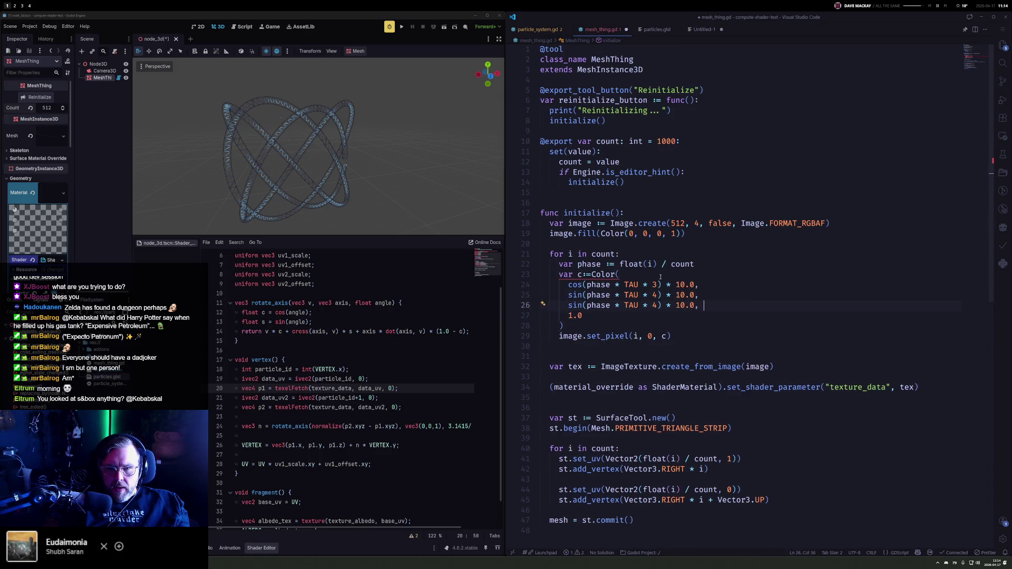
key("Up")
type("5")
key("ctrl+s")
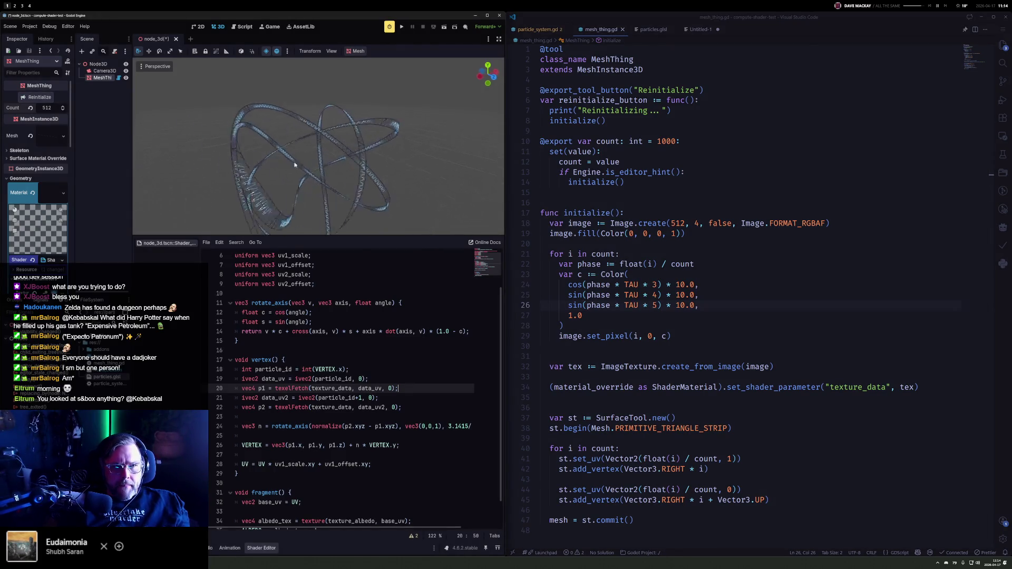
mouse_move(339, 119)
left_mouse_down()
mouse_move(282, 158)
mouse_move(210, 176)
mouse_move(293, 141)
mouse_move(287, 134)
mouse_move(332, 93)
mouse_move(320, 86)
mouse_move(275, 152)
mouse_move(226, 195)
mouse_move(168, 180)
mouse_move(204, 154)
mouse_move(179, 139)
left_mouse_up()
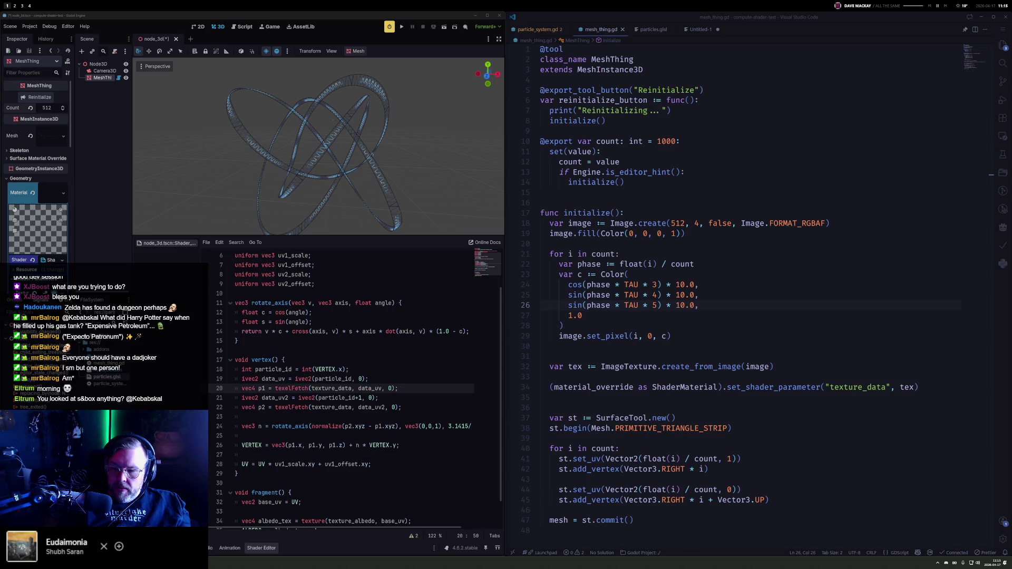
left_click(401, 350)
scroll(328, 407, "up", 3, "ctrl")
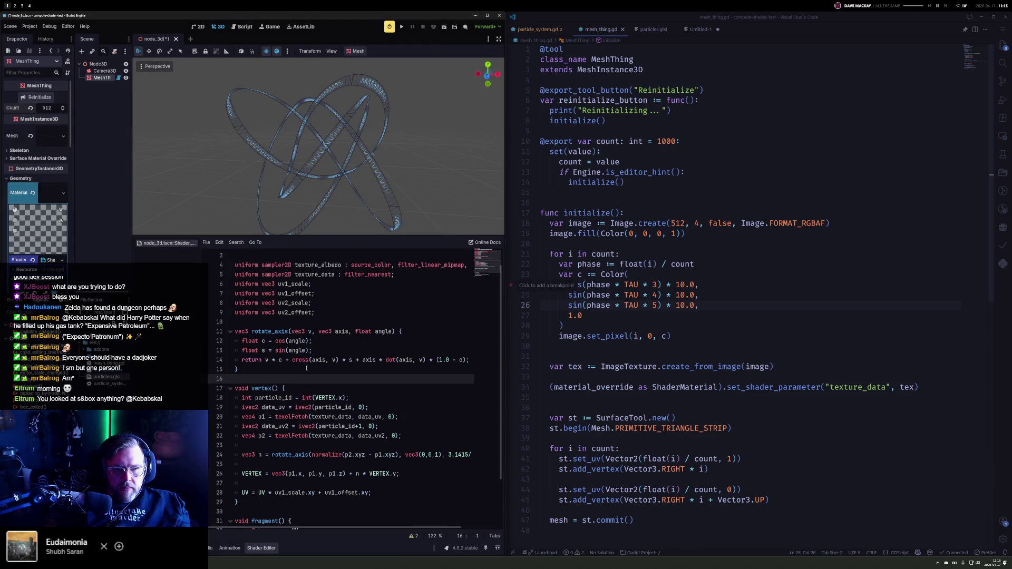
scroll(327, 403, "down", 2)
left_click(323, 386)
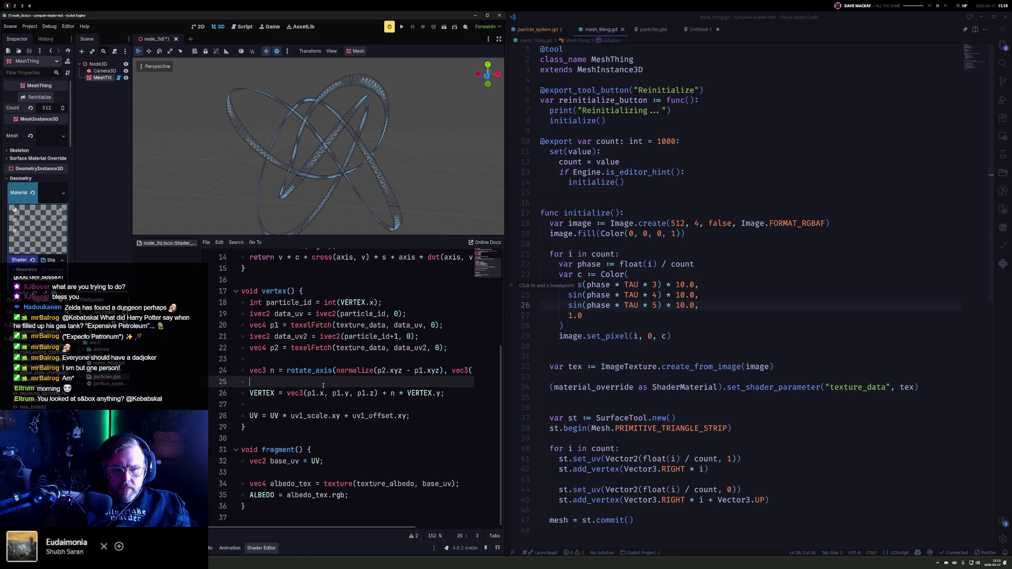
key("ctrl+z")
key("ctrl+z")
key("ctrl+z")
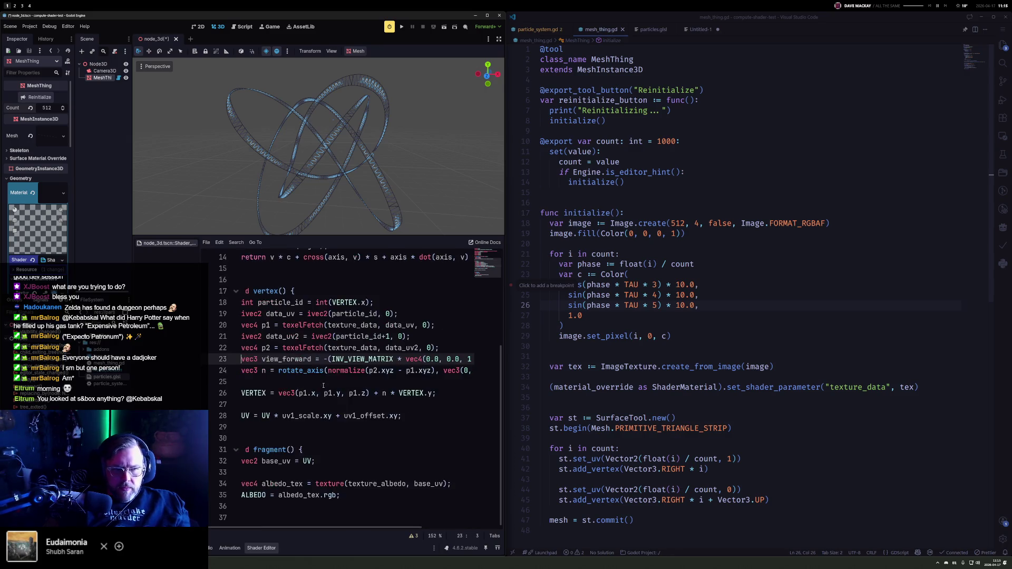
key("Down")
key("End")
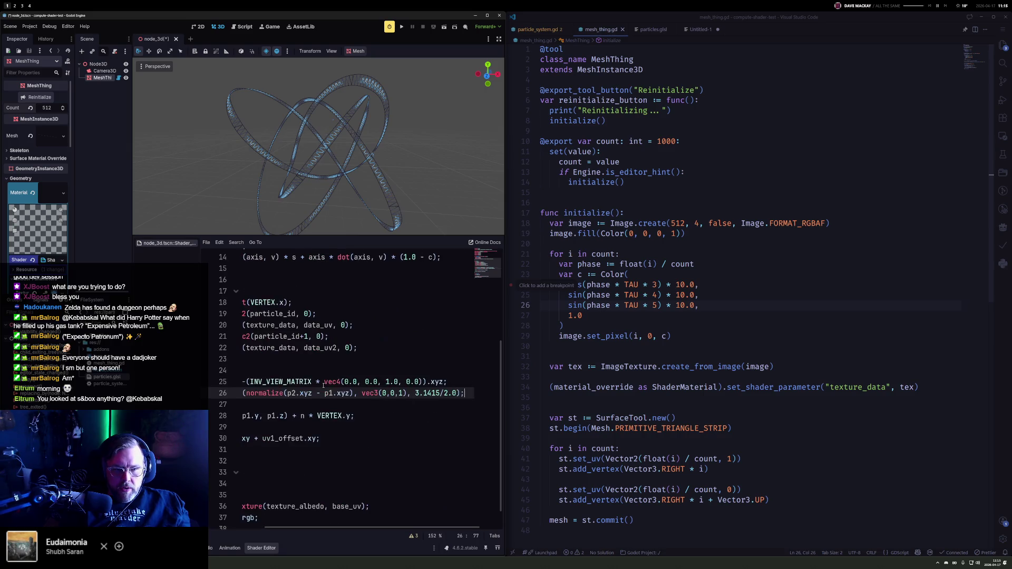
key("ctrl+shift+Right")
key("ctrl+shift+Right")
key("ctrl+shift+Right")
key("ctrl+End")
key("Up")
key("Up")
key("Up")
key("Down")
key("Down")
key("End")
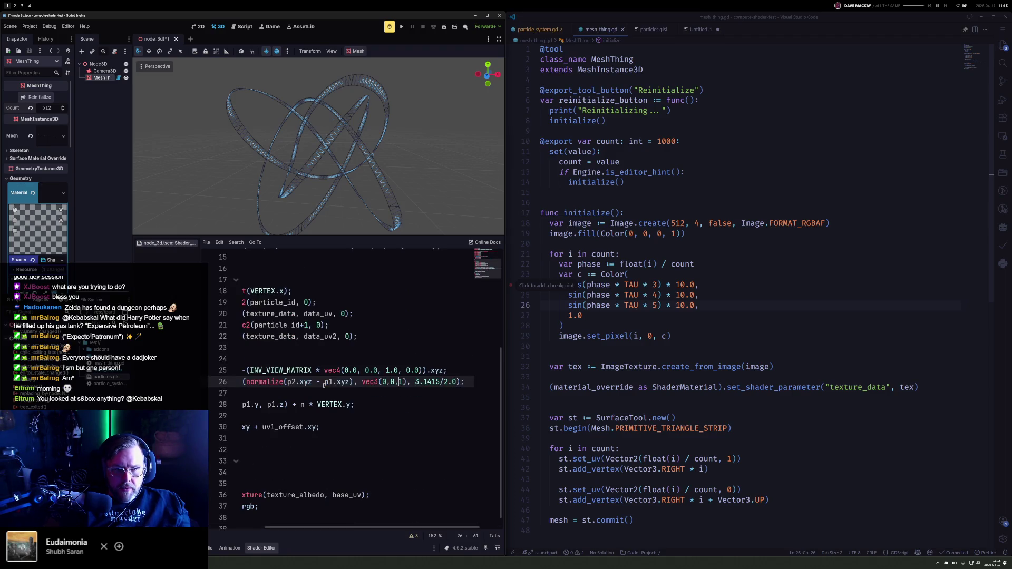
key("shift+Right")
key("ctrl+shift+Left")
key("ctrl+shift+Left")
key("ctrl+shift+Left")
type("view")
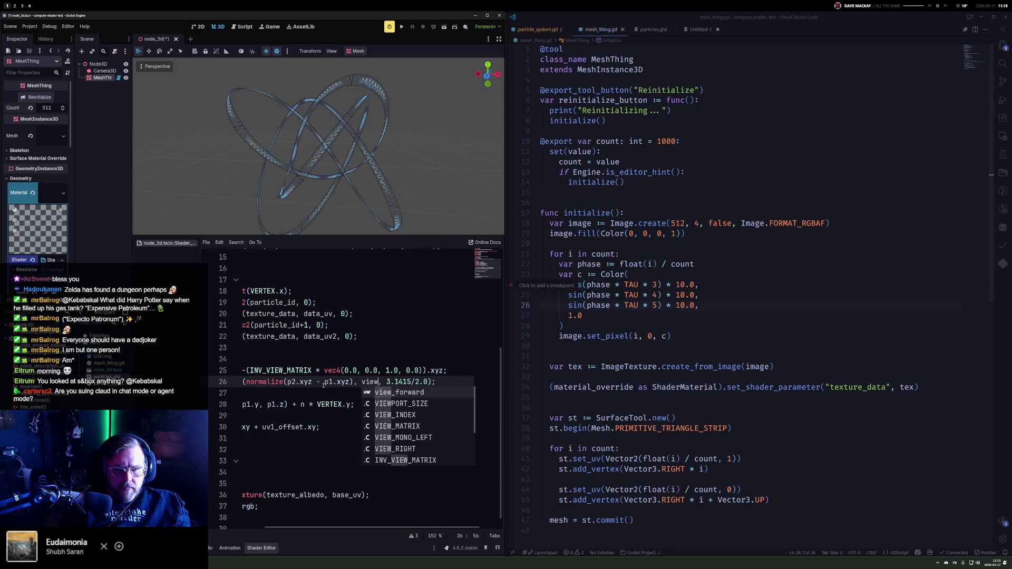
key("Return")
left_click_drag(284, 136, 197, 78)
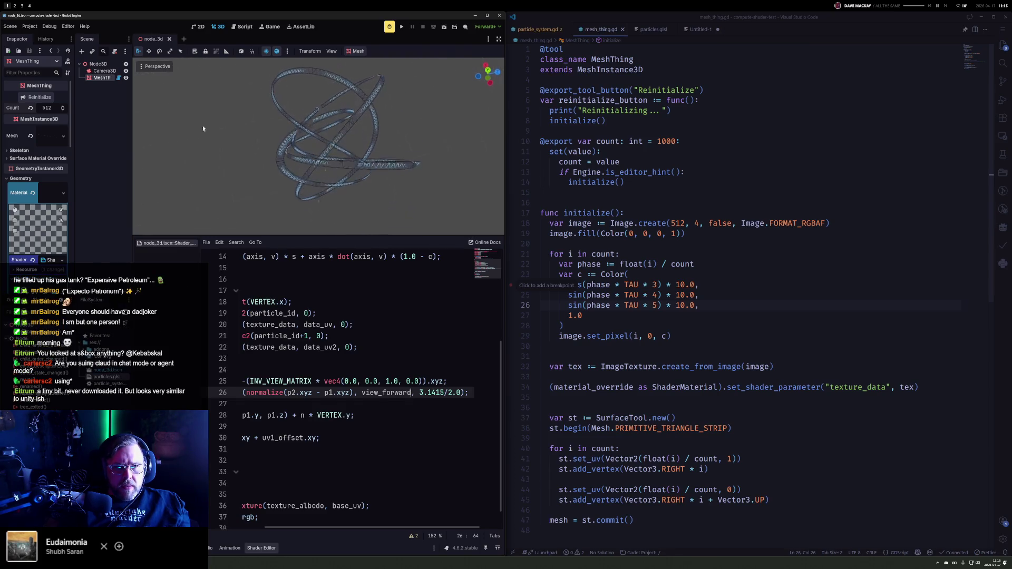
left_click_drag(190, 158, 461, 150)
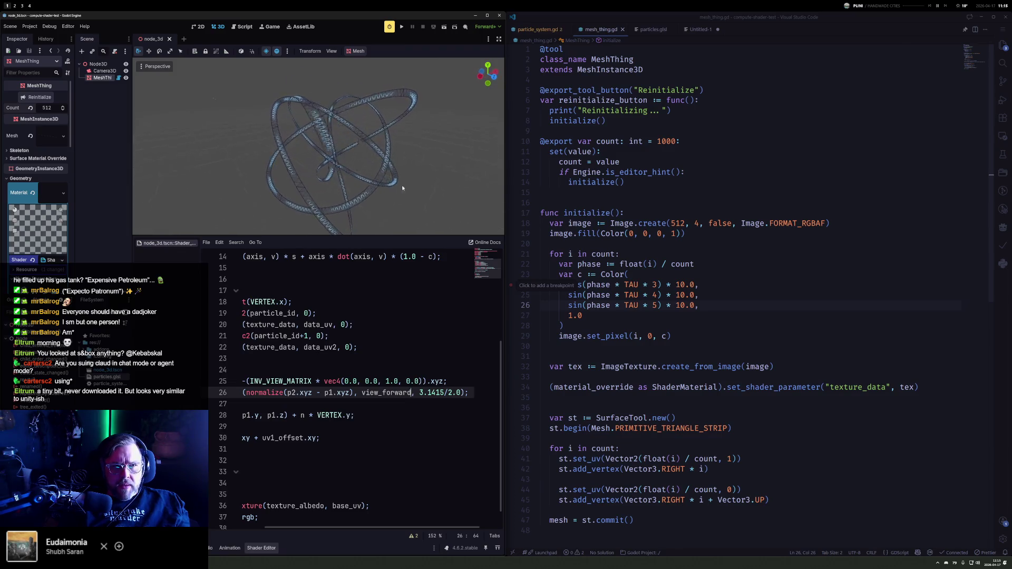
mouse_move(402, 188)
left_mouse_down()
mouse_move(244, 200)
mouse_move(194, 186)
left_mouse_up()
mouse_move(323, 119)
left_mouse_down()
mouse_move(504, 72)
mouse_move(241, 146)
mouse_move(229, 62)
left_mouse_up()
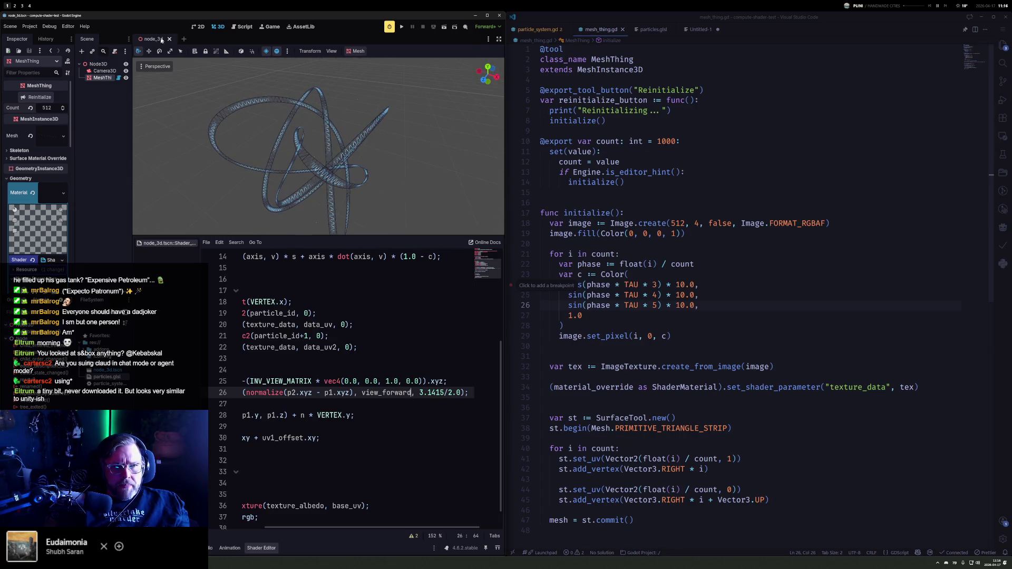
left_click(150, 65)
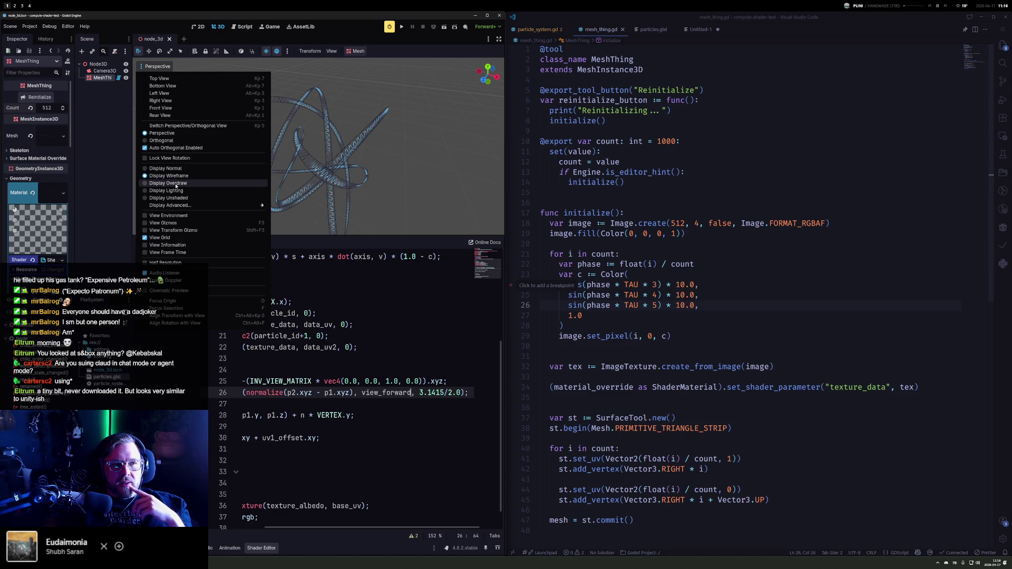
Step: Switch the Godot viewport to Display Normal shading and orbit around the rings
left_click(168, 168)
left_click(403, 155)
mouse_move(400, 163)
left_mouse_down()
mouse_move(209, 208)
mouse_move(491, 72)
mouse_move(437, 129)
mouse_move(430, 157)
left_mouse_up()
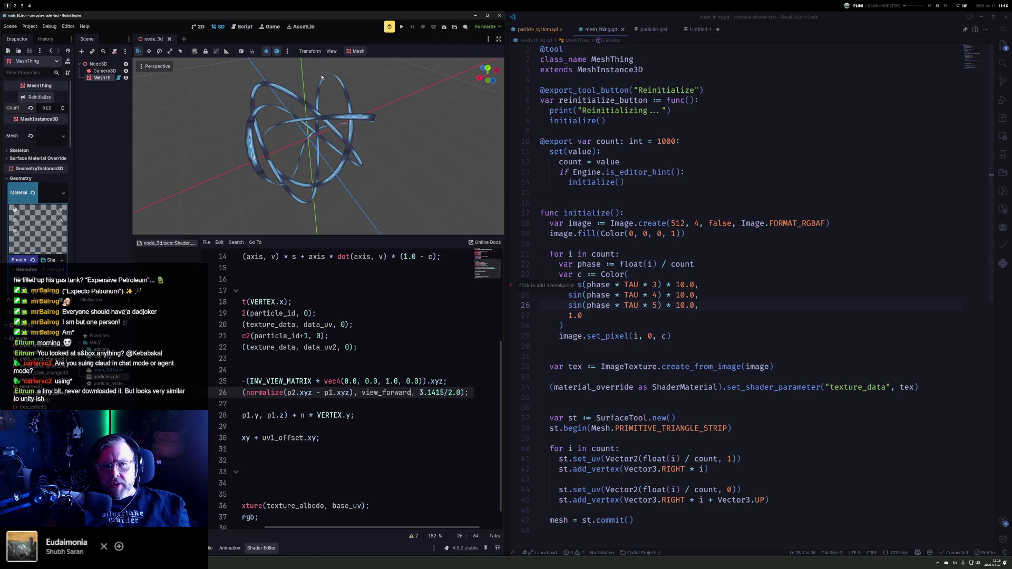
mouse_move(389, 94)
left_mouse_down()
mouse_move(337, 137)
mouse_move(274, 158)
mouse_move(210, 131)
mouse_move(350, 165)
left_mouse_up()
Step: Drag the splitter down to enlarge the 3D viewport over the shader editor
left_click_drag(404, 235, 404, 371)
mouse_move(316, 263)
left_mouse_down()
mouse_move(147, 210)
mouse_move(201, 256)
mouse_move(496, 165)
mouse_move(307, 113)
mouse_move(237, 121)
mouse_move(132, 182)
mouse_move(495, 199)
mouse_move(136, 215)
mouse_move(474, 237)
mouse_move(302, 259)
mouse_move(149, 213)
mouse_move(493, 215)
mouse_move(370, 261)
mouse_move(343, 198)
left_mouse_up()
scroll(343, 198, "down", 3)
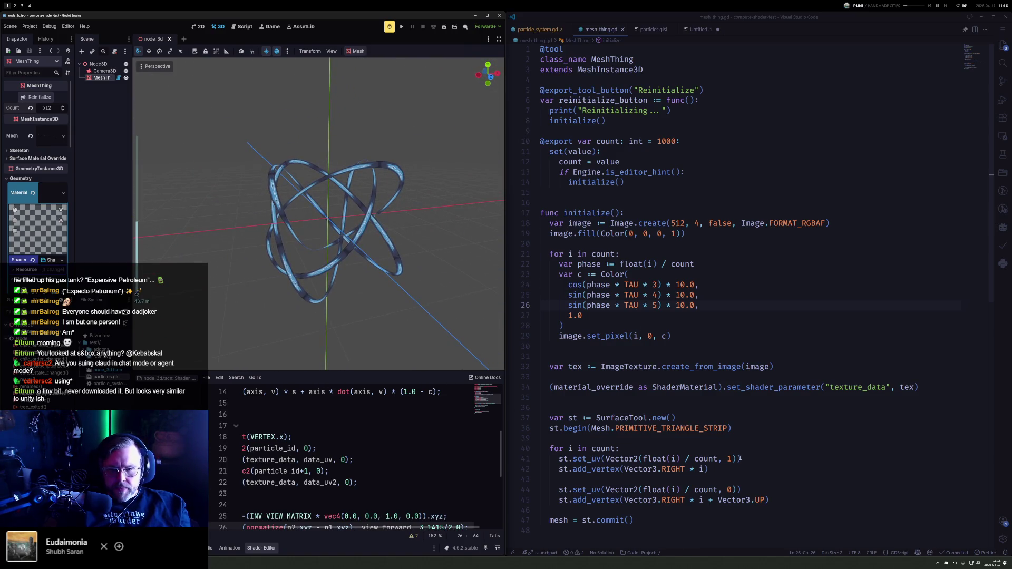
left_click(740, 458)
scroll(727, 456, "down", 2)
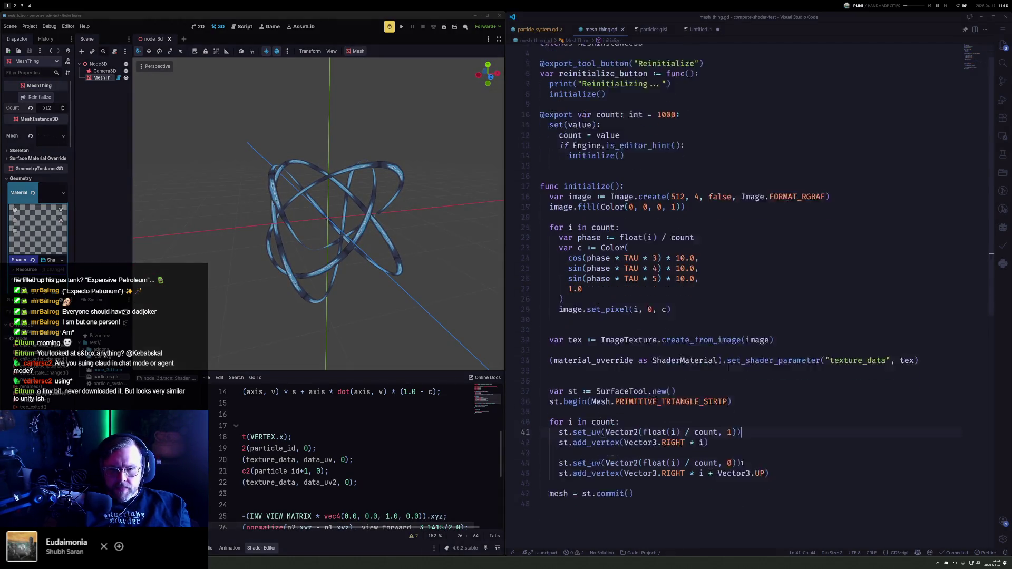
Step: Duplicate the TAU * 5 sine line and change its 10.0 multiplier to 3.0
left_click(628, 253)
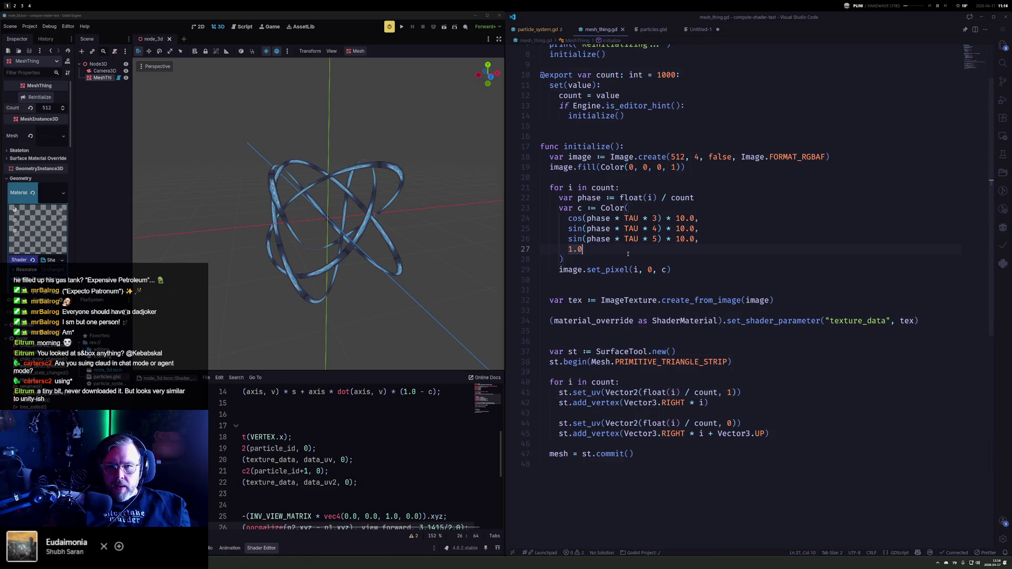
left_click_drag(566, 247, 583, 249)
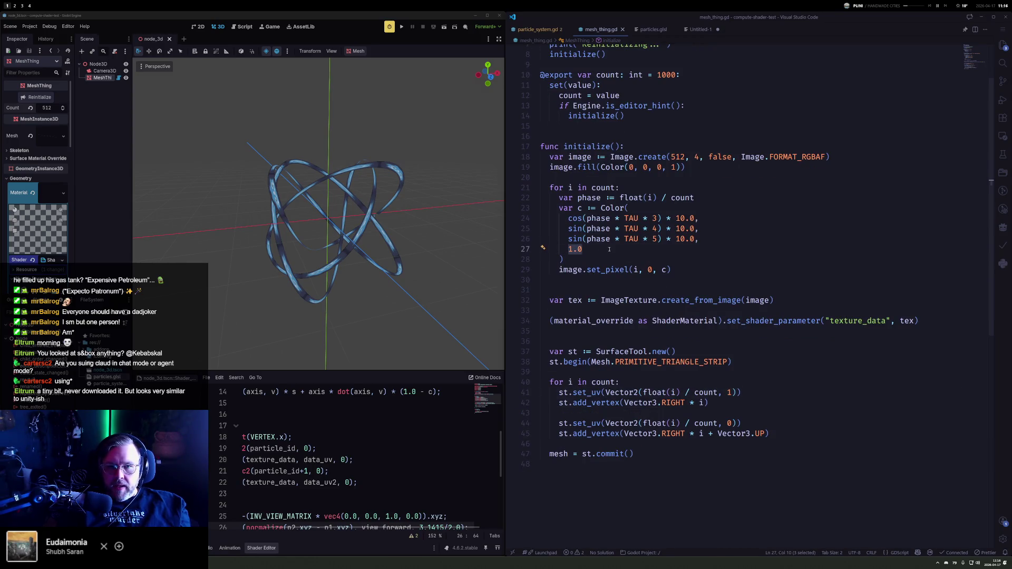
key("Left")
key("Up")
key("shift+alt+Down")
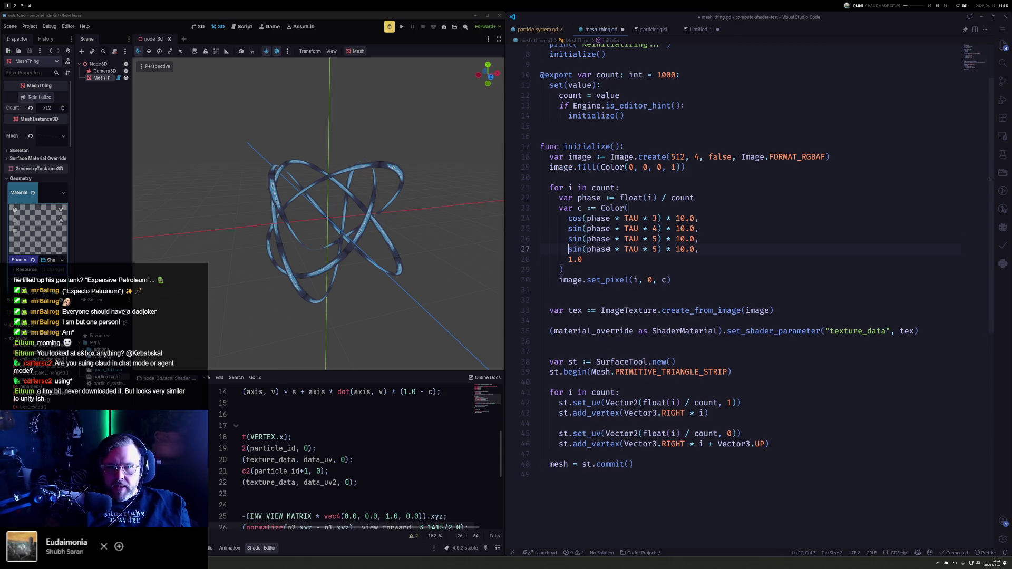
double_click(680, 249)
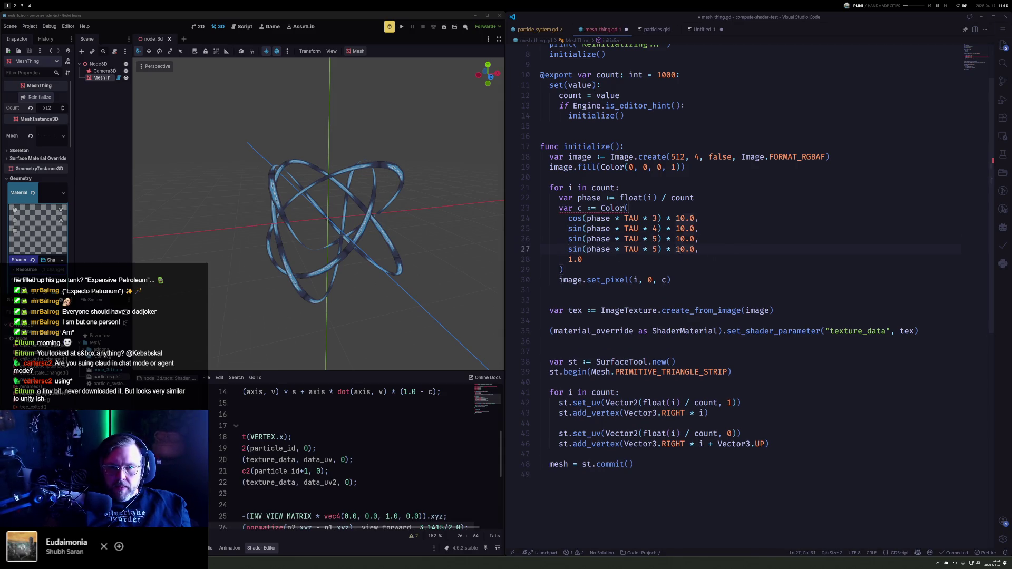
type("3")
Step: Delete the 1.0 alpha line and make the new term (sin(phase * TAU * 2) * 0.5 + 0.5) * 3.0
key("Down")
key("shift+Up")
key("shift+End")
key("BackSpace")
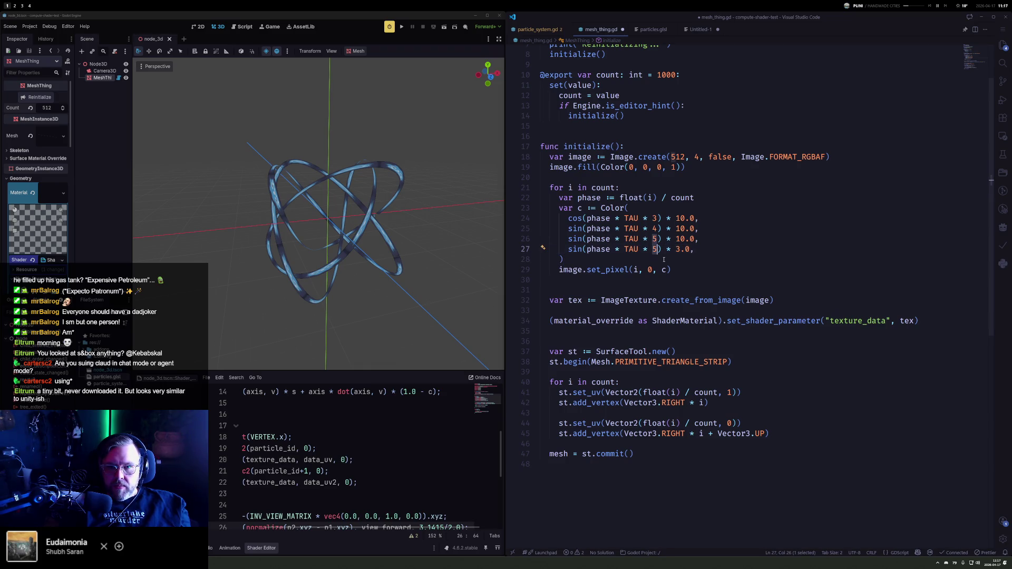
type("2")
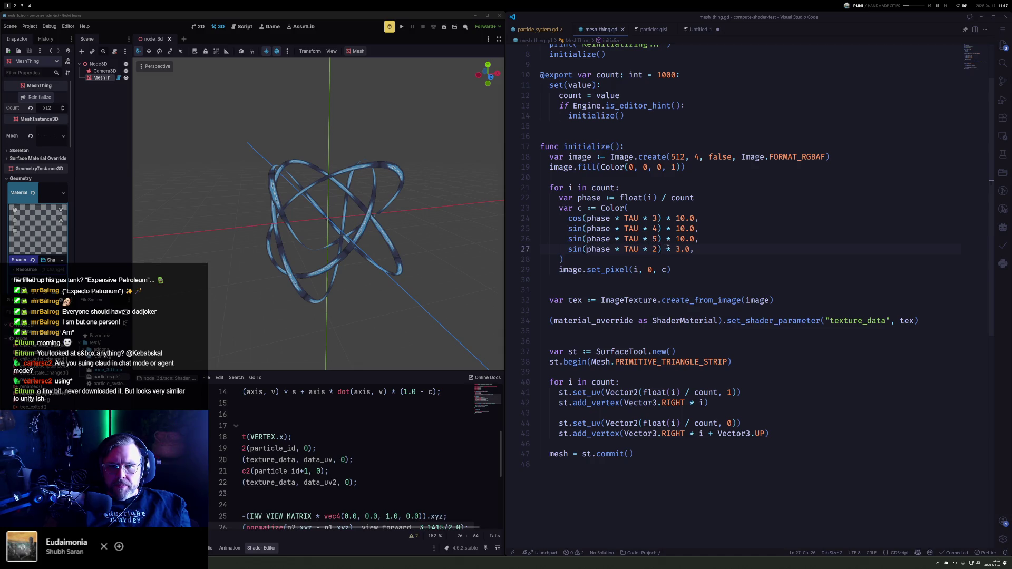
key("Left")
key("Left")
key("Left")
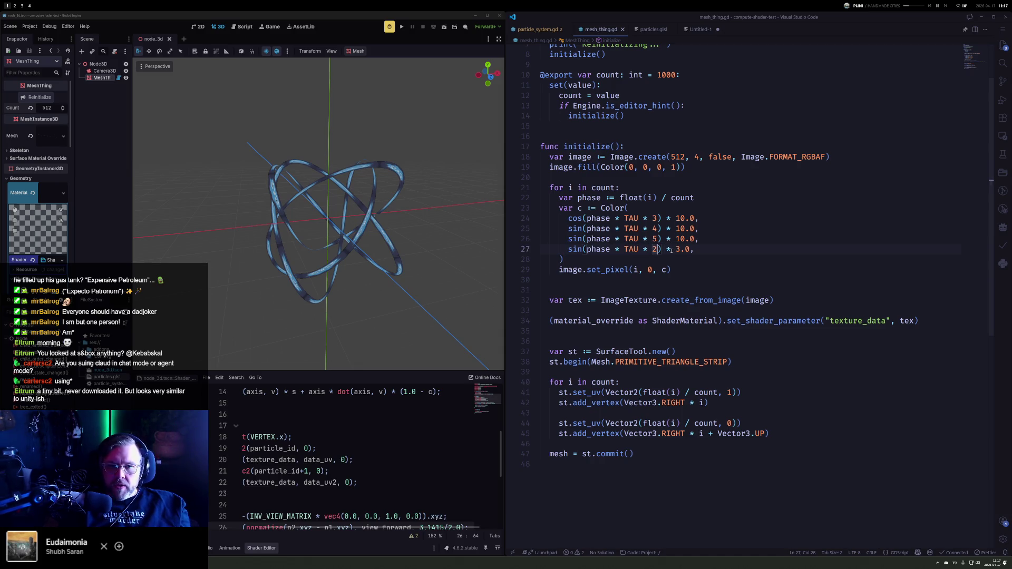
type("* ")
type("0.5 + 0.5) *")
key("shift+Home")
type("(")
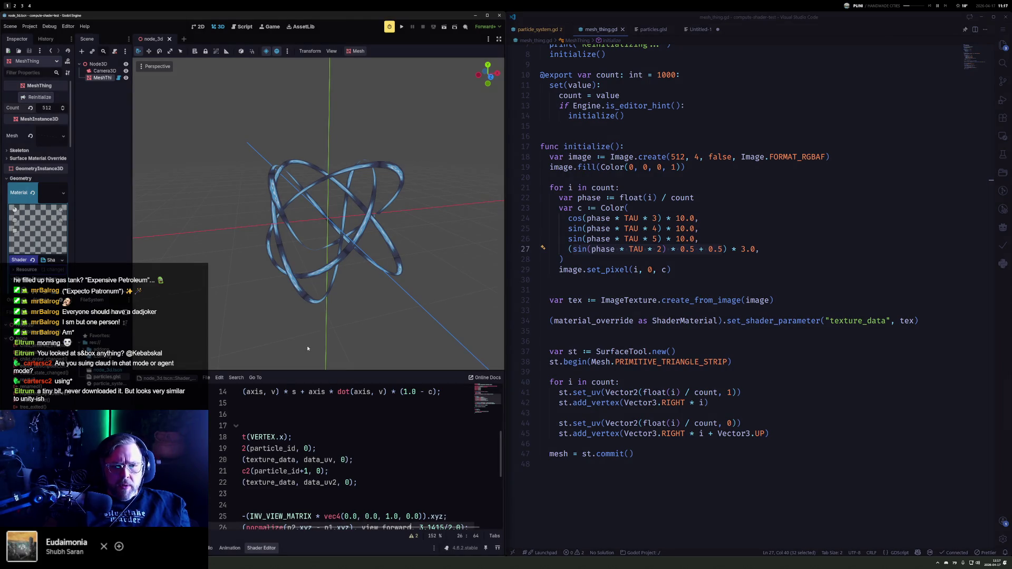
left_click(330, 415)
Step: Multiply the shader's VERTEX offset on line 28 by p1.a and orbit the ribbon mesh
scroll(342, 458, "up", 2)
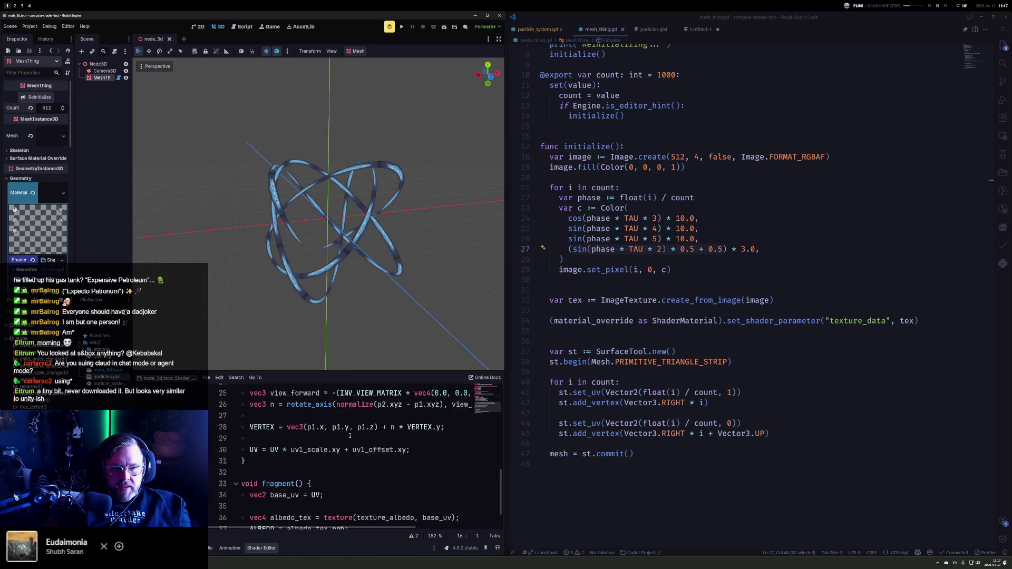
left_click(376, 452)
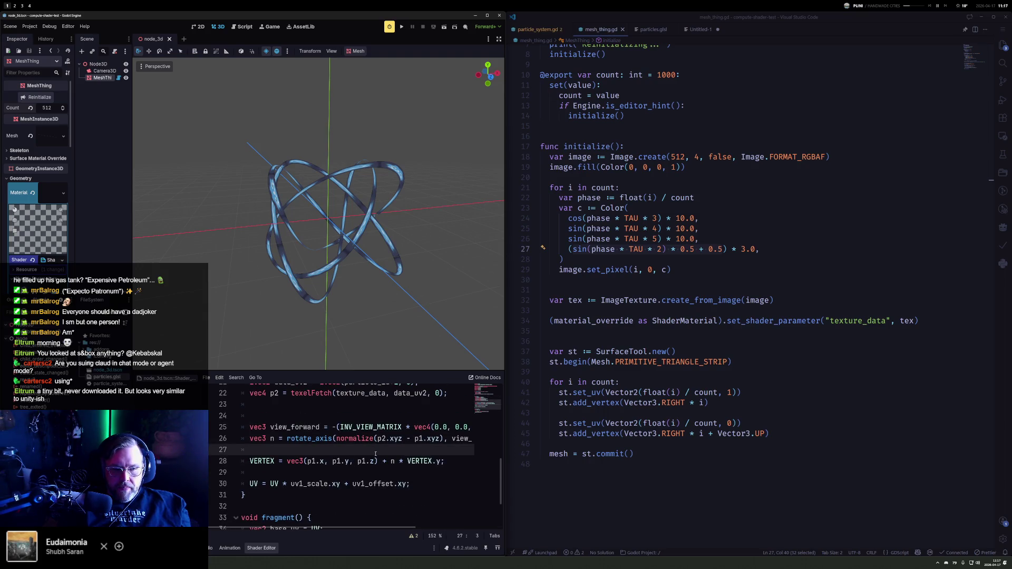
key("Up")
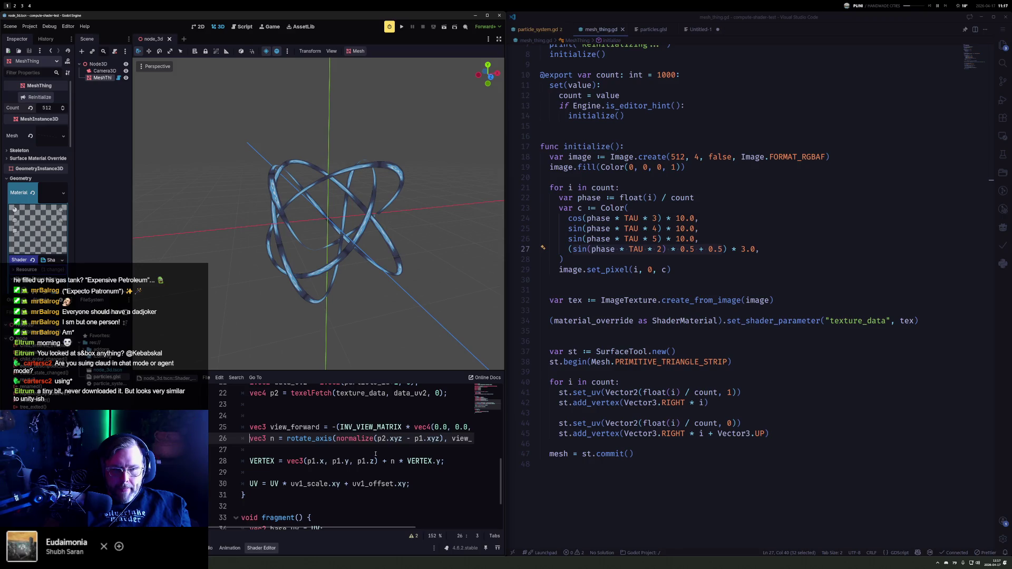
key("End")
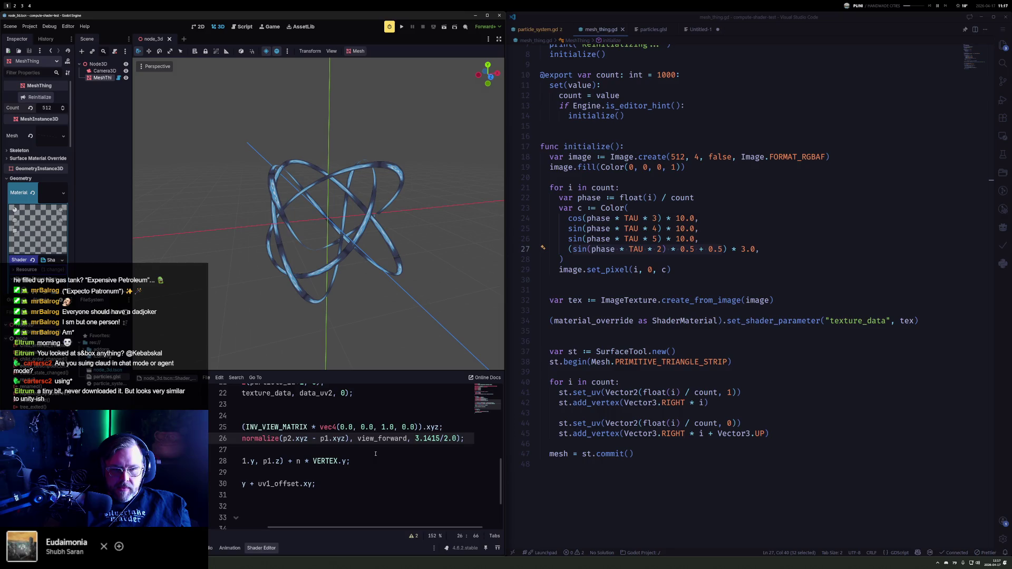
key("Down")
key("Down")
key("Down")
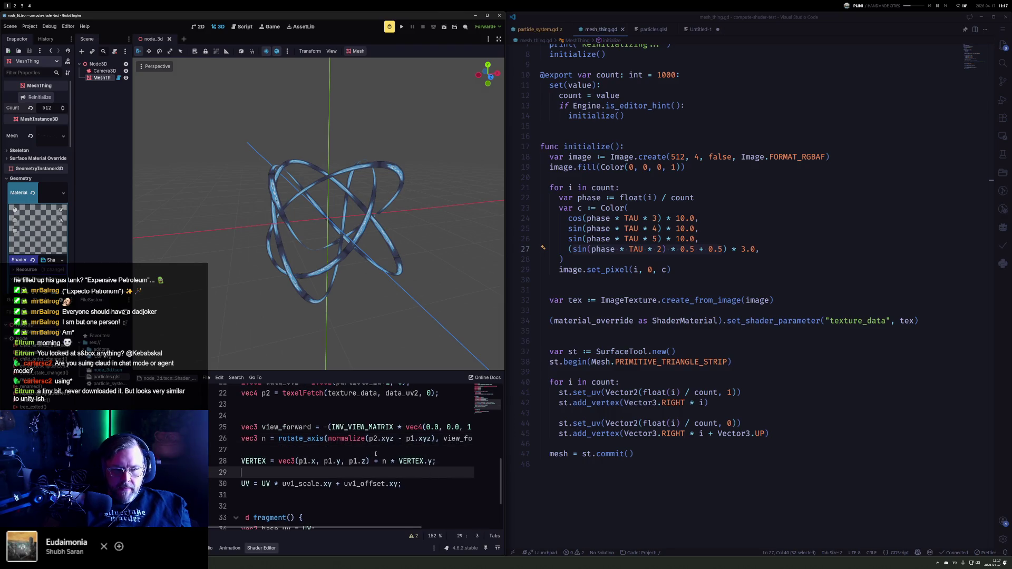
key("Up")
key("ctrl+Right")
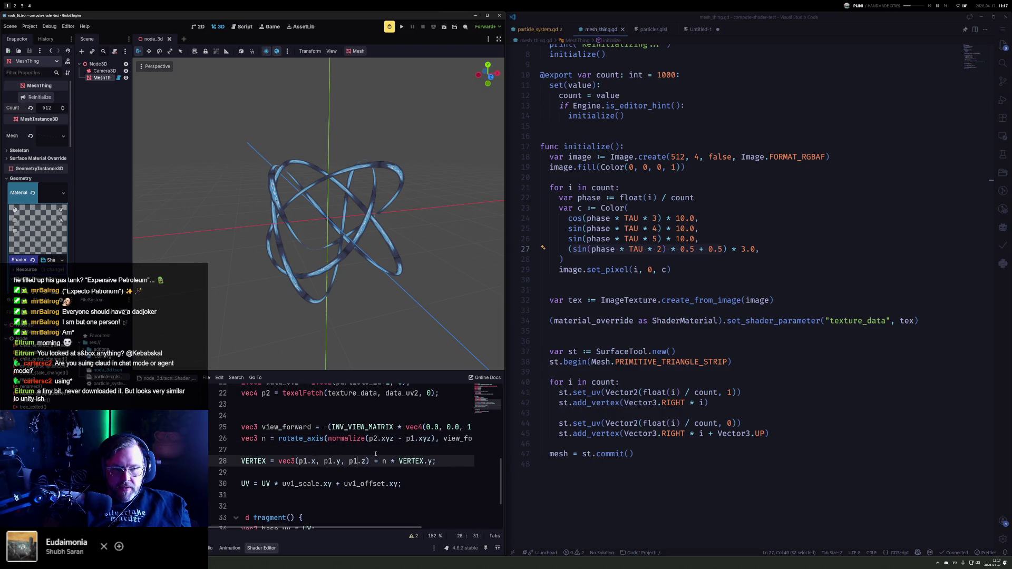
key("Up")
key("Up")
key("Up")
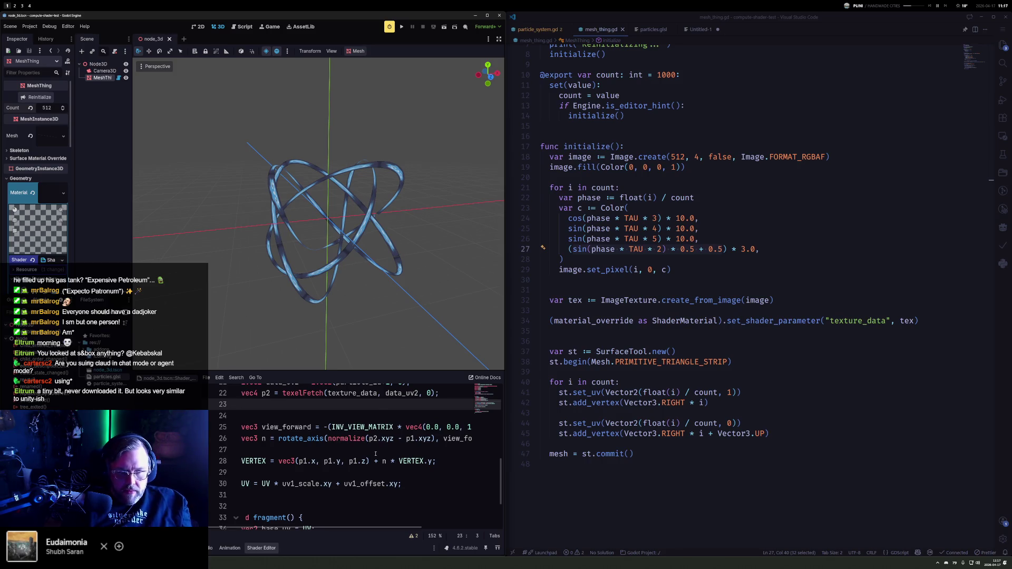
key("Up")
key("Up")
key("Up")
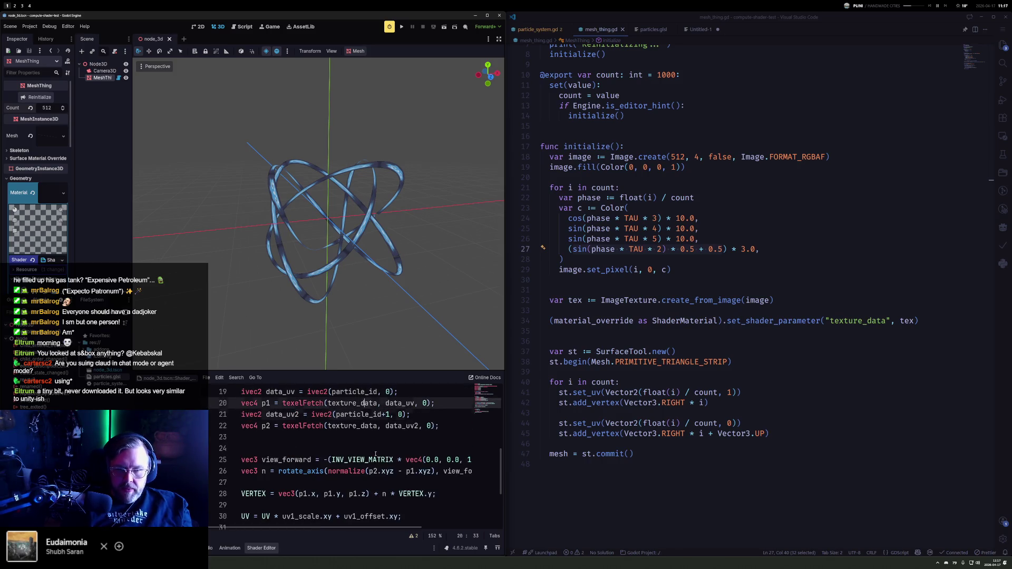
key("Down")
key("Down")
key("Down")
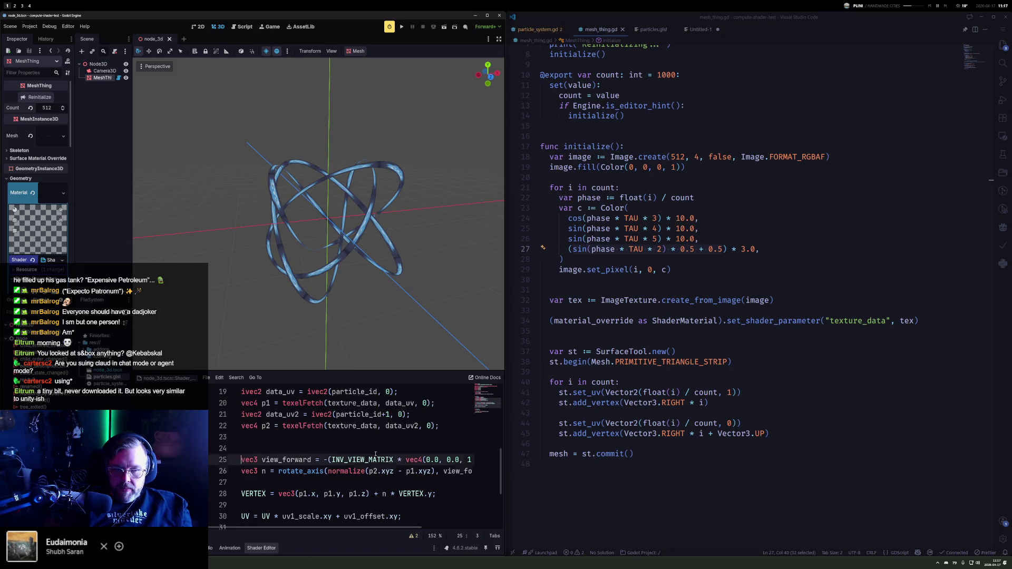
key("Down")
key("Down")
key("Down")
key("Up")
key("Up")
key("Up")
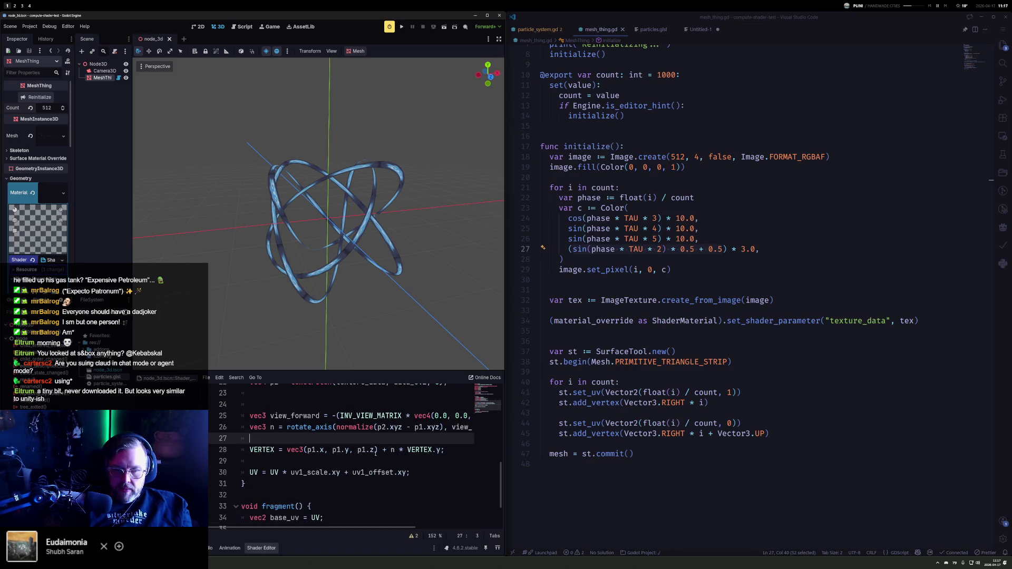
key("Down")
key("ctrl+Right")
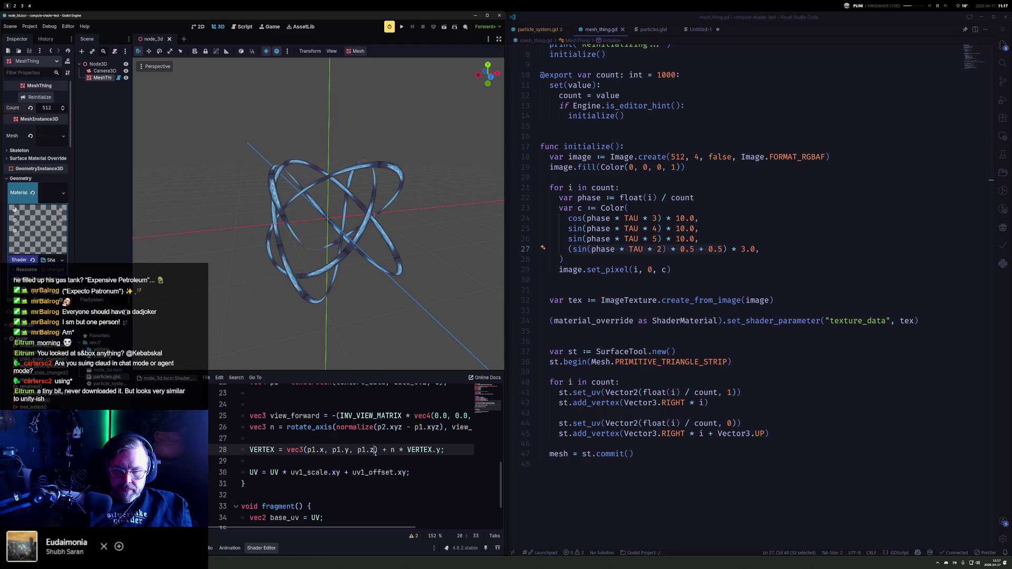
type("p1.")
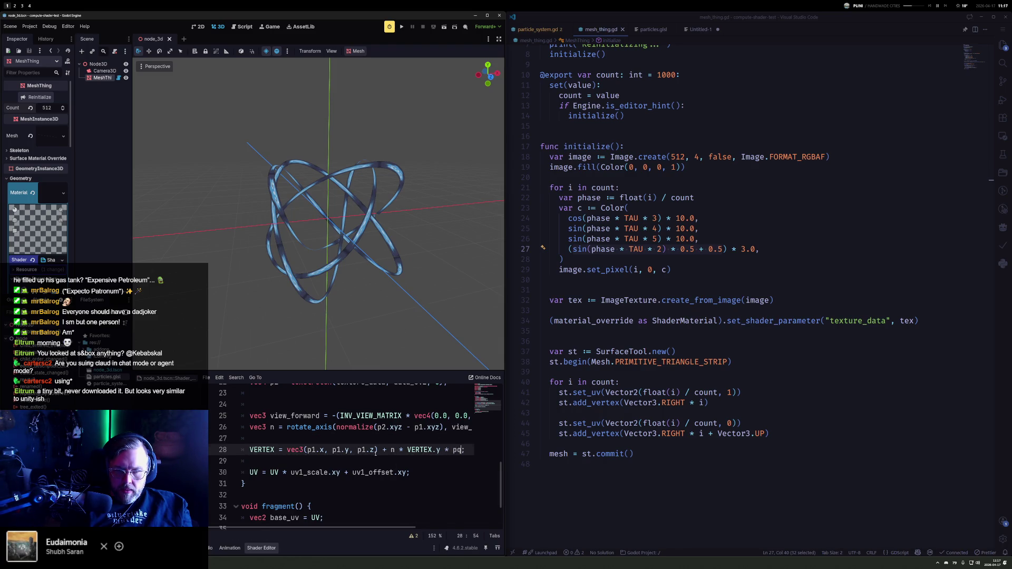
type("a")
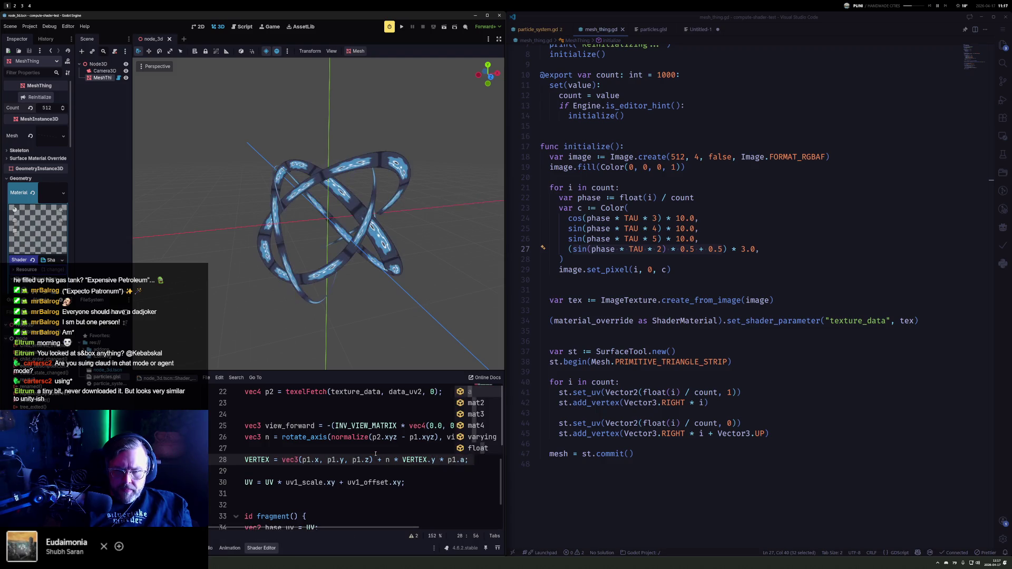
mouse_move(299, 225)
left_mouse_down()
mouse_move(430, 194)
mouse_move(149, 174)
mouse_move(470, 216)
mouse_move(264, 224)
mouse_move(397, 248)
mouse_move(304, 220)
mouse_move(383, 325)
mouse_move(132, 179)
mouse_move(450, 272)
mouse_move(708, 403)
left_mouse_up()
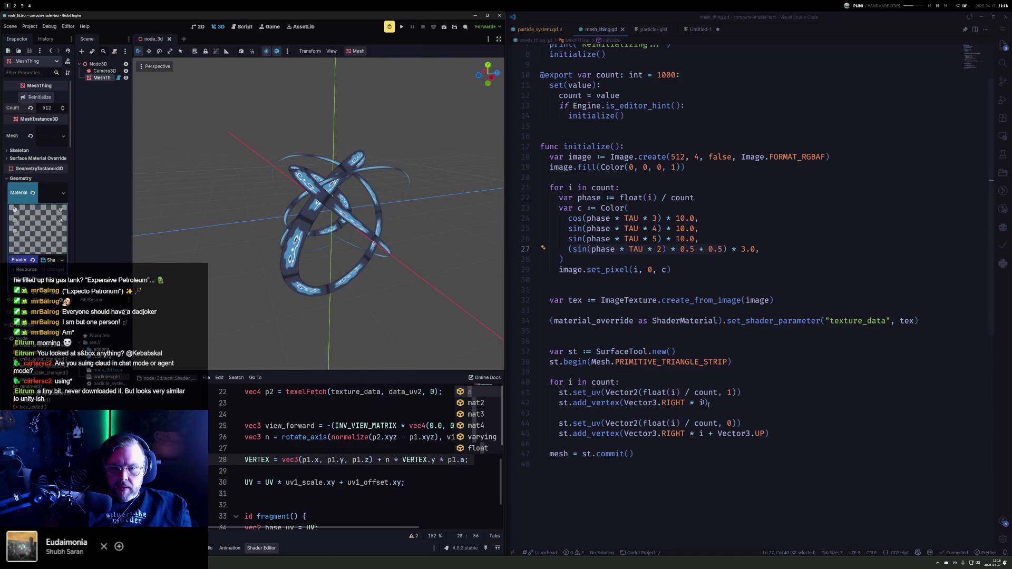
Step: Prefix the alpha term with '1.0 +' in mesh_thing.gd, reinitialize, and inspect the varying widths
left_click(567, 250)
type("1.0 +")
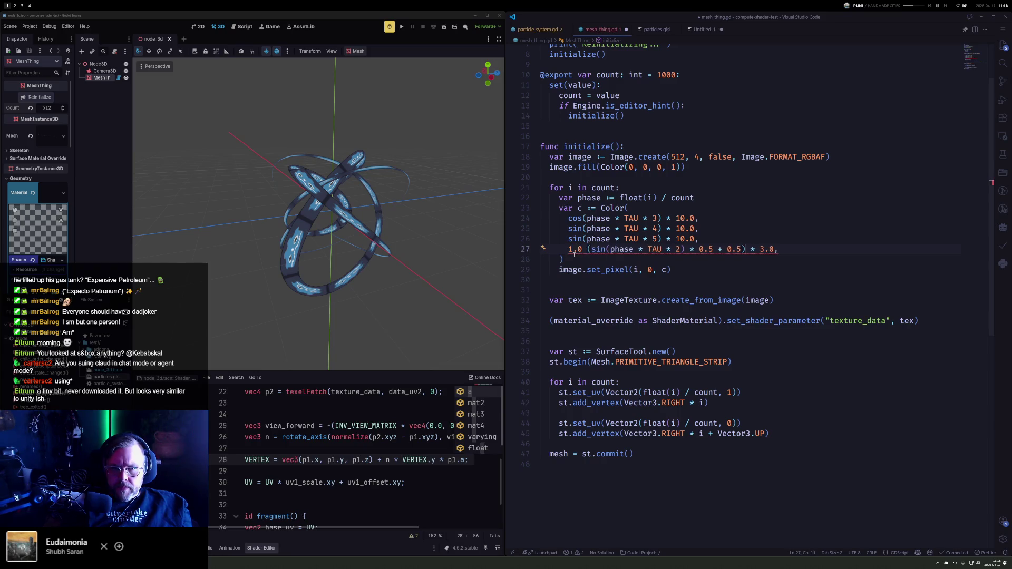
left_click(39, 97)
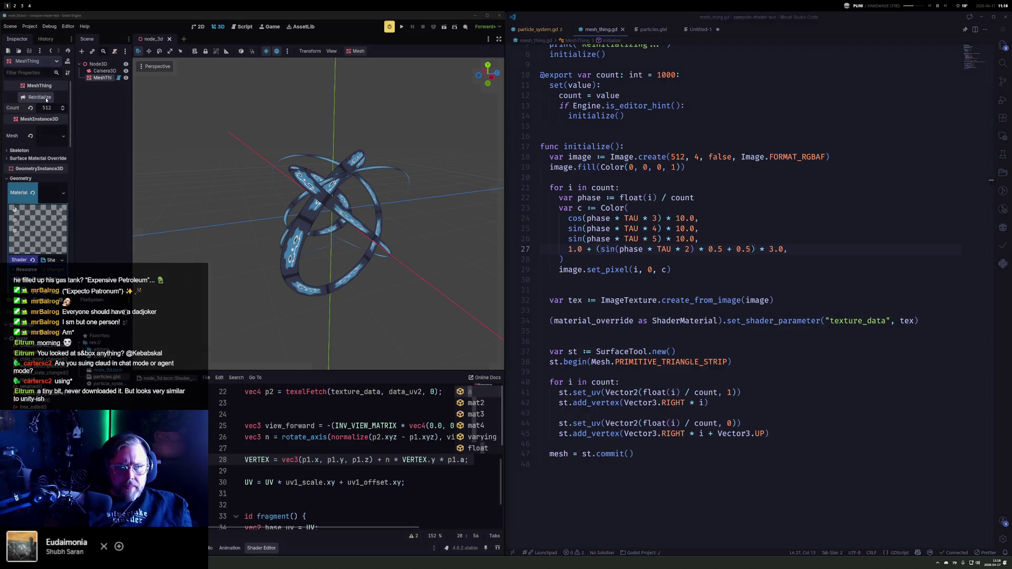
mouse_move(334, 166)
left_mouse_down()
mouse_move(260, 102)
mouse_move(462, 136)
mouse_move(255, 167)
mouse_move(310, 124)
mouse_move(339, 221)
mouse_move(444, 212)
mouse_move(420, 271)
mouse_move(231, 242)
mouse_move(165, 185)
mouse_move(447, 141)
mouse_move(465, 169)
mouse_move(212, 223)
mouse_move(654, 384)
left_mouse_up()
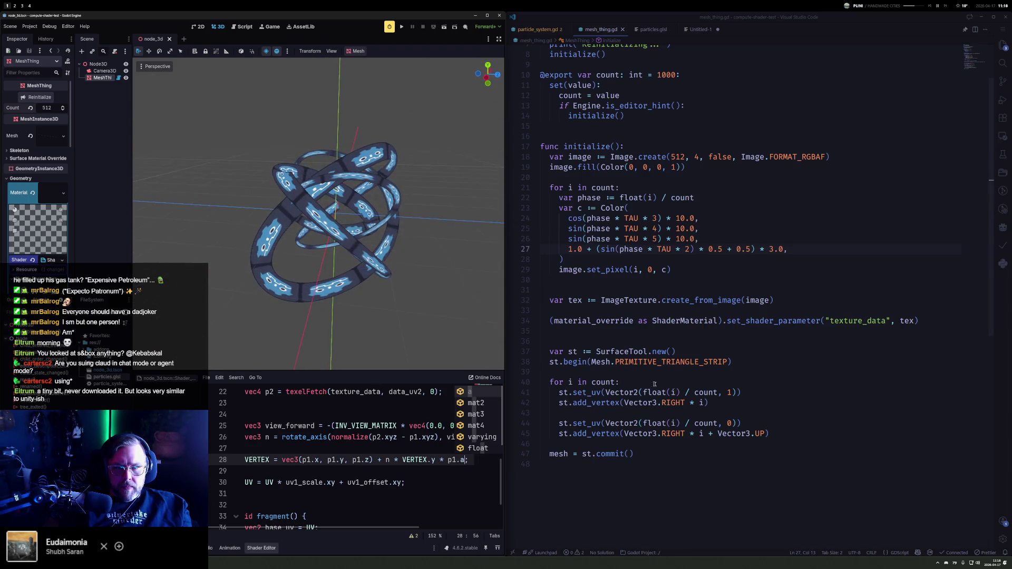
Step: Change TAU * 2 to TAU * 10 on line 27, reinitialize the MeshThing, and orbit the knot
double_click(686, 249)
type("10")
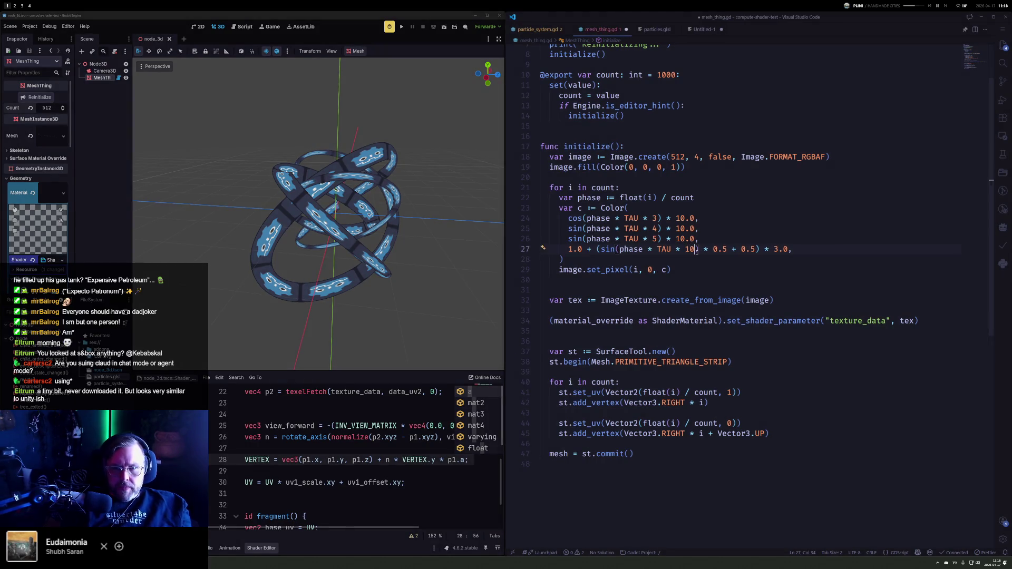
left_click(40, 97)
mouse_move(242, 247)
left_mouse_down()
mouse_move(274, 221)
mouse_move(226, 273)
mouse_move(418, 237)
mouse_move(316, 90)
mouse_move(235, 74)
mouse_move(445, 122)
mouse_move(340, 205)
left_mouse_up()
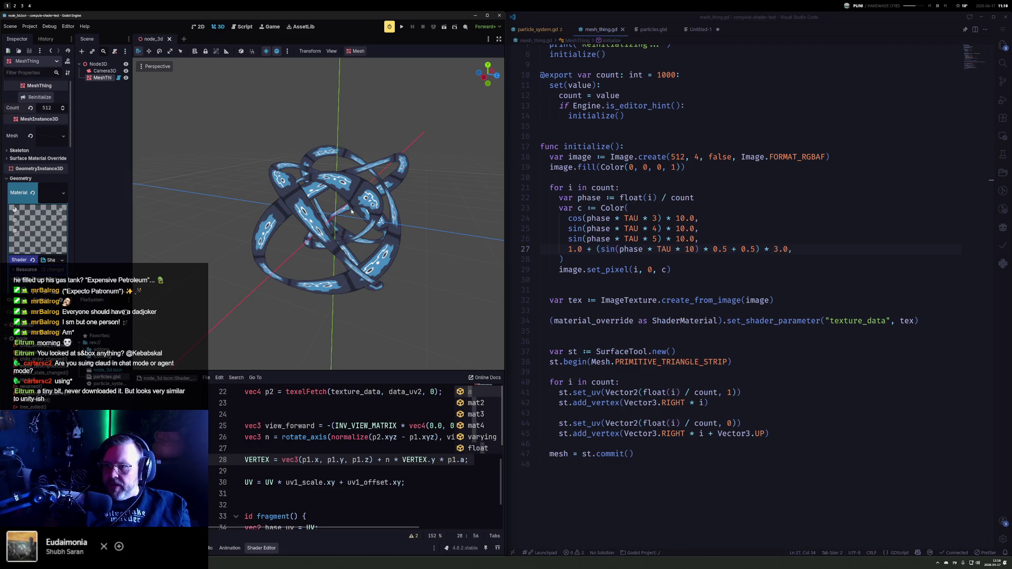
mouse_move(292, 222)
left_mouse_down()
mouse_move(398, 259)
mouse_move(424, 160)
mouse_move(356, 213)
mouse_move(222, 264)
mouse_move(248, 222)
mouse_move(258, 238)
mouse_move(450, 242)
mouse_move(392, 247)
mouse_move(479, 233)
mouse_move(210, 226)
mouse_move(414, 245)
mouse_move(503, 237)
mouse_move(147, 207)
mouse_move(192, 305)
mouse_move(339, 290)
left_mouse_up()
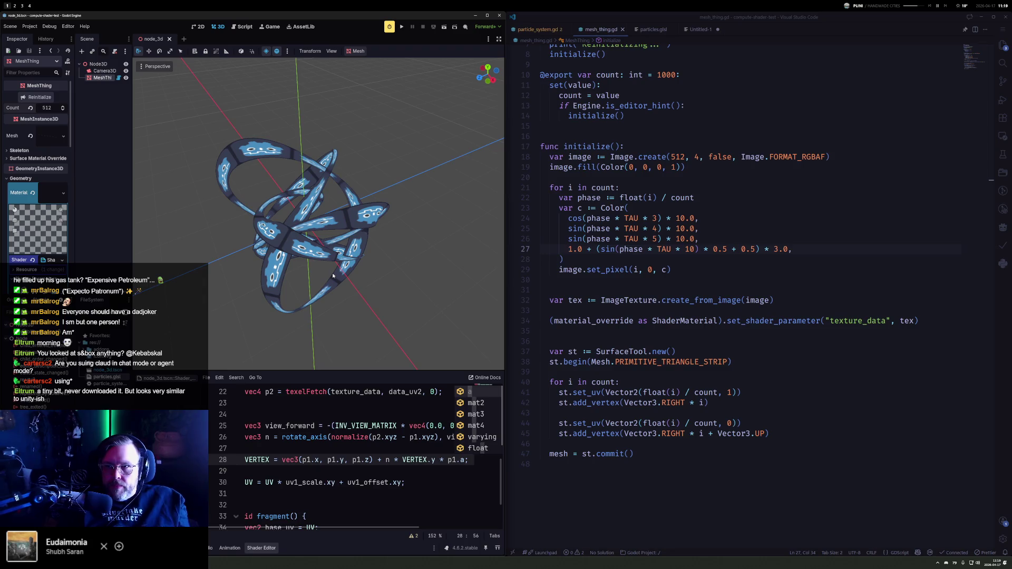
left_click_drag(411, 245, 339, 160)
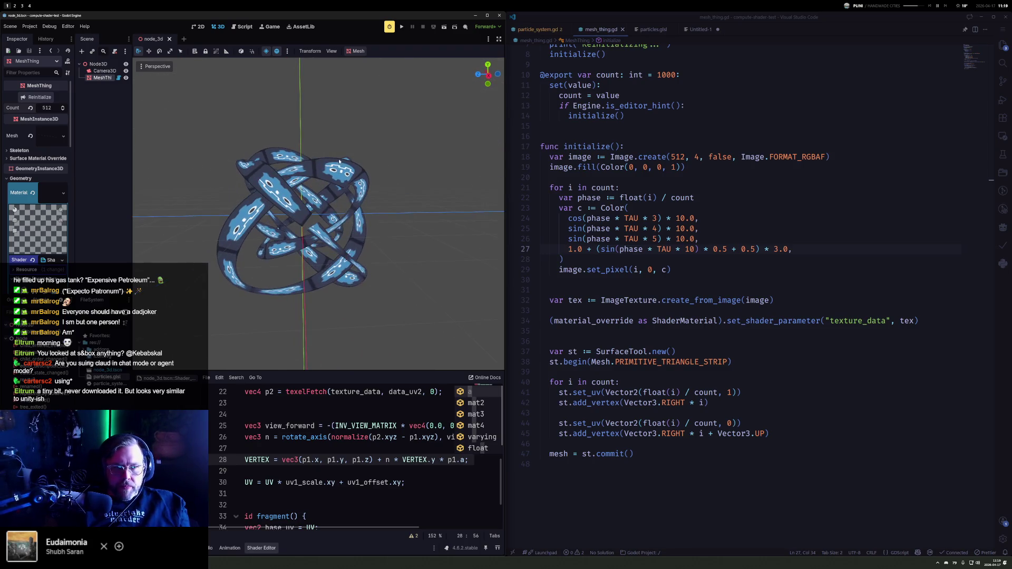
mouse_move(376, 266)
left_mouse_down()
mouse_move(163, 219)
mouse_move(459, 222)
mouse_move(201, 216)
mouse_move(300, 233)
mouse_move(262, 314)
mouse_move(276, 113)
mouse_move(243, 323)
mouse_move(232, 222)
mouse_move(151, 183)
mouse_move(393, 199)
mouse_move(170, 212)
mouse_move(445, 217)
mouse_move(409, 287)
mouse_move(293, 289)
mouse_move(397, 314)
mouse_move(191, 314)
mouse_move(383, 241)
mouse_move(509, 385)
left_mouse_up()
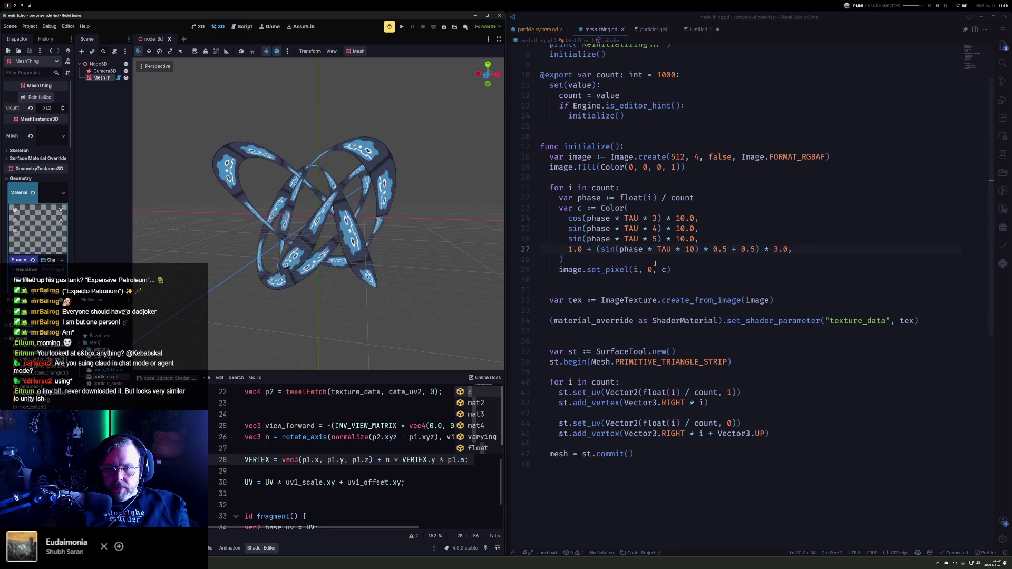
scroll(624, 269, "down", 1)
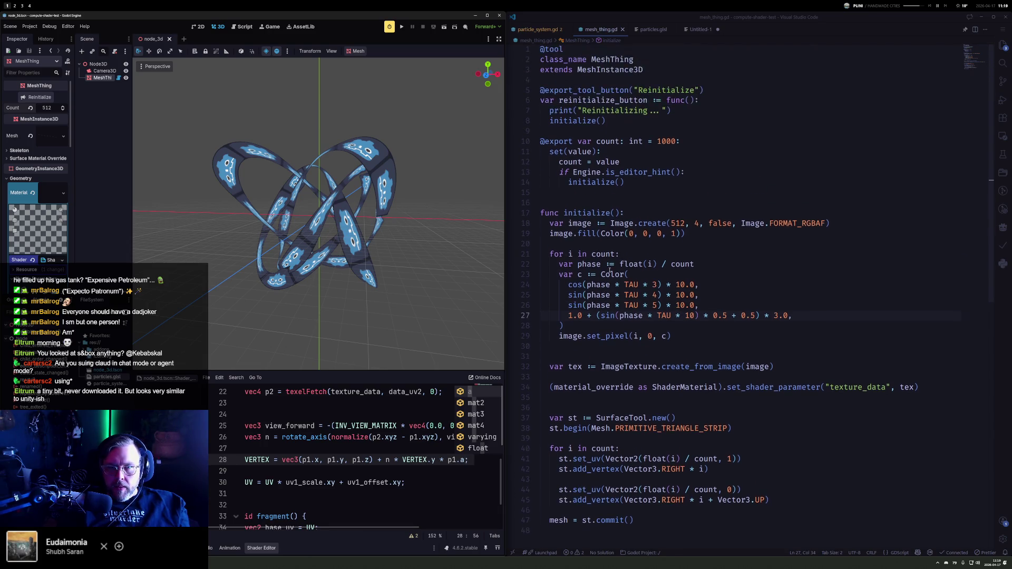
Step: Dismiss the ImageTexture and autocomplete popups and widen the Godot window
mouse_move(618, 287)
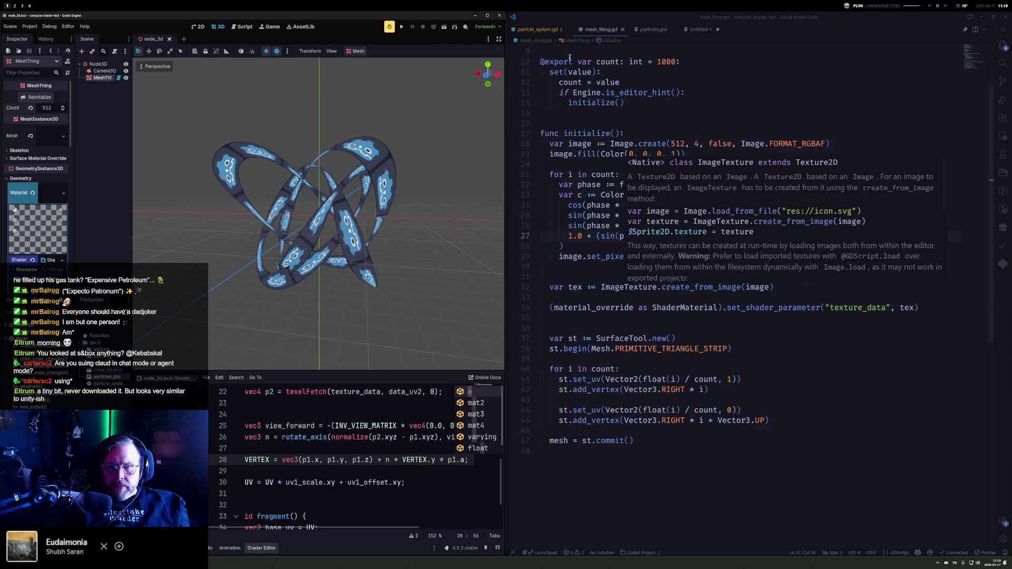
key("Escape")
key("Down")
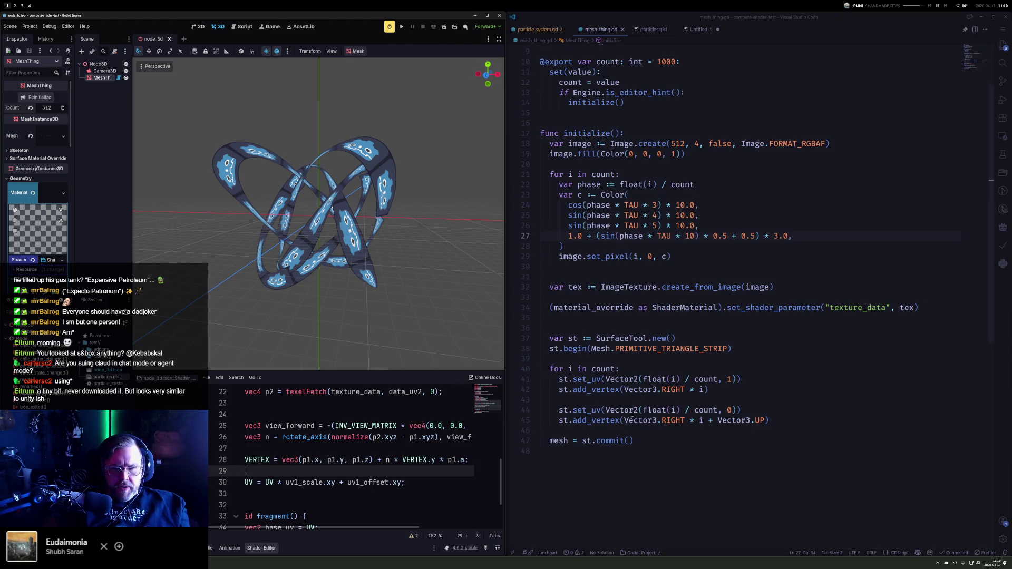
key("super+Right")
Step: Change VERTEX.y on shader line 28 to (VERTEX.y - 0.5) and orbit to check the recentred ribbons
left_click(444, 459)
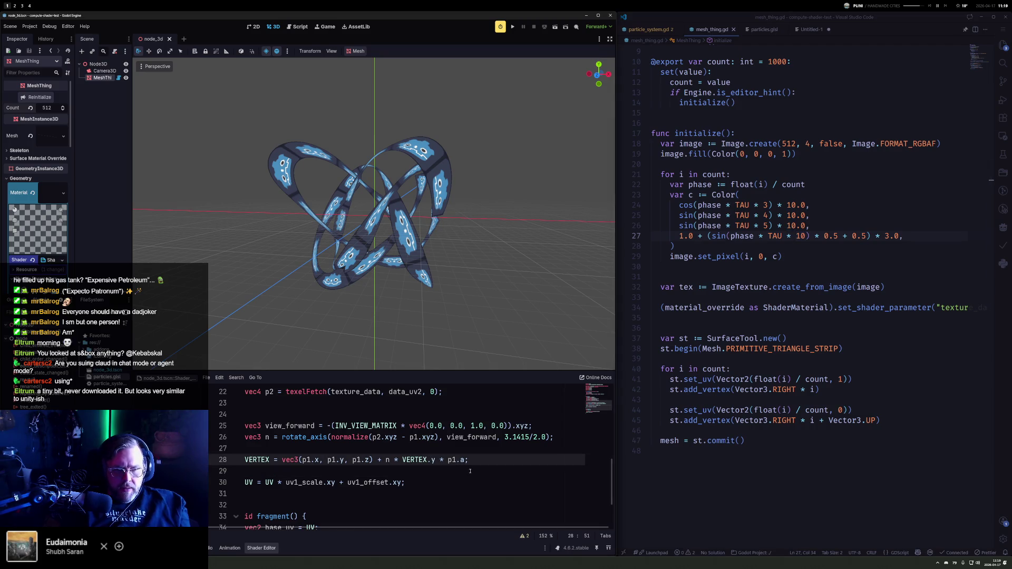
key("Up")
key("Up")
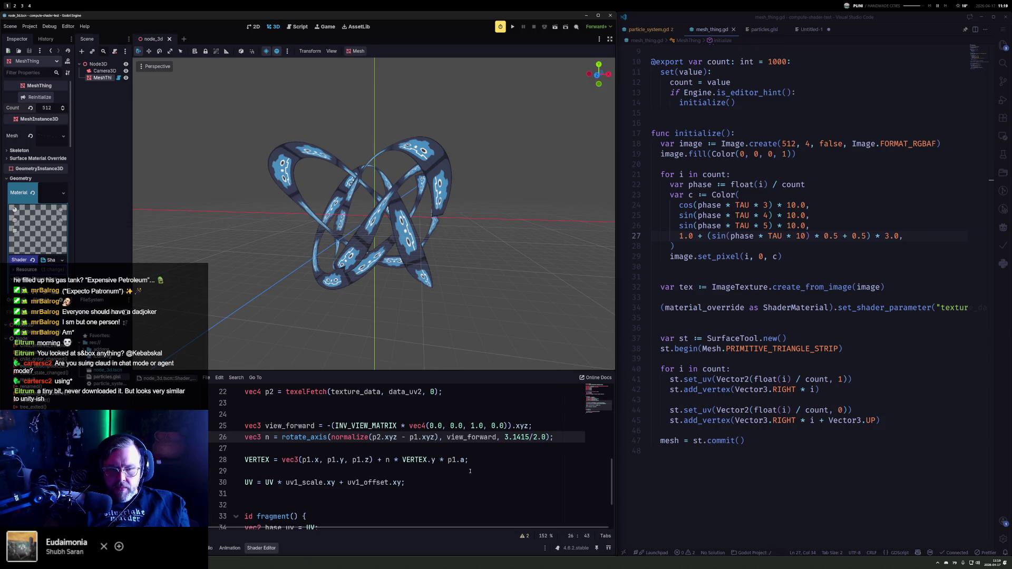
key("Down")
key("Down")
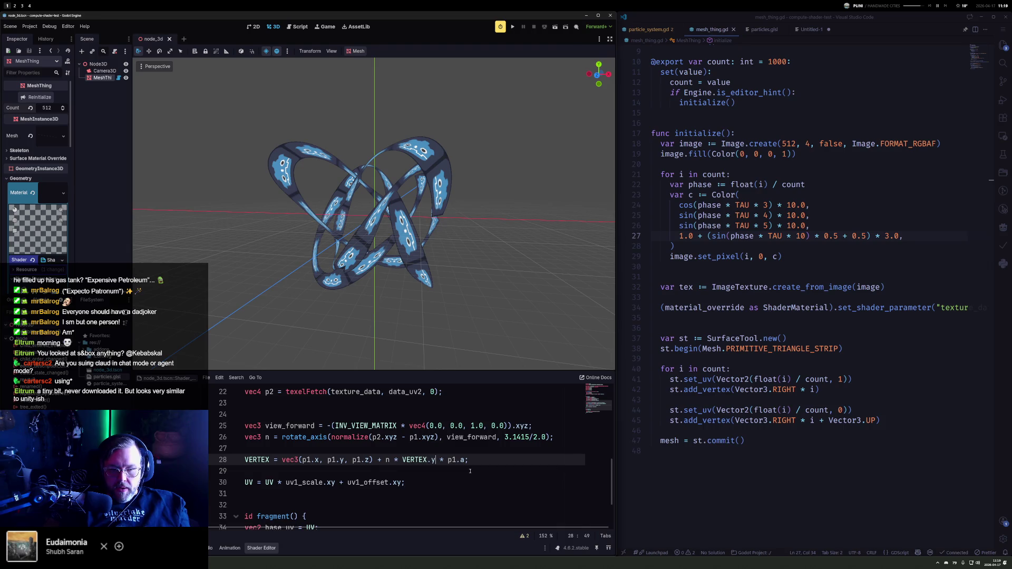
key("ctrl+shift+Left")
key("ctrl+shift+Left")
key("ctrl+shift+Left")
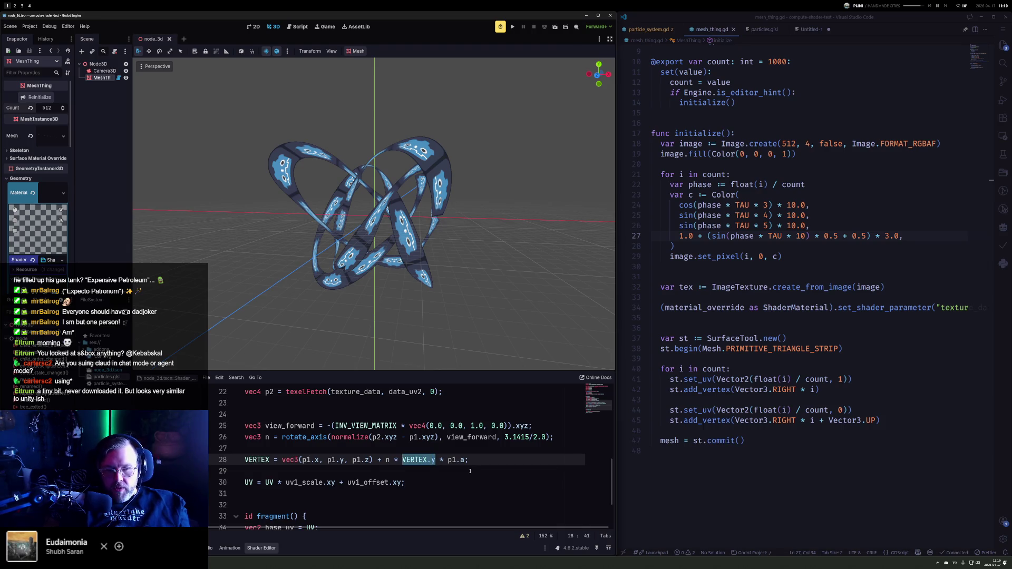
type("(")
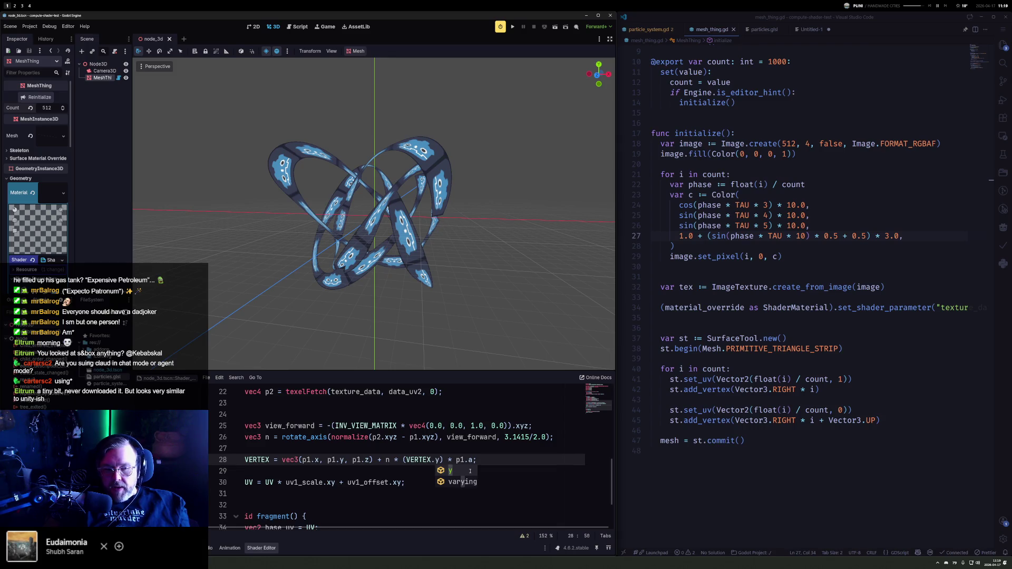
type(" - 0.5")
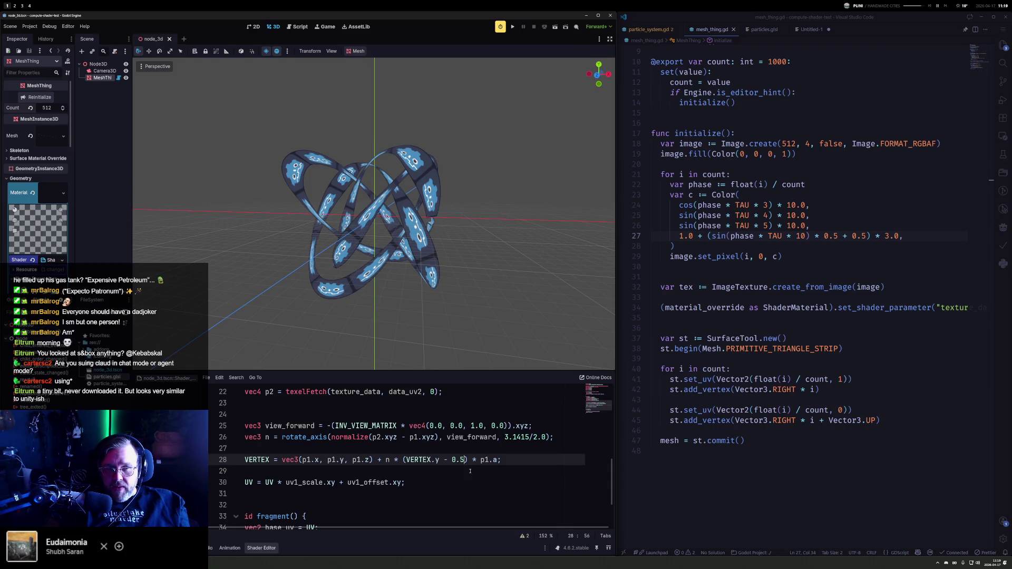
mouse_move(443, 211)
left_mouse_down()
mouse_move(432, 341)
mouse_move(340, 245)
mouse_move(629, 283)
left_mouse_up()
left_click(700, 236)
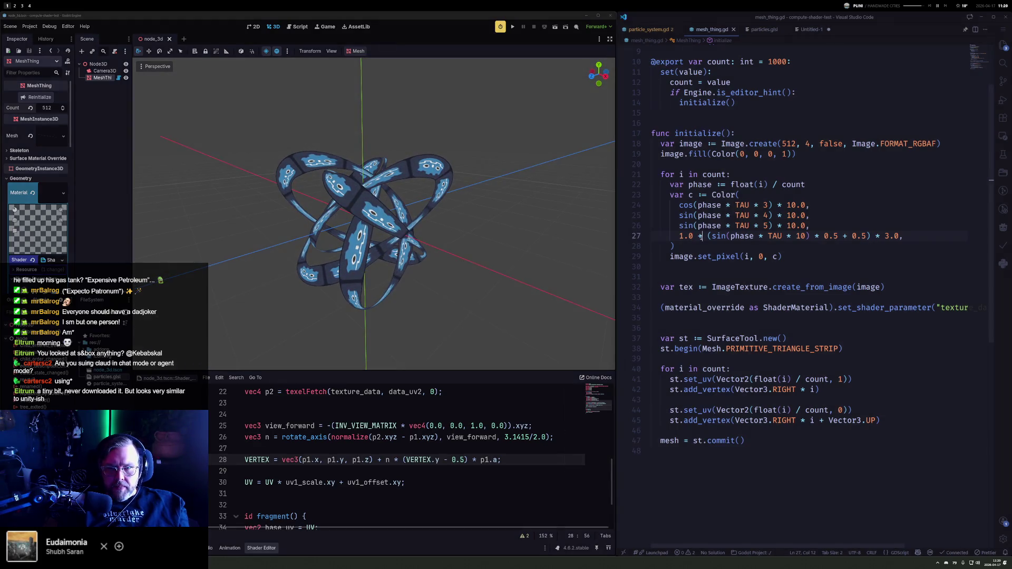
Step: Comment out the width term by typing ', #' after 1.0, reinitialize, and inspect the thin ribbons
type(", #")
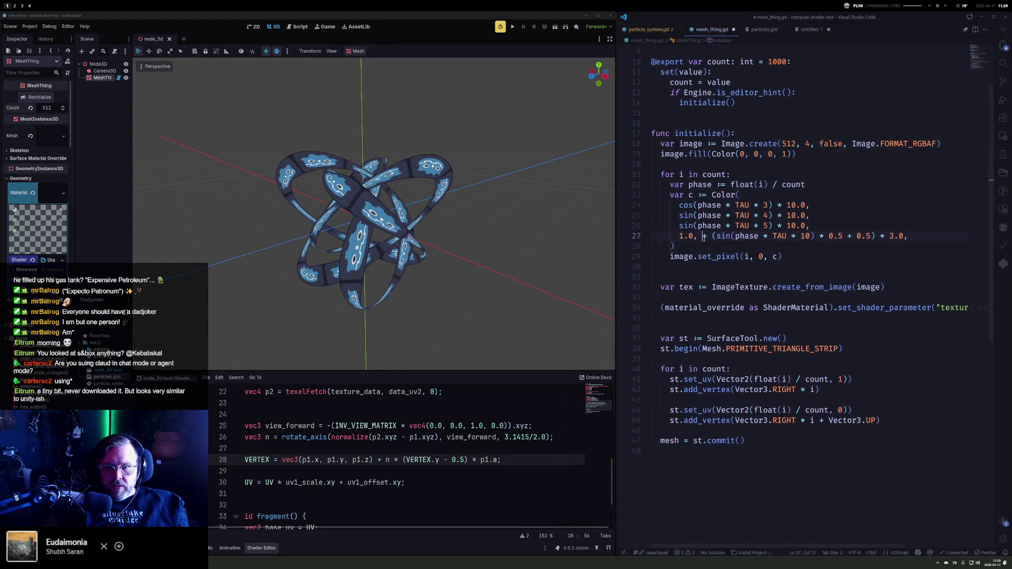
left_click(39, 98)
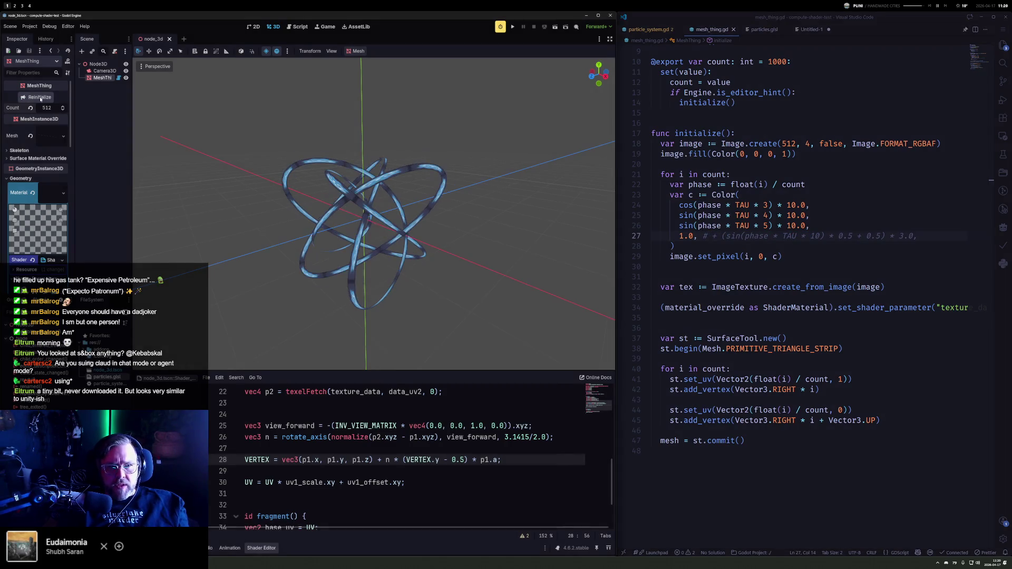
mouse_move(352, 183)
left_mouse_down()
mouse_move(515, 219)
mouse_move(567, 214)
mouse_move(396, 150)
left_mouse_up()
scroll(425, 211, "up", 10)
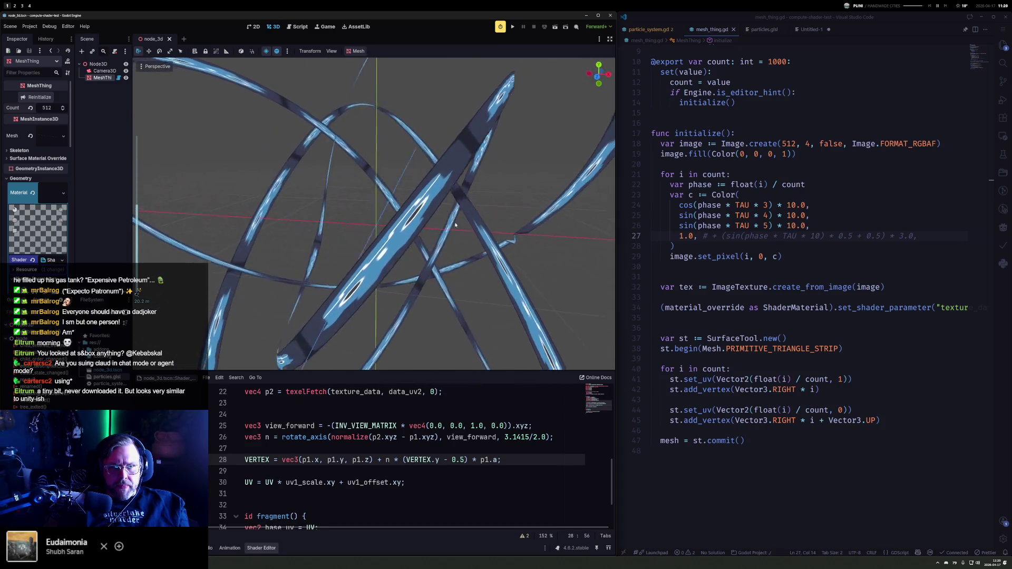
left_click_drag(515, 236, 502, 180)
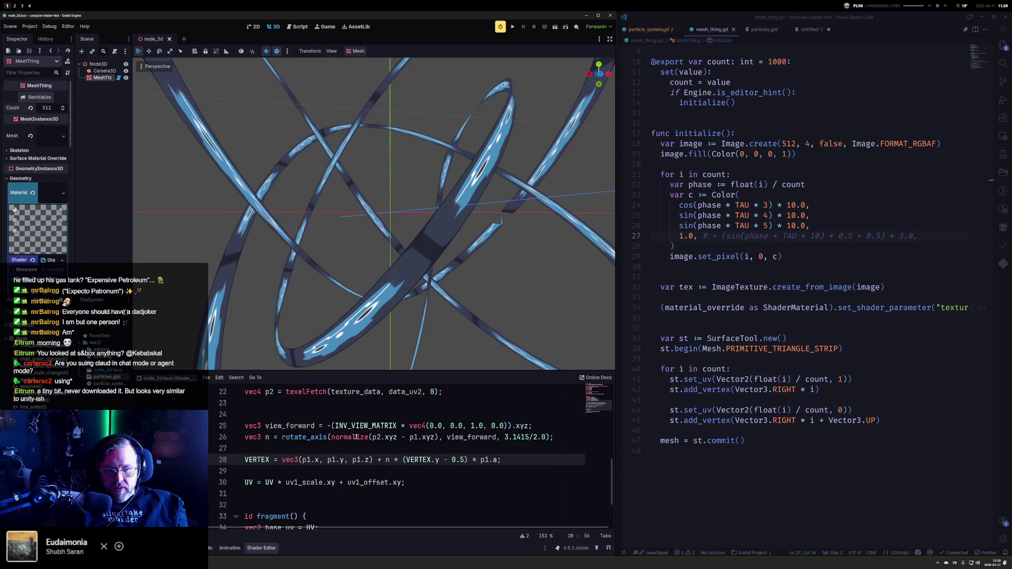
double_click(471, 438)
Step: Make view_forward the first argument of rotate_axis on shader line 26
key("BackSpace")
key("Delete")
key("Delete")
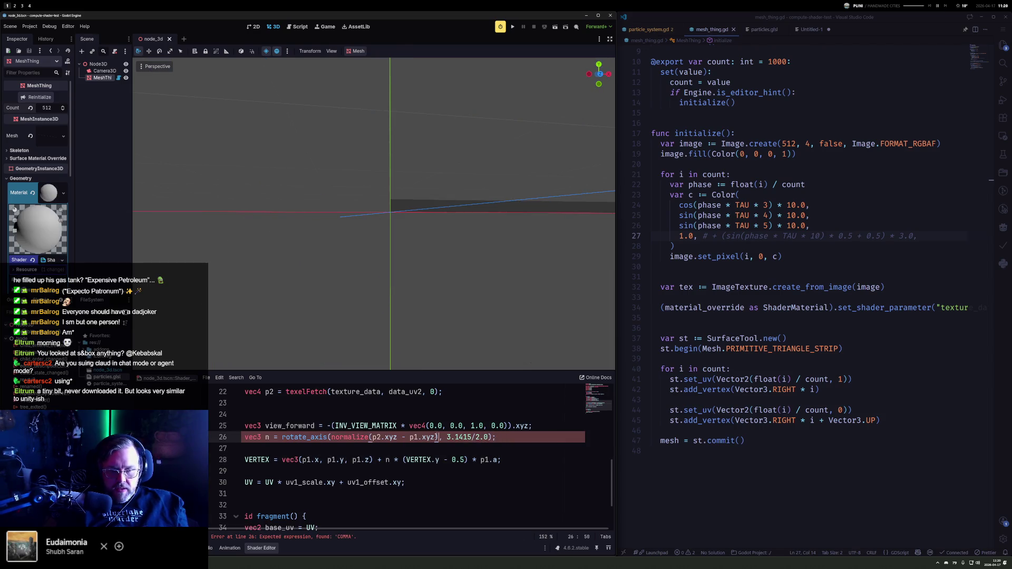
type("view_forward,")
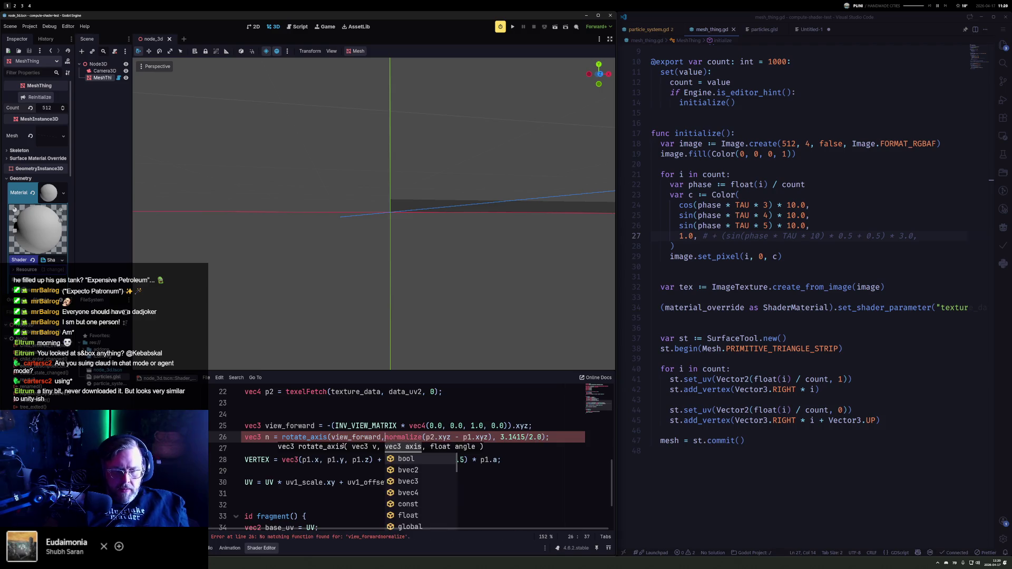
Step: Orbit around the re-rendered rings, snapping briefly to the X-axis side view
mouse_move(413, 240)
left_mouse_down()
mouse_move(252, 87)
mouse_move(253, 135)
mouse_move(339, 106)
left_mouse_up()
scroll(338, 106, "down", 5)
left_click_drag(493, 274, 497, 260)
mouse_move(360, 210)
left_mouse_down()
mouse_move(372, 317)
mouse_move(248, 140)
mouse_move(285, 78)
mouse_move(529, 60)
left_mouse_up()
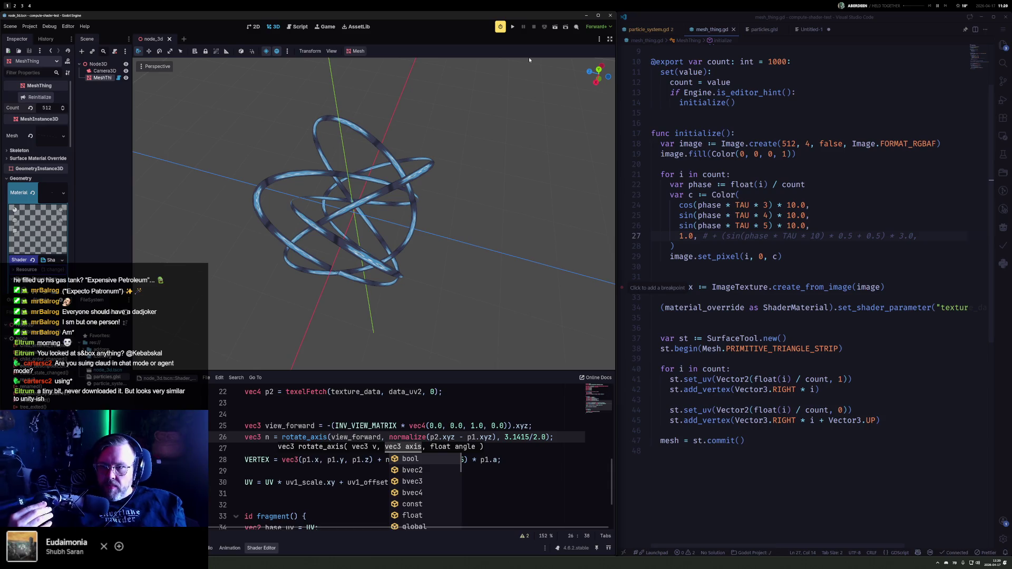
key("KP_3")
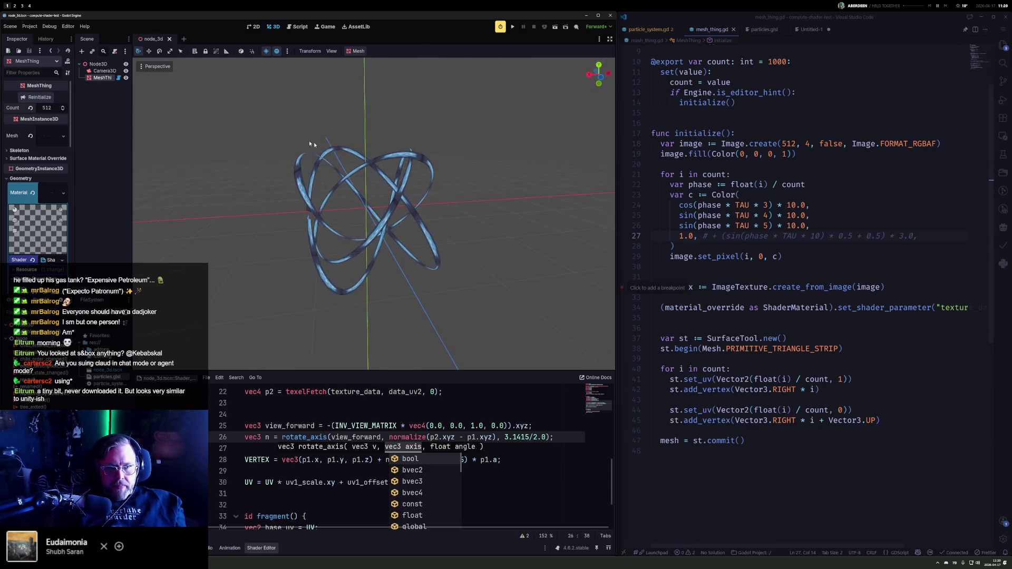
mouse_move(467, 224)
left_mouse_down()
mouse_move(257, 219)
mouse_move(604, 189)
left_mouse_up()
mouse_move(556, 228)
left_mouse_down()
mouse_move(520, 275)
mouse_move(538, 165)
mouse_move(370, 150)
mouse_move(228, 196)
mouse_move(310, 327)
mouse_move(475, 316)
mouse_move(508, 362)
mouse_move(484, 275)
left_mouse_up()
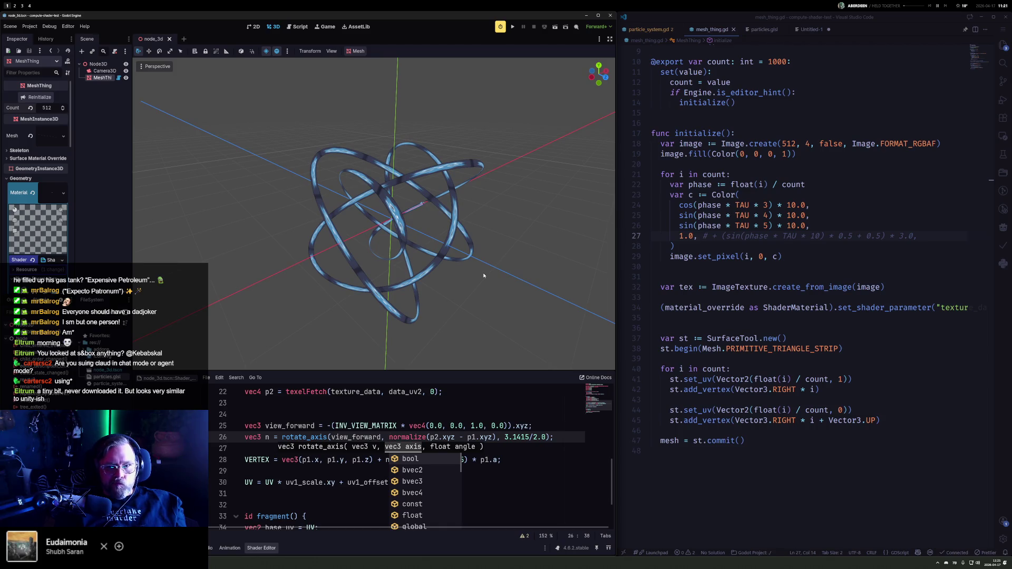
double_click(789, 144)
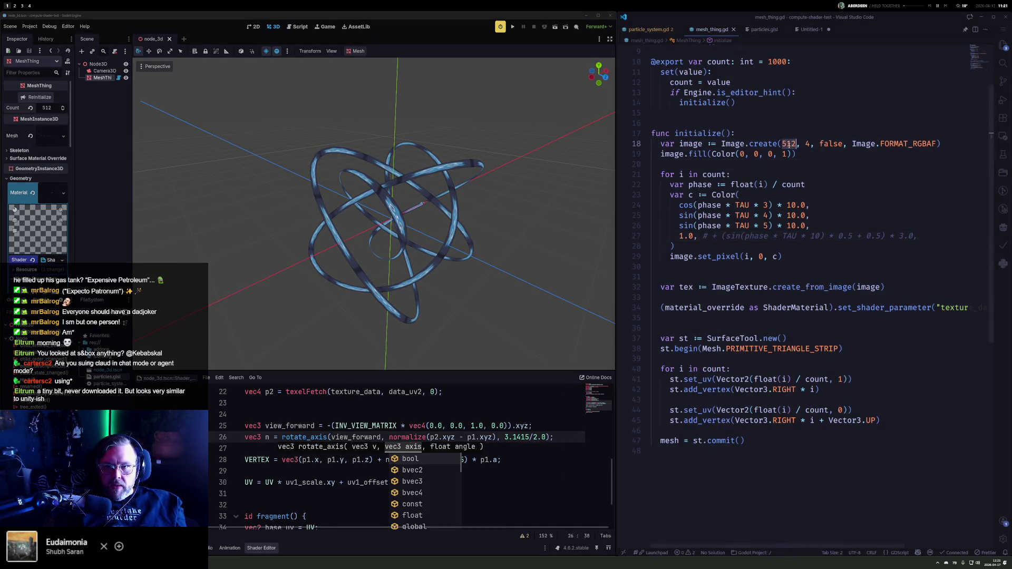
Step: Use count as the image width, set Count to 100, and inspect the regenerated ribbons
type("count")
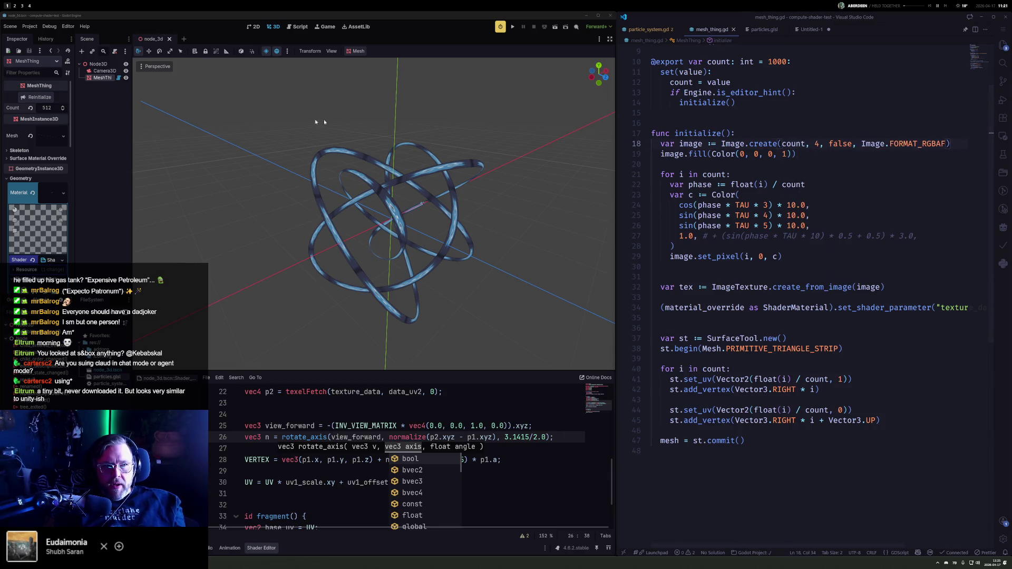
left_click(47, 109)
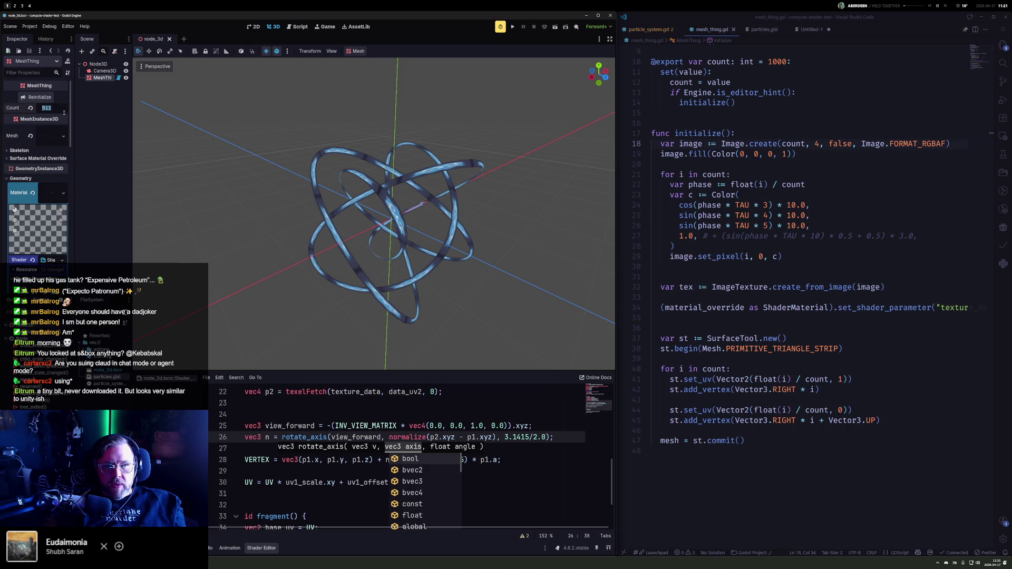
type("100")
key("Return")
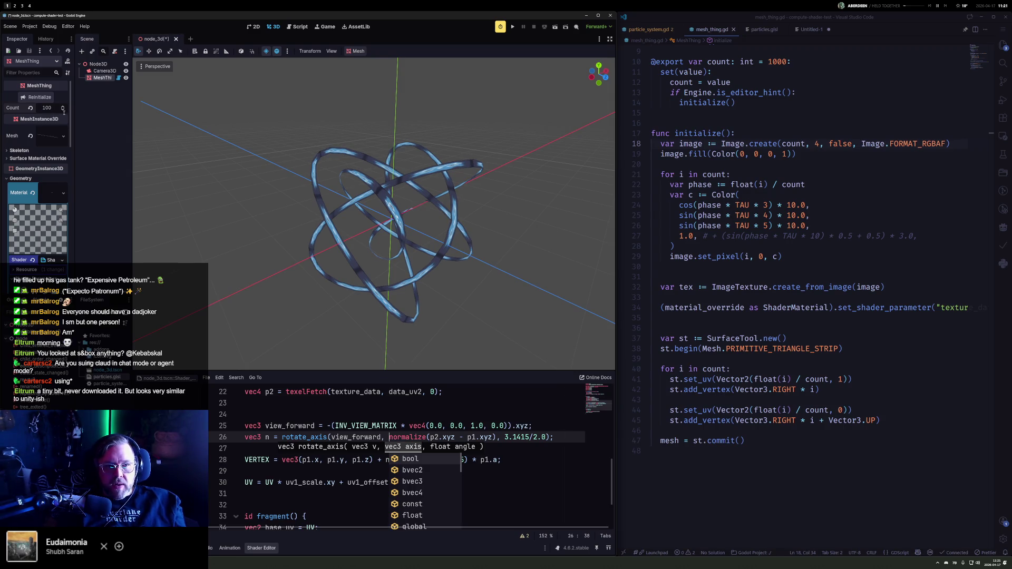
left_click_drag(307, 121, 310, 113)
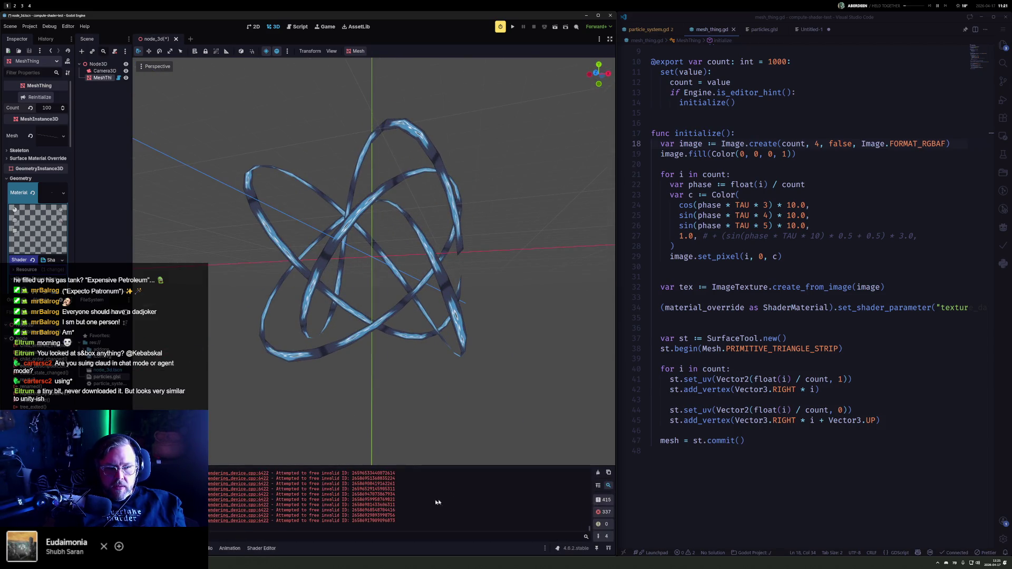
left_click(598, 472)
mouse_move(474, 316)
left_mouse_down()
mouse_move(524, 276)
mouse_move(506, 264)
mouse_move(181, 248)
mouse_move(141, 197)
mouse_move(205, 198)
left_mouse_up()
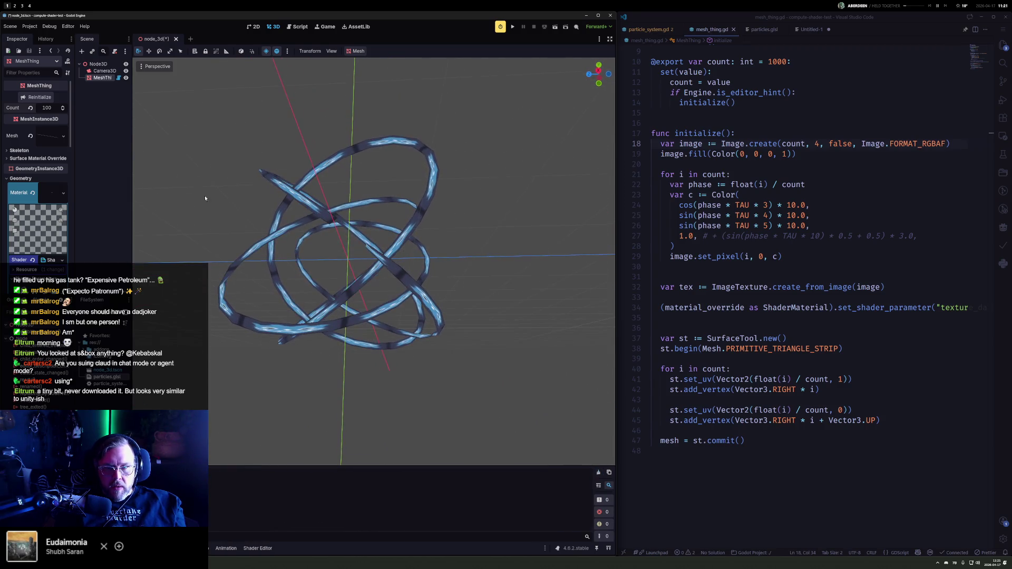
mouse_move(368, 217)
left_mouse_down()
mouse_move(464, 306)
mouse_move(611, 348)
left_mouse_up()
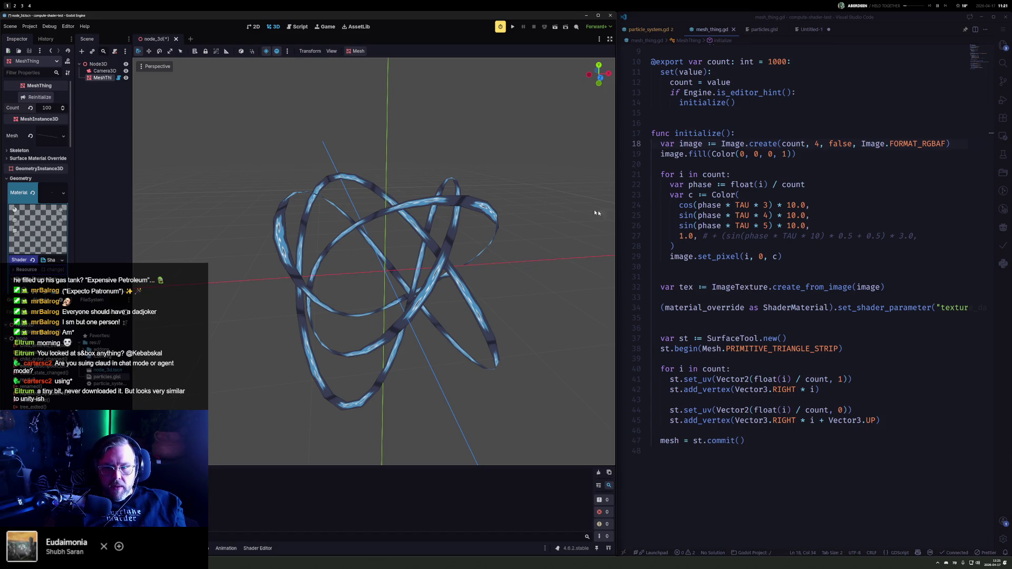
Step: Raise Count to 10000, save the scene, and hide the shader editor to see the full mesh
left_click(55, 110)
type("10000")
key("Return")
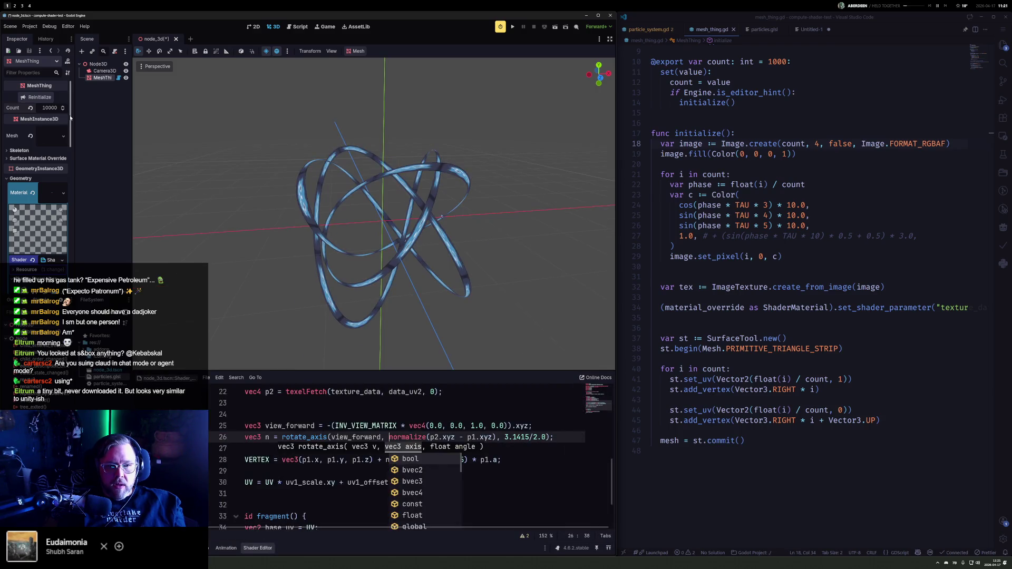
key("Escape")
key("ctrl+s")
left_click_drag(441, 216, 331, 291)
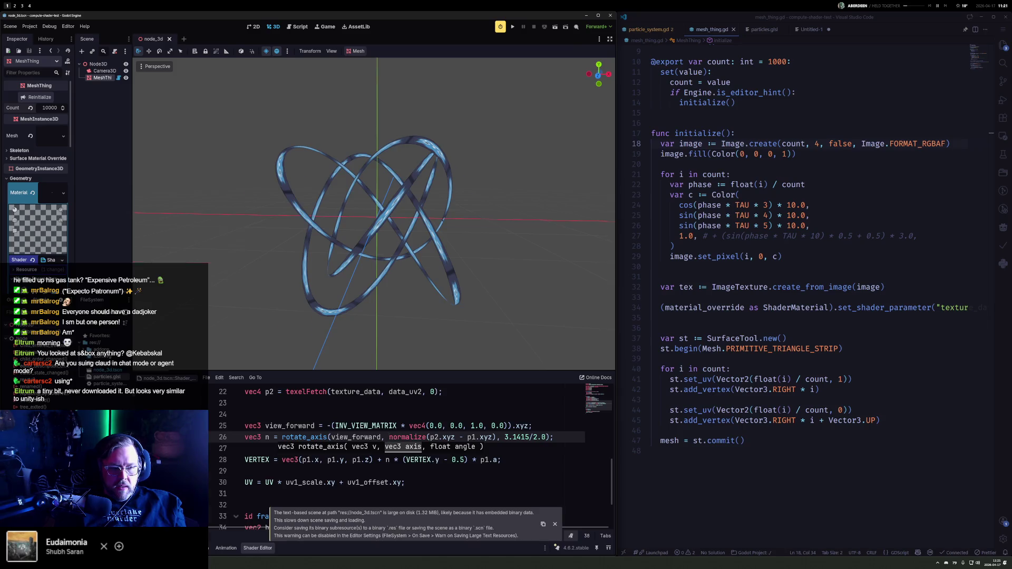
key("alt+o")
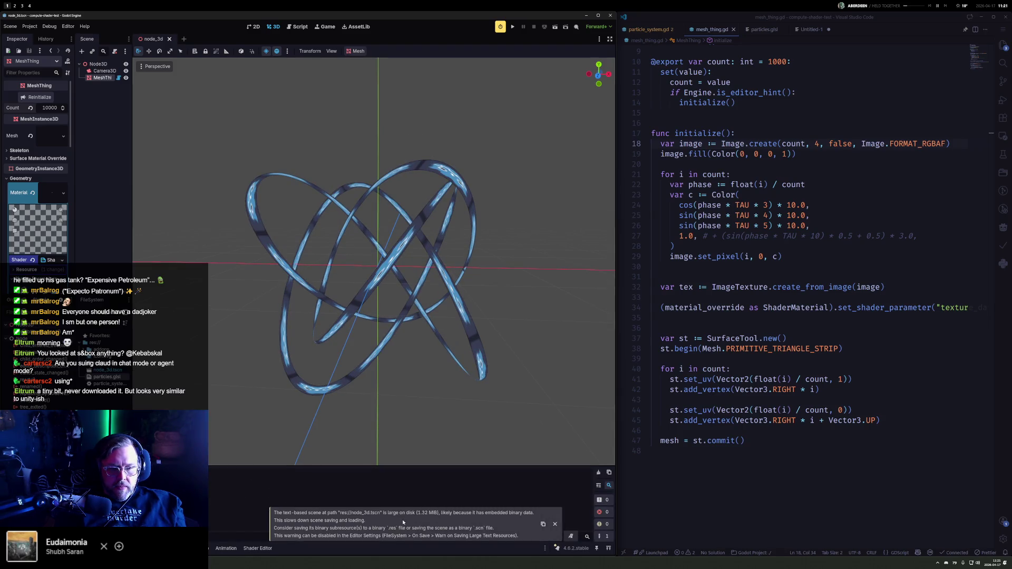
mouse_move(287, 437)
left_mouse_down()
mouse_move(272, 410)
mouse_move(497, 406)
mouse_move(333, 433)
mouse_move(334, 107)
mouse_move(140, 382)
left_mouse_up()
Step: Switch the viewport to Display Wireframe and bring the shader code back into view
left_click(154, 66)
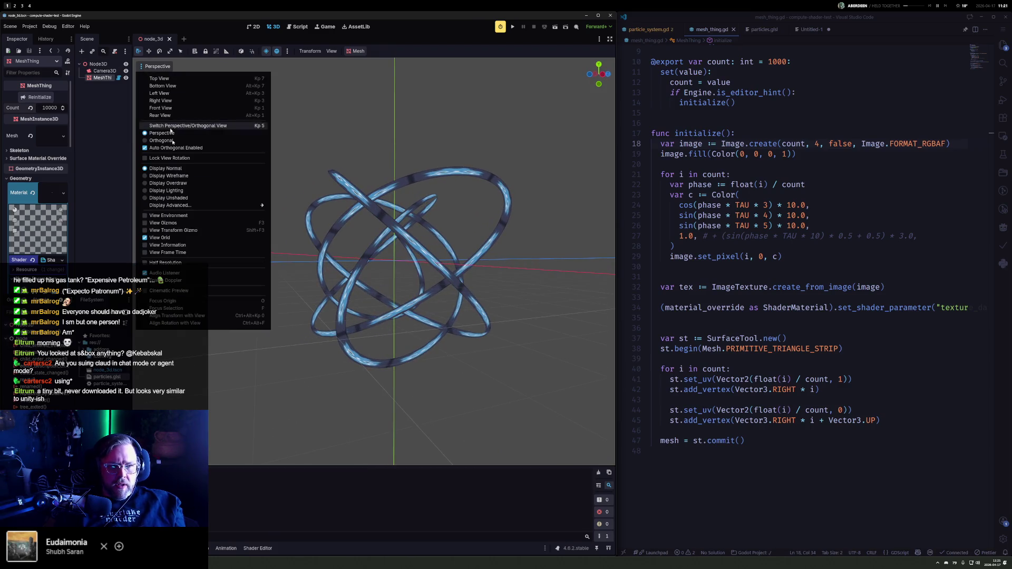
left_click(179, 176)
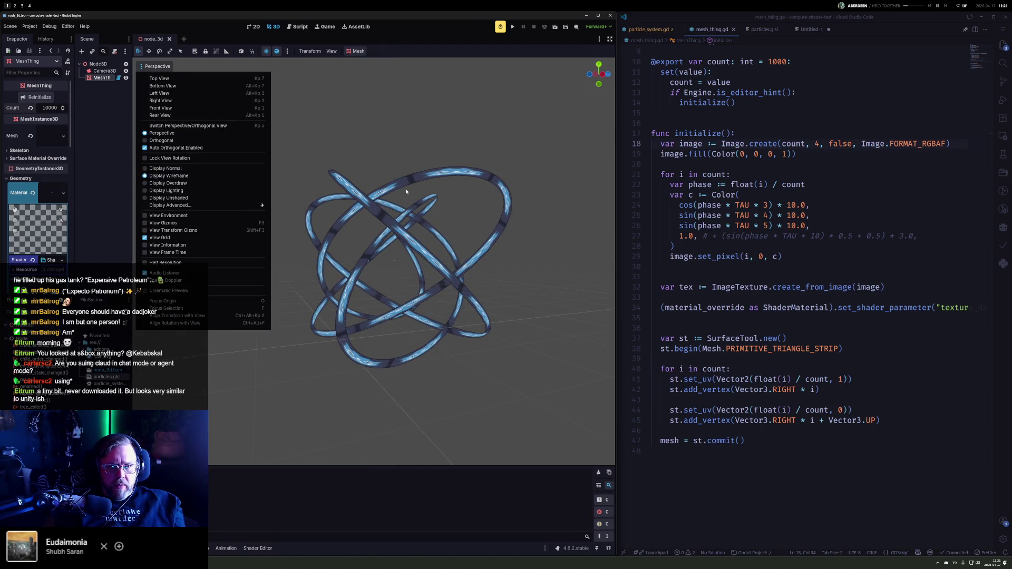
left_click(89, 149)
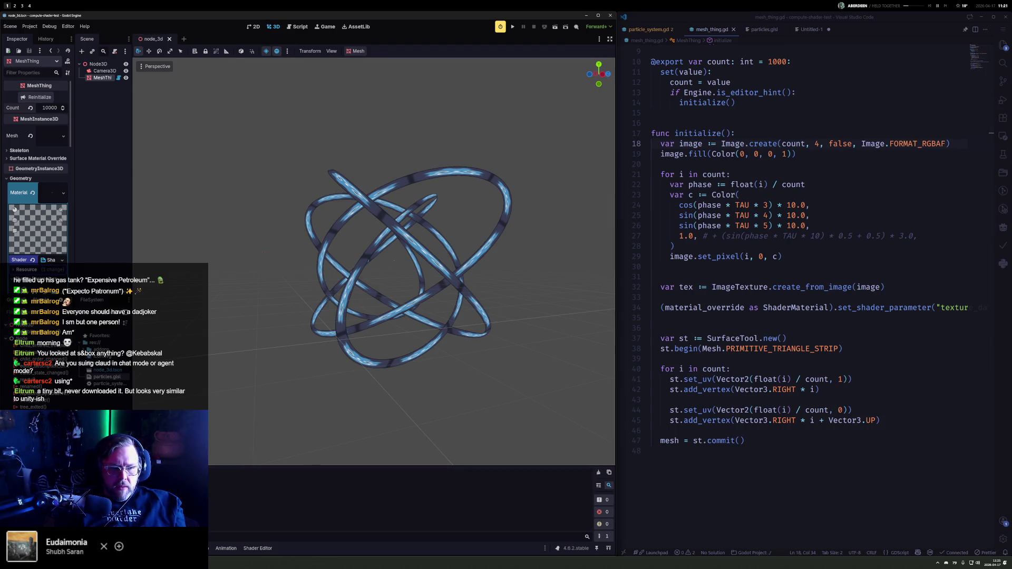
left_click(226, 548)
left_click(258, 548)
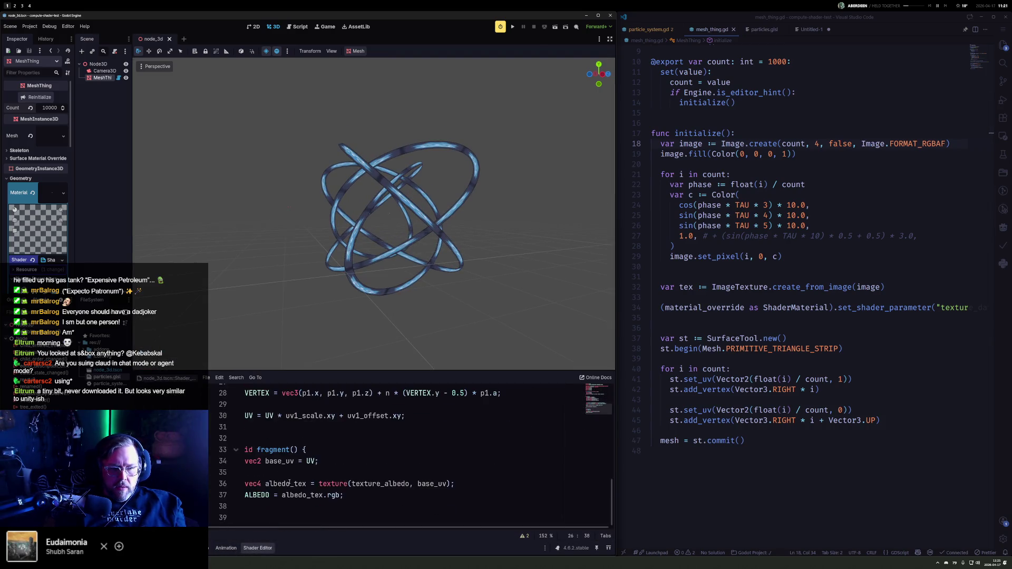
Step: Change line 37 to 'ALBEDO = vec3(1); //albedo_tex.rgb;' and save, rendering the ribbons white
left_click(351, 483)
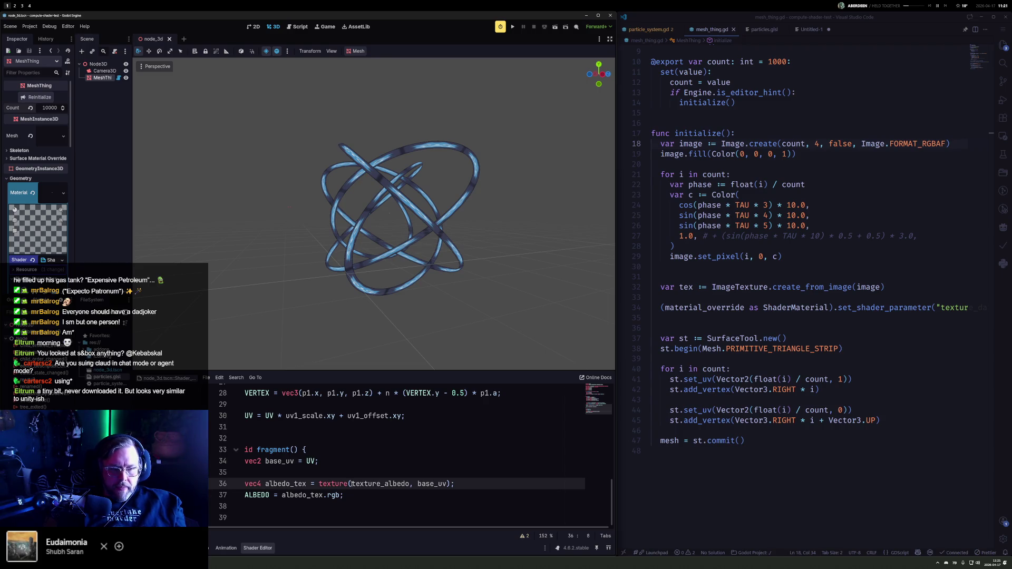
key("Down")
key("Right")
key("Right")
key("Right")
type("vec3")
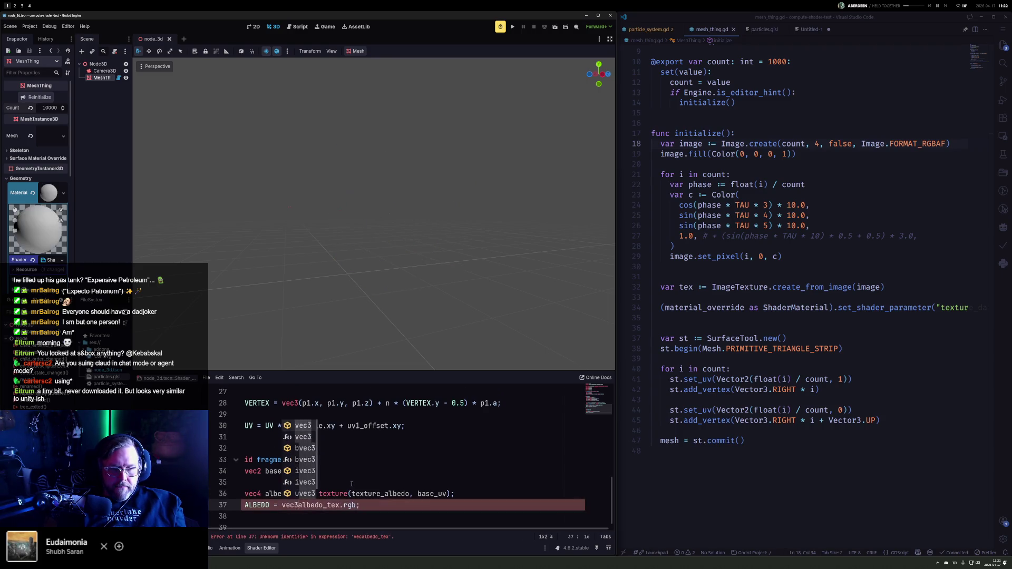
key("BackSpace")
type("4")
key("BackSpace")
type("3(1")
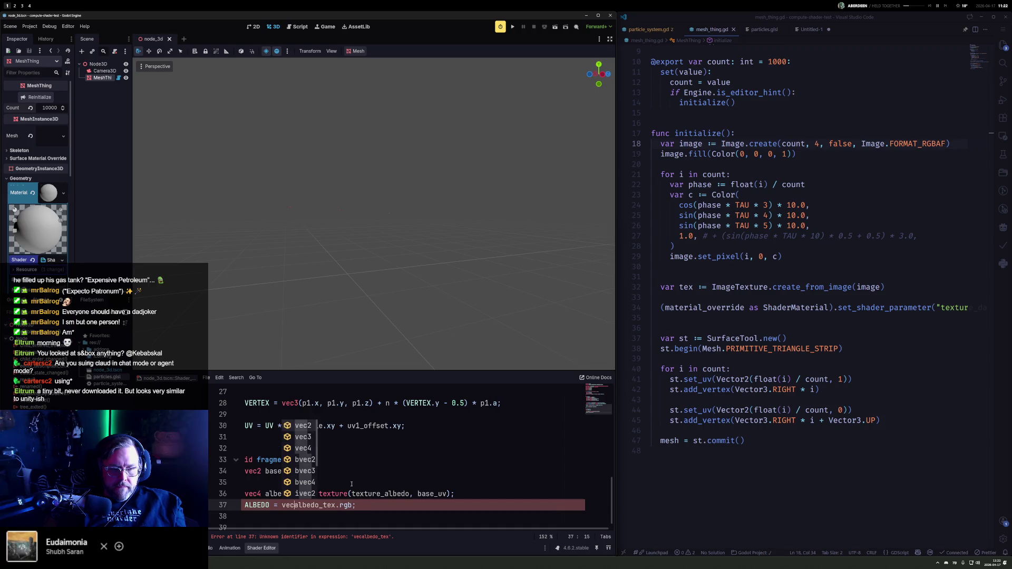
type(");")
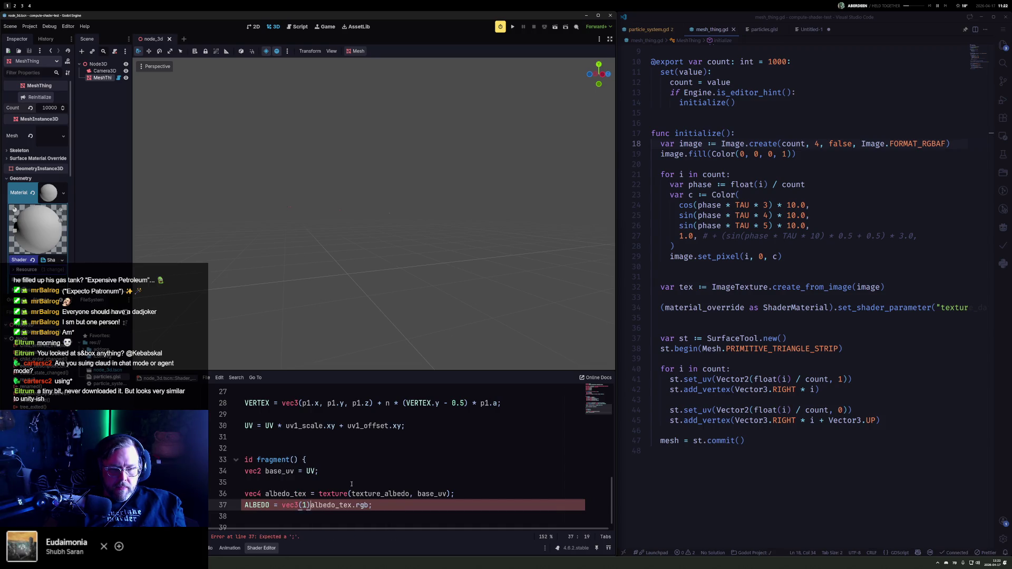
type(" //")
key("ctrl+s")
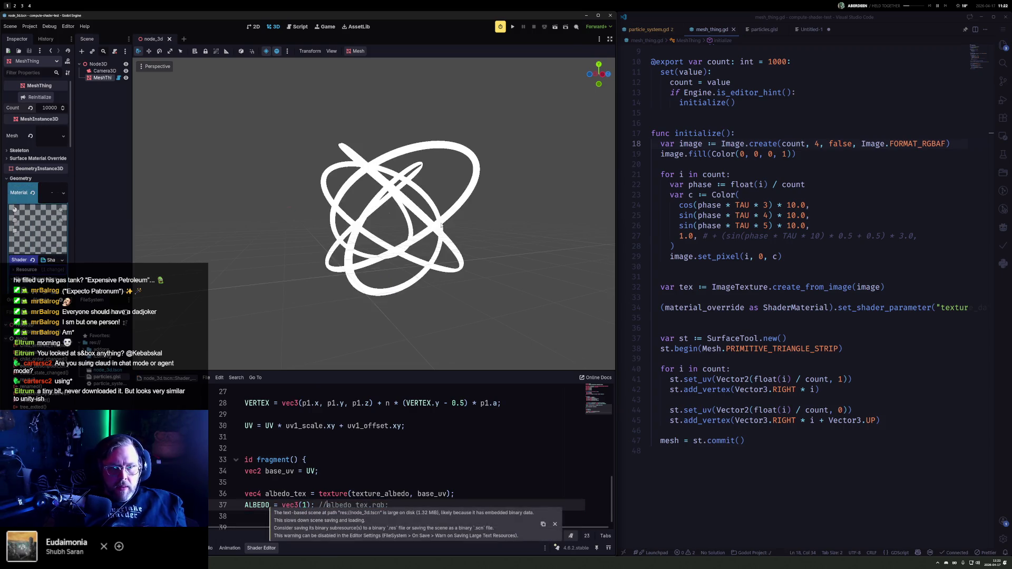
scroll(339, 201, "up", 5)
scroll(339, 202, "up", 2)
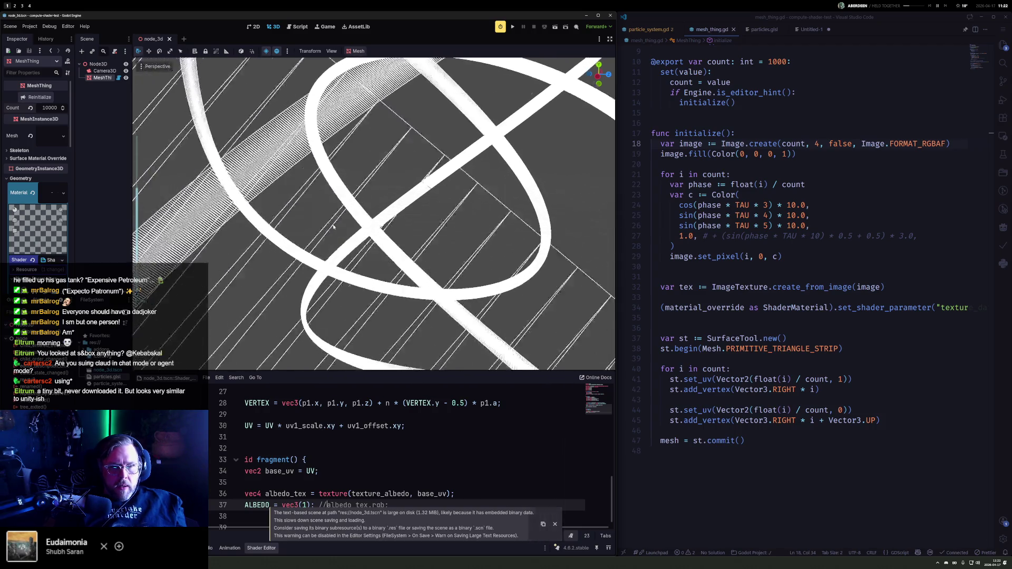
scroll(339, 249, "down", 2)
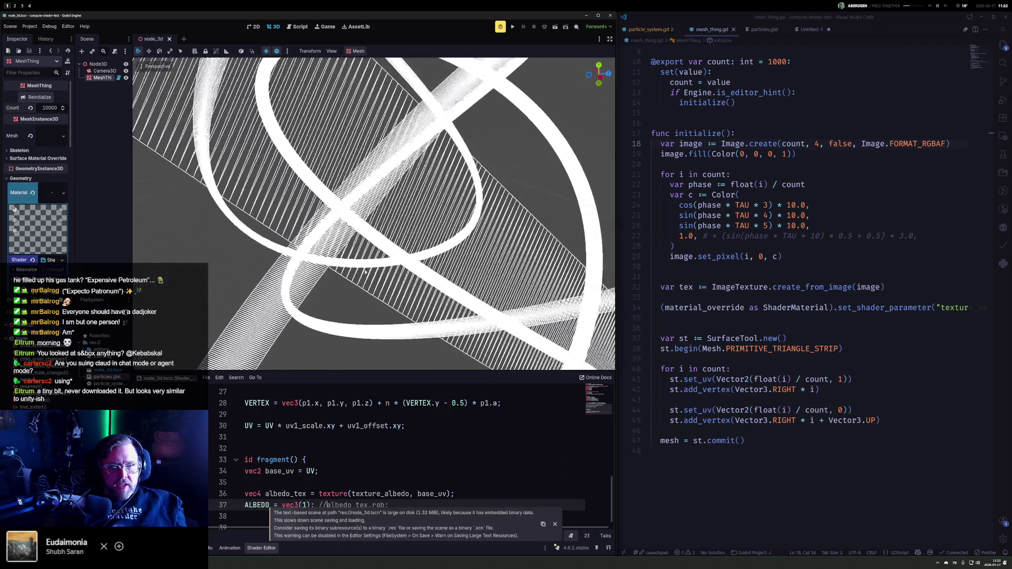
scroll(338, 260, "down", 4)
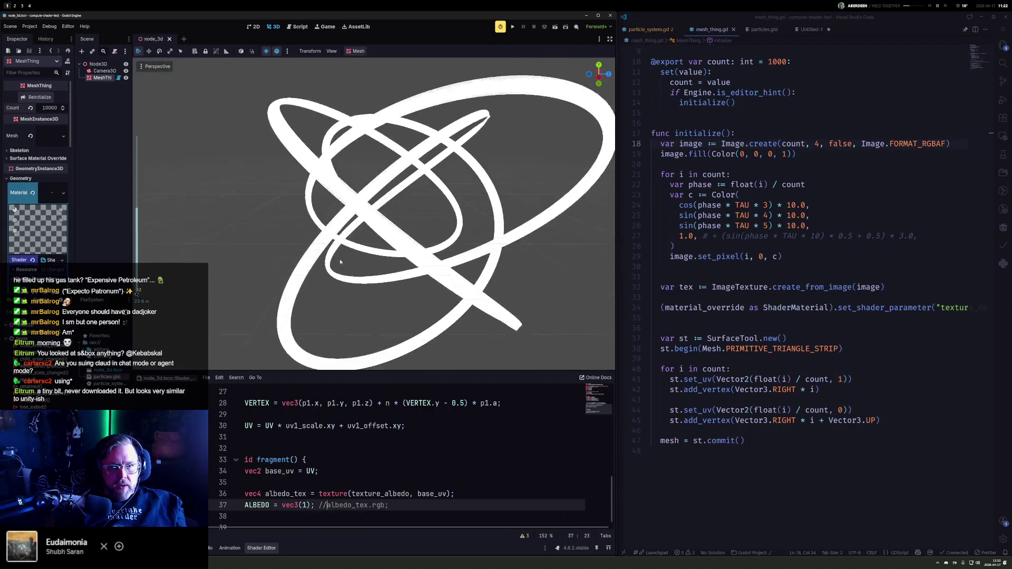
scroll(336, 257, "up", 2)
scroll(335, 257, "up", 4)
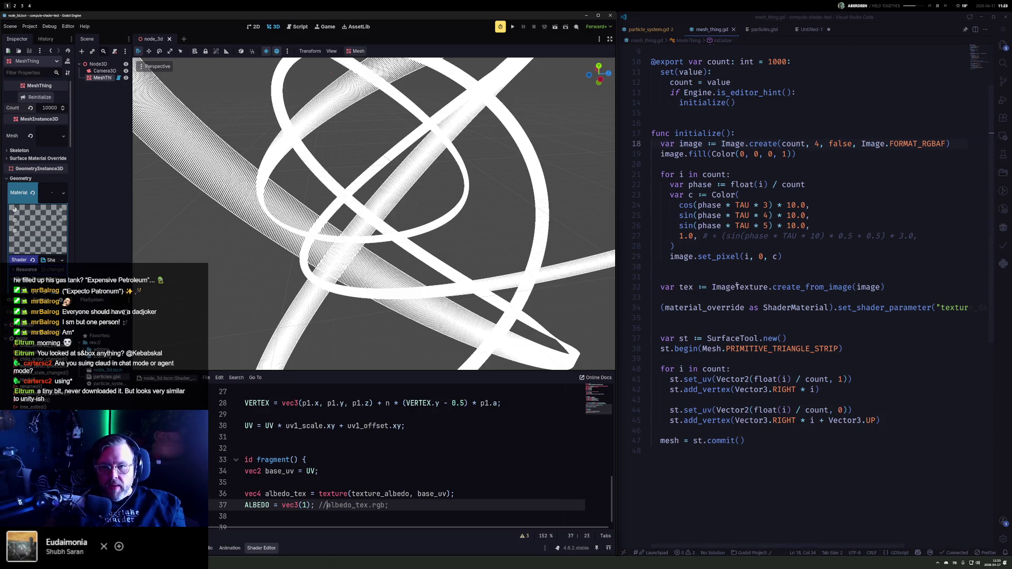
Step: Change the mesh primitive from PRIMITIVE_TRIANGLE_STRIP to PRIMITIVE_TRIANGLES
left_click(796, 349)
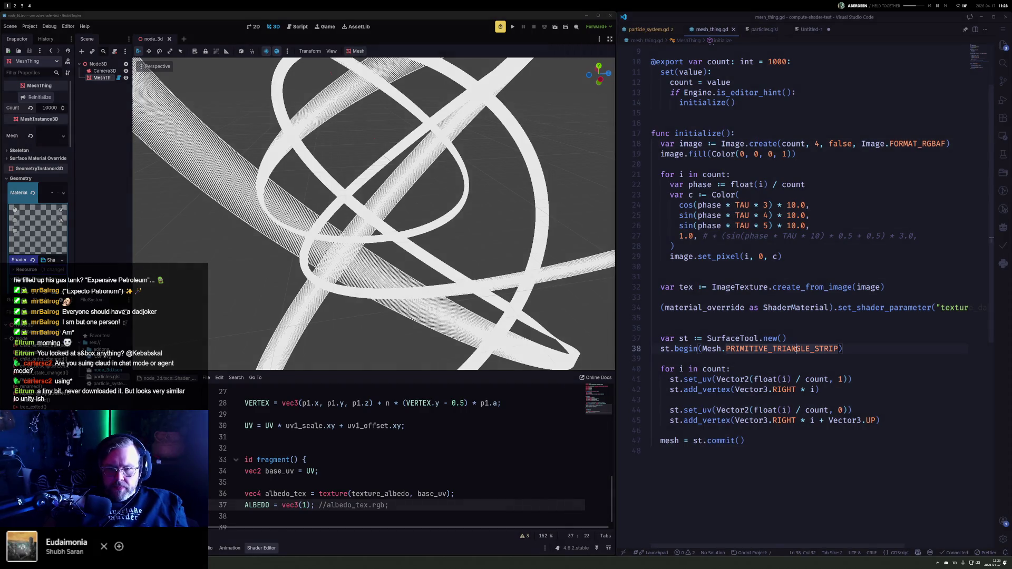
double_click(796, 348)
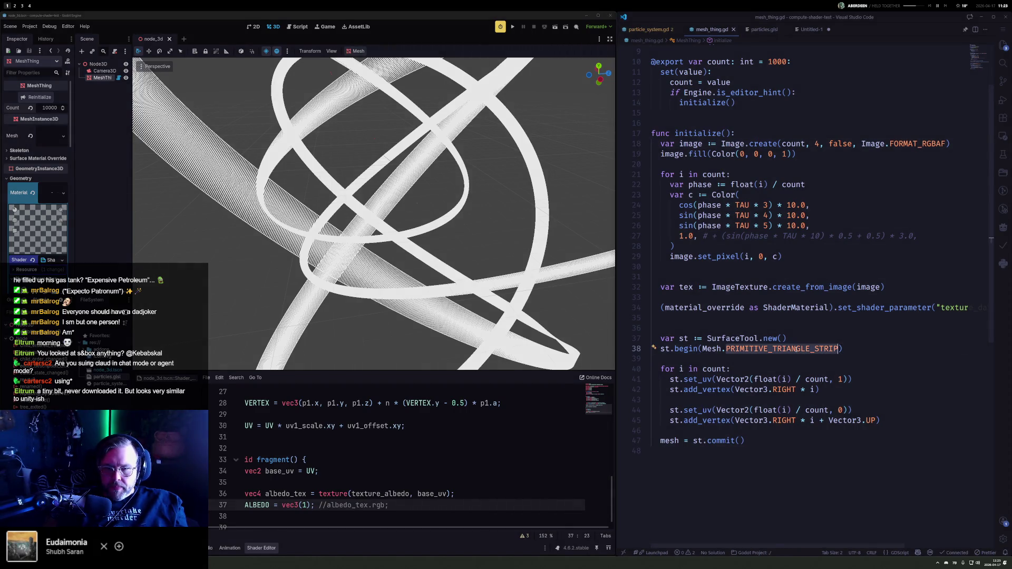
key("BackSpace")
key("BackSpace")
type(".primit")
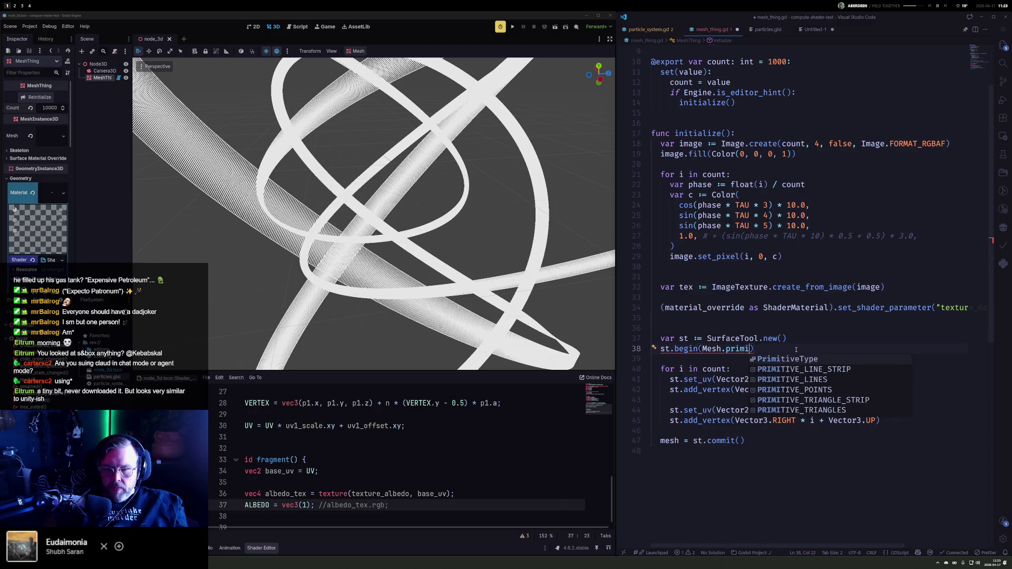
key("Down")
key("Down")
key("Down")
key("Return")
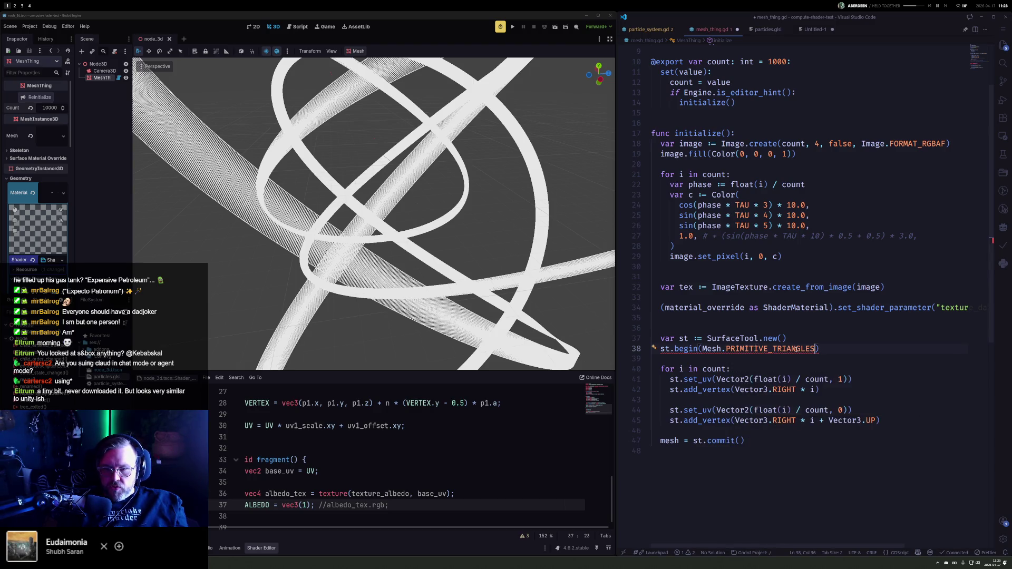
Step: Duplicate the second vertex's set_uv and add_vertex lines to create a third vertex
key("Down")
key("Down")
key("Down")
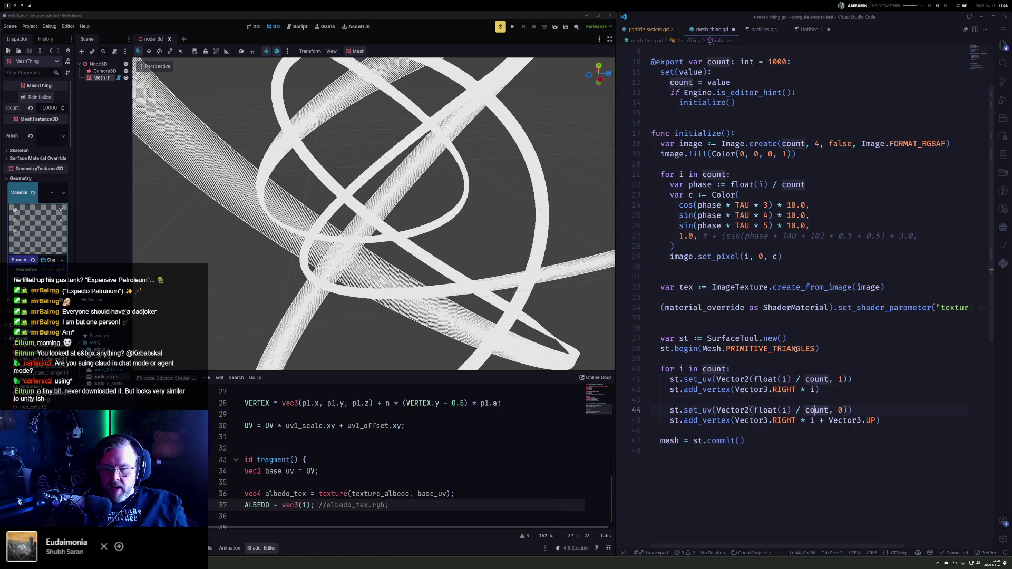
key("Up")
key("Up")
key("Up")
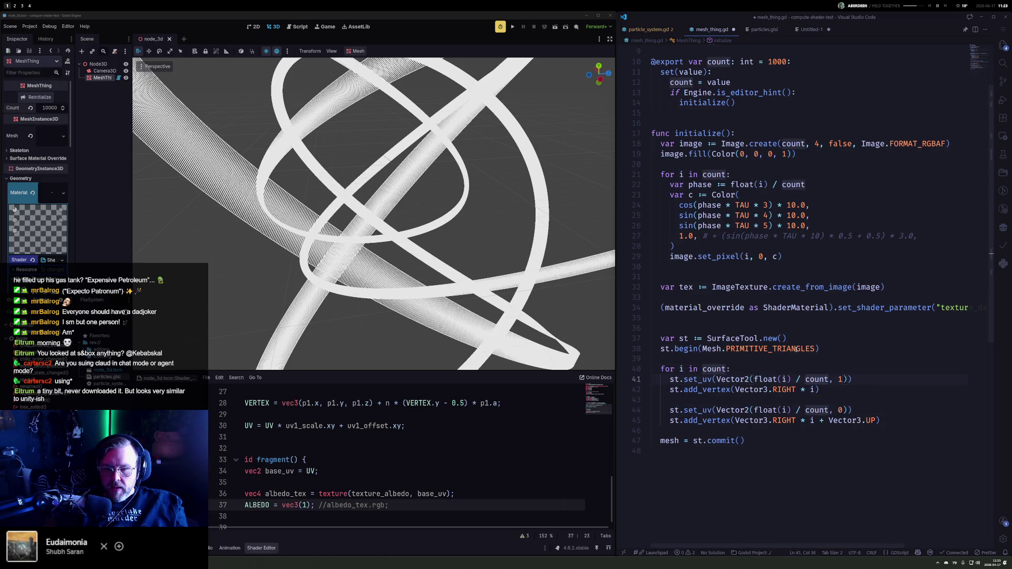
key("Down")
key("Down")
key("Down")
key("Home")
key("shift+Down")
key("shift+Down")
key("ctrl+c")
key("ctrl+v")
key("ctrl+v")
key("Up")
key("Up")
key("Tab")
key("Tab")
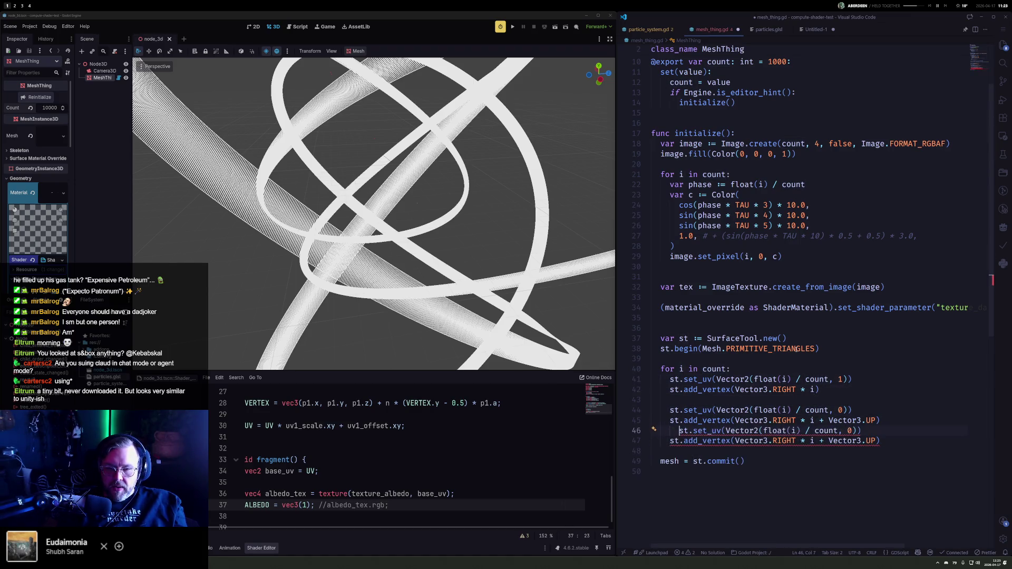
key("Return")
key("Right")
key("Right")
key("Down")
key("ctrl+Right")
key("ctrl+Right")
key("ctrl+Right")
key("Left")
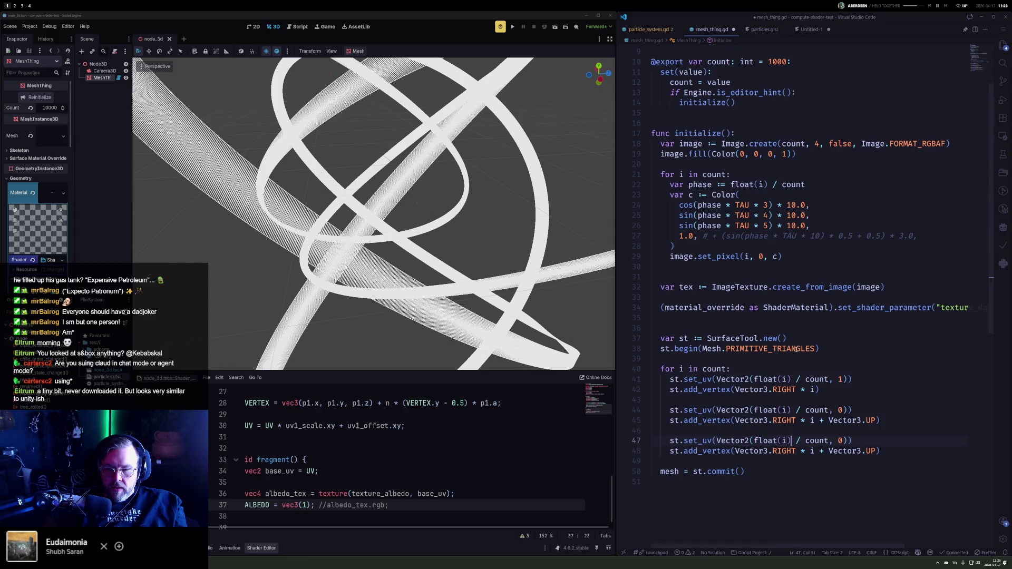
Step: Place the third vertex at i + 1 without the upward offset, use UV index i + 1, and save
scroll(795, 349, "down", 1)
key("ctrl+Right")
key("ctrl+Right")
key("ctrl+Right")
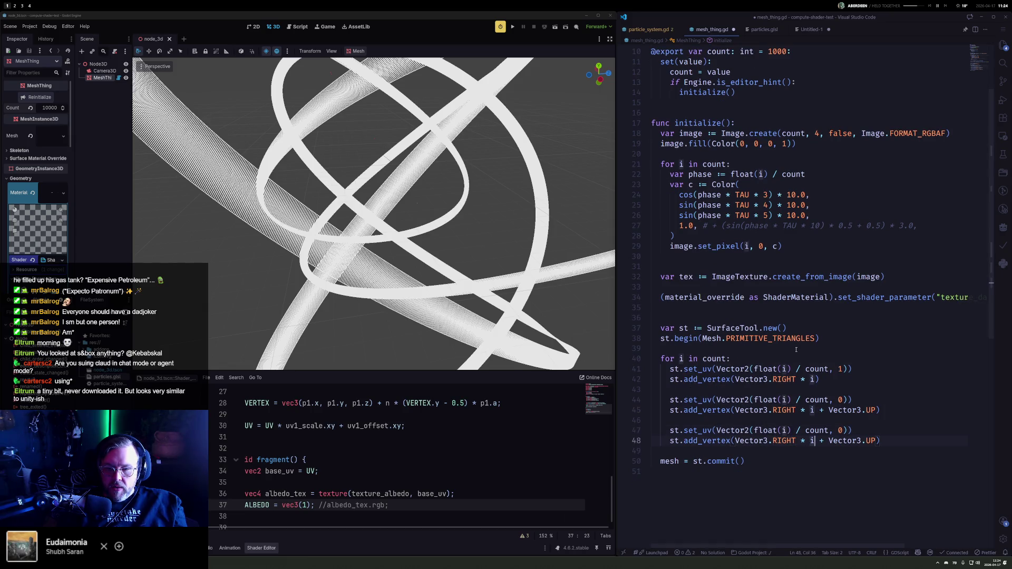
key("shift+Left")
type("+1")
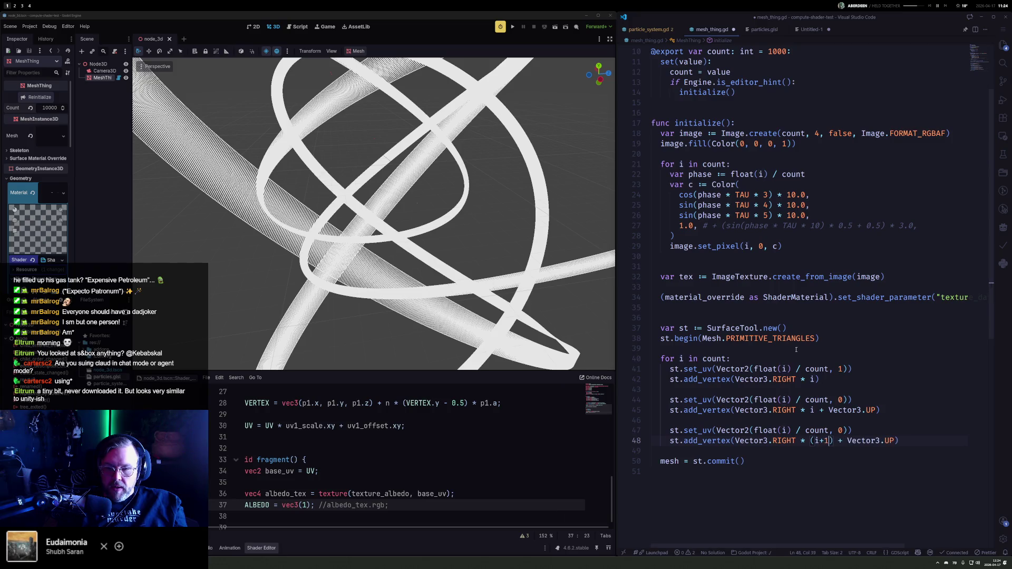
key("Right")
key("shift+End")
key("shift+Left")
key("Delete")
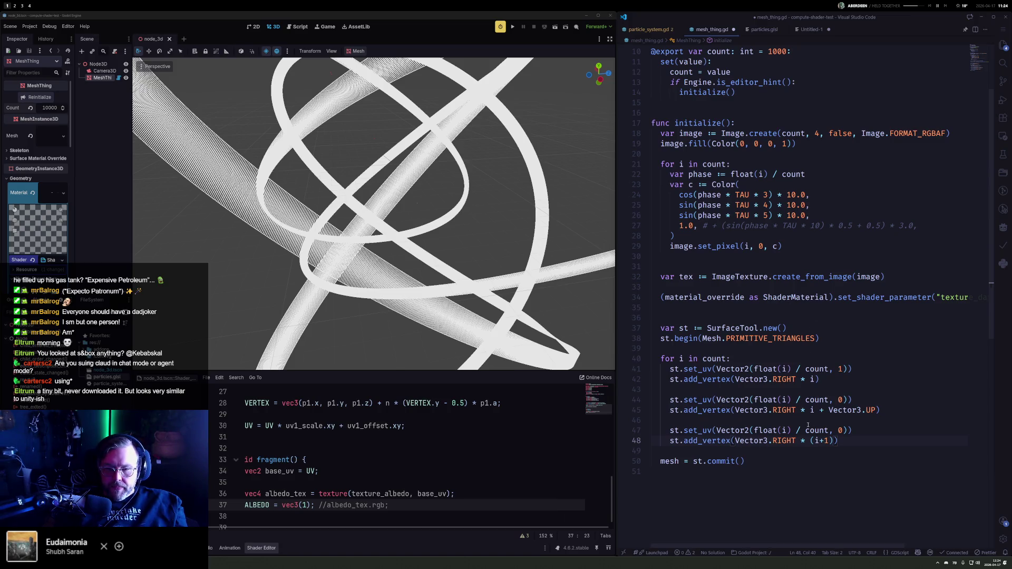
left_click(783, 431)
type("+1")
key("ctrl+s")
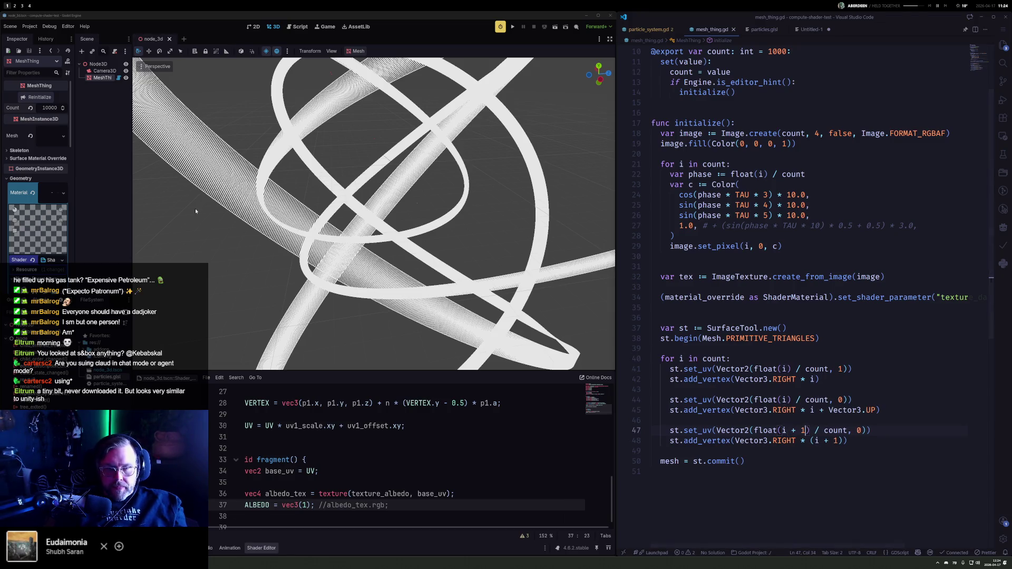
Step: Set MeshThing's Count to 1000 to rebuild the mesh
left_click(40, 97)
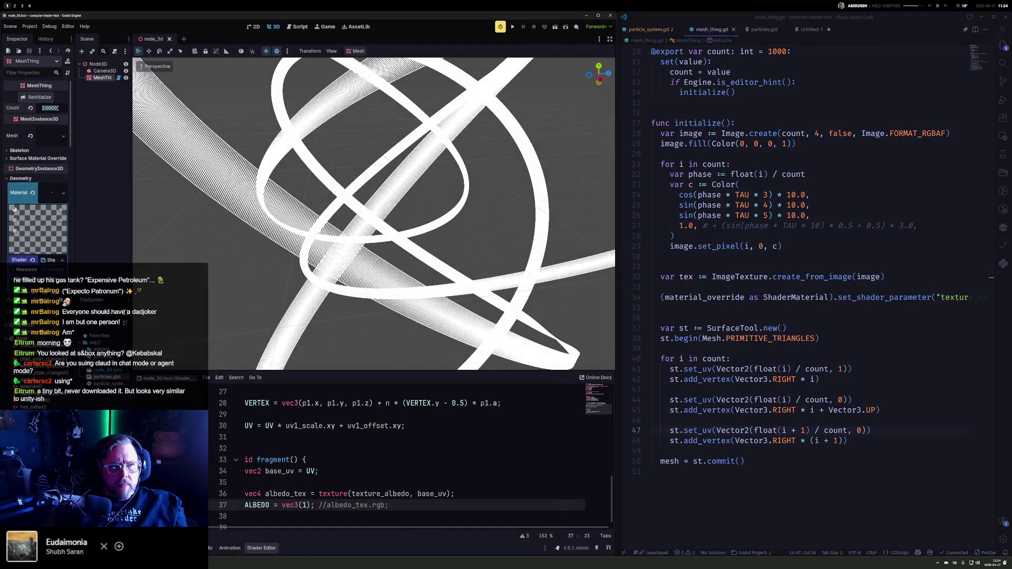
type("1000")
key("ctrl+z")
scroll(342, 173, "down", 5)
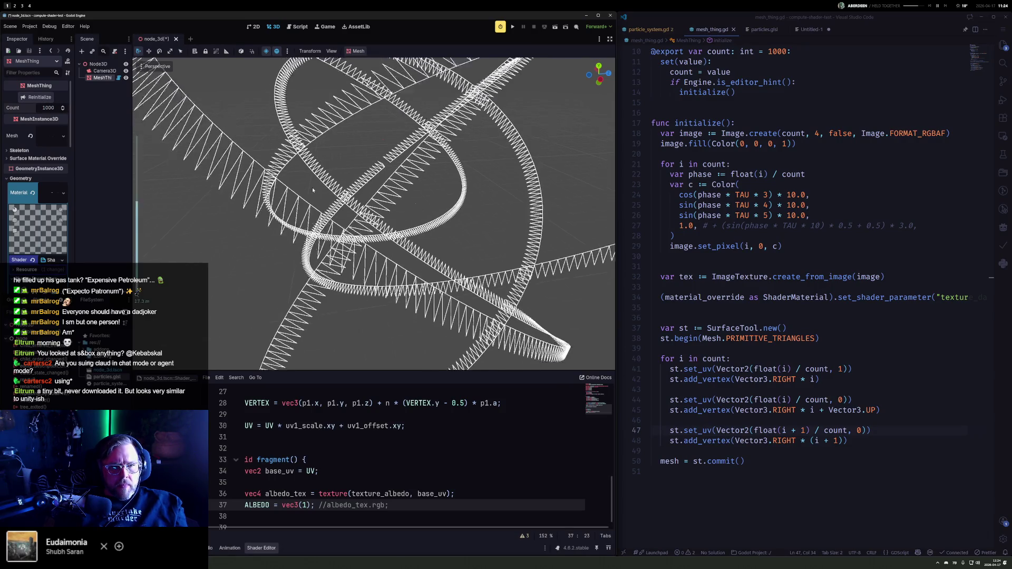
scroll(341, 173, "up", 5)
mouse_move(271, 197)
left_mouse_down()
mouse_move(188, 82)
mouse_move(201, 72)
mouse_move(224, 84)
left_mouse_up()
mouse_move(213, 143)
left_mouse_down()
mouse_move(489, 247)
mouse_move(464, 263)
mouse_move(273, 155)
left_mouse_up()
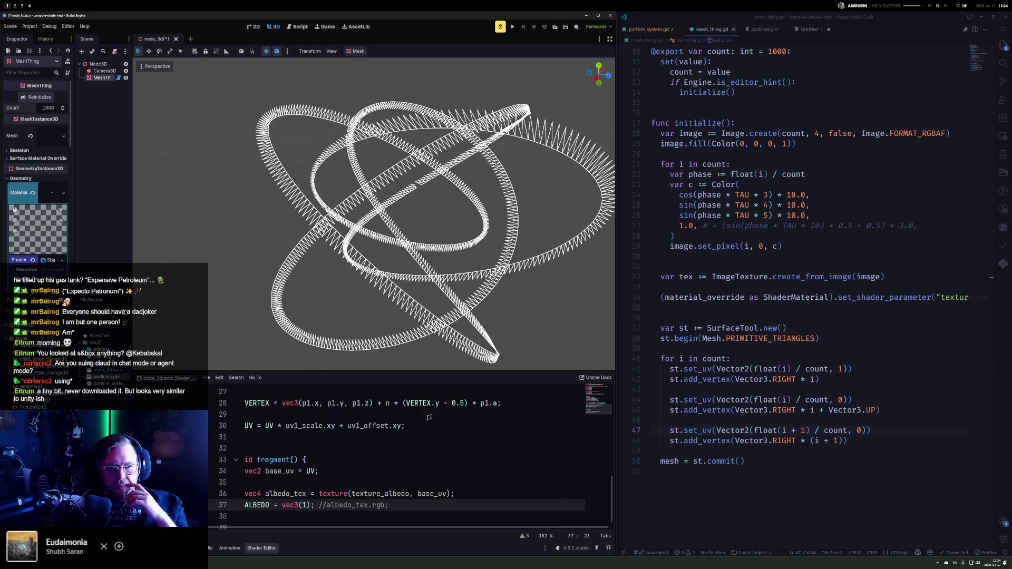
left_click(337, 437)
scroll(338, 474, "up", 3)
scroll(338, 494, "down", 1)
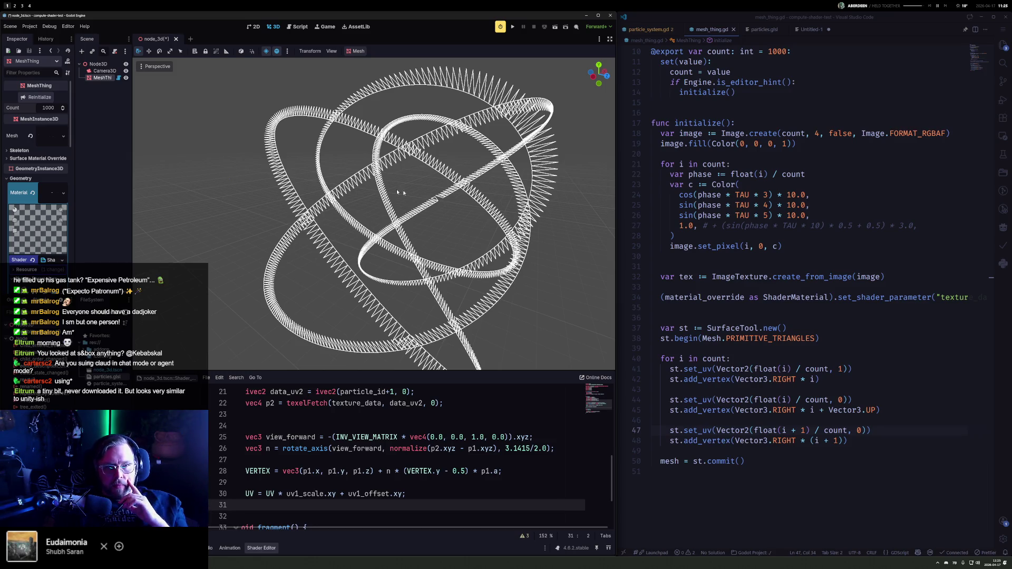
left_click(158, 67)
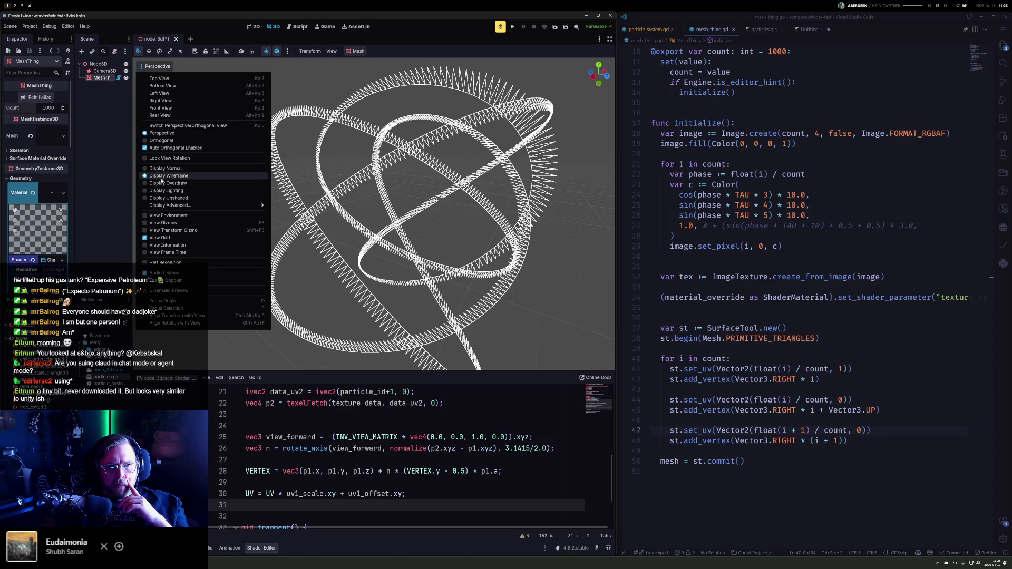
Step: Return the viewport to Display Normal and orbit around the white sawtooth ribbons
left_click(462, 180)
mouse_move(462, 180)
left_mouse_down()
mouse_move(542, 225)
mouse_move(463, 222)
mouse_move(532, 110)
mouse_move(529, 125)
mouse_move(321, 210)
mouse_move(581, 180)
mouse_move(505, 189)
mouse_move(313, 163)
mouse_move(232, 165)
mouse_move(348, 174)
mouse_move(424, 201)
left_mouse_up()
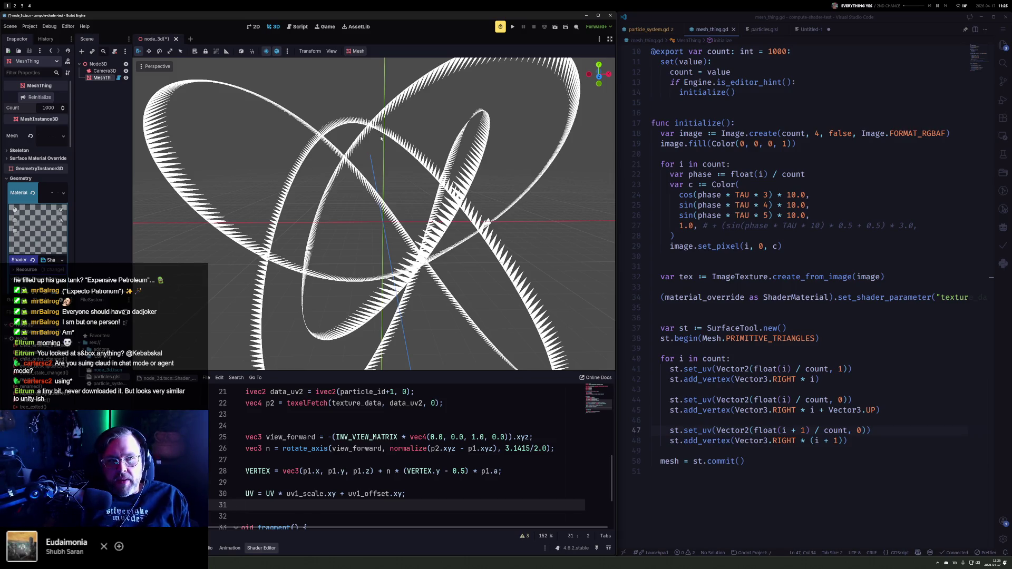
Step: Search Add Child Node for 'particles' and 'ParticleSystem', find no match, cancel, and view particle_system.gd
right_click(103, 65)
left_click(125, 73)
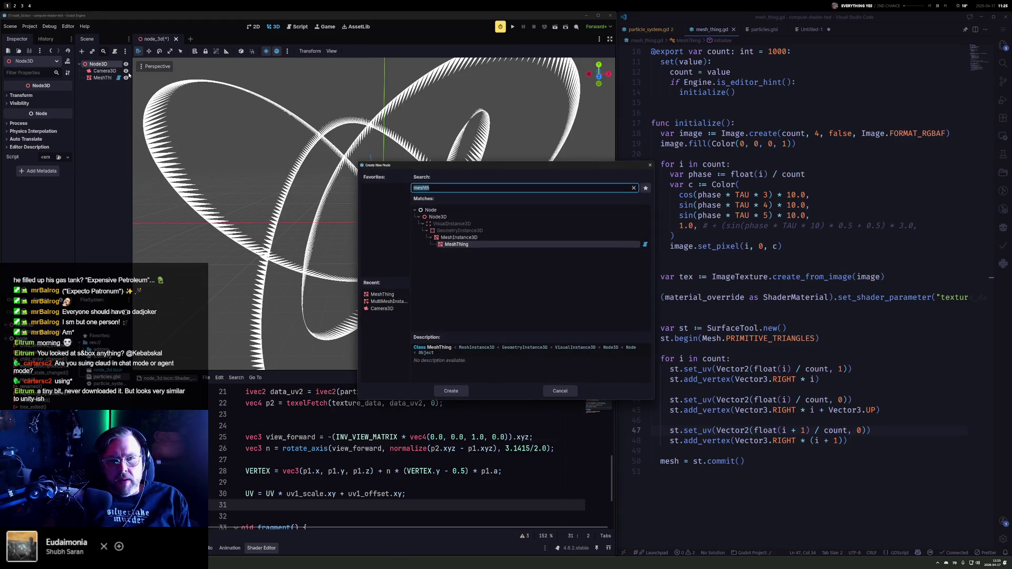
type("partic")
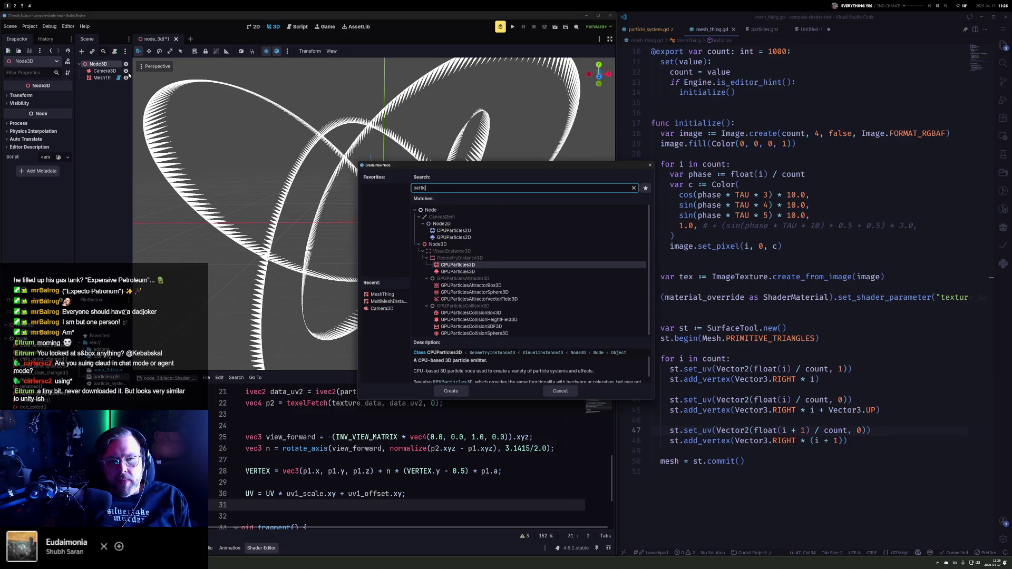
type("les")
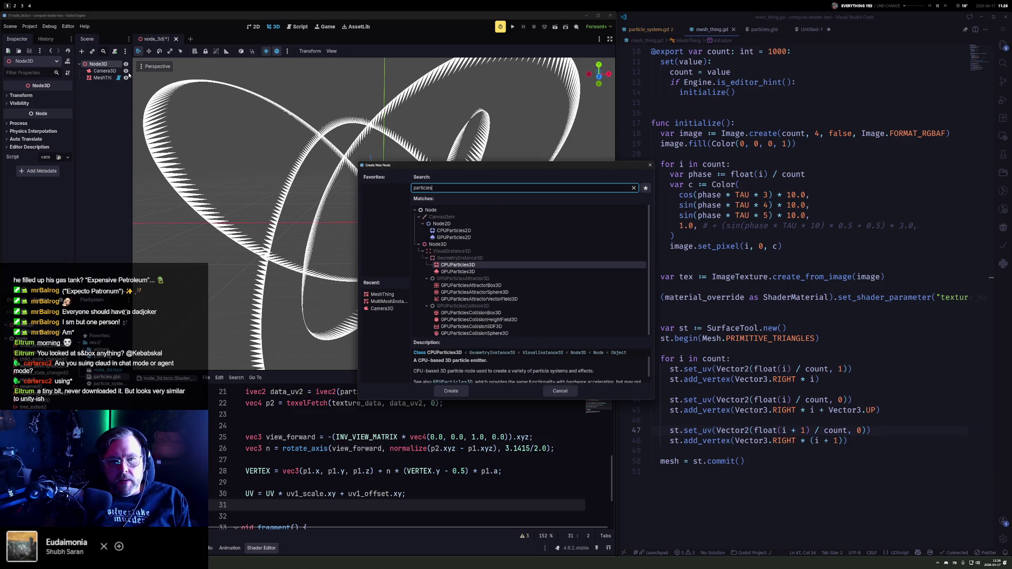
key("Down")
key("Down")
key("Down")
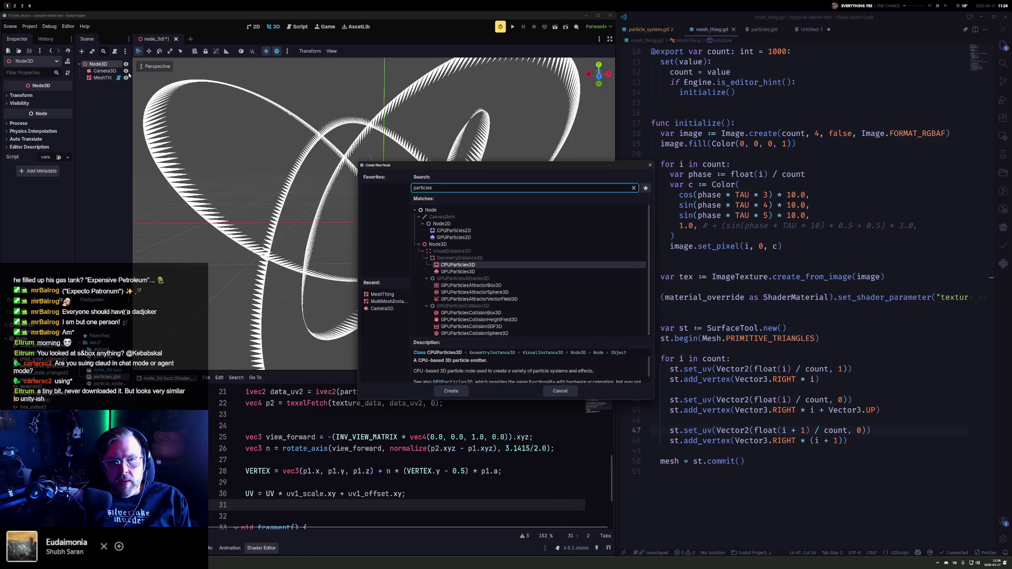
key("Up")
key("Up")
key("Up")
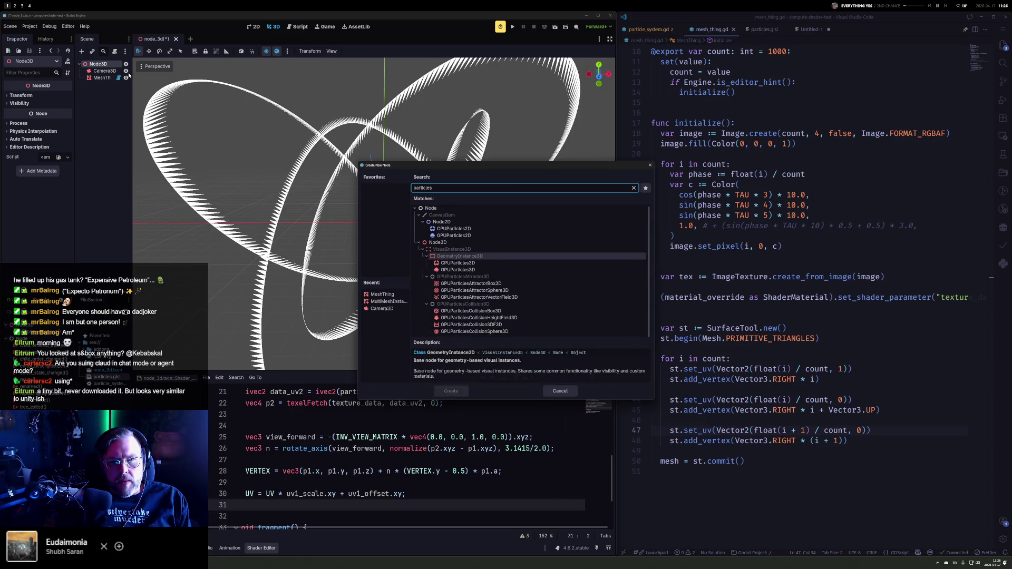
key("BackSpace")
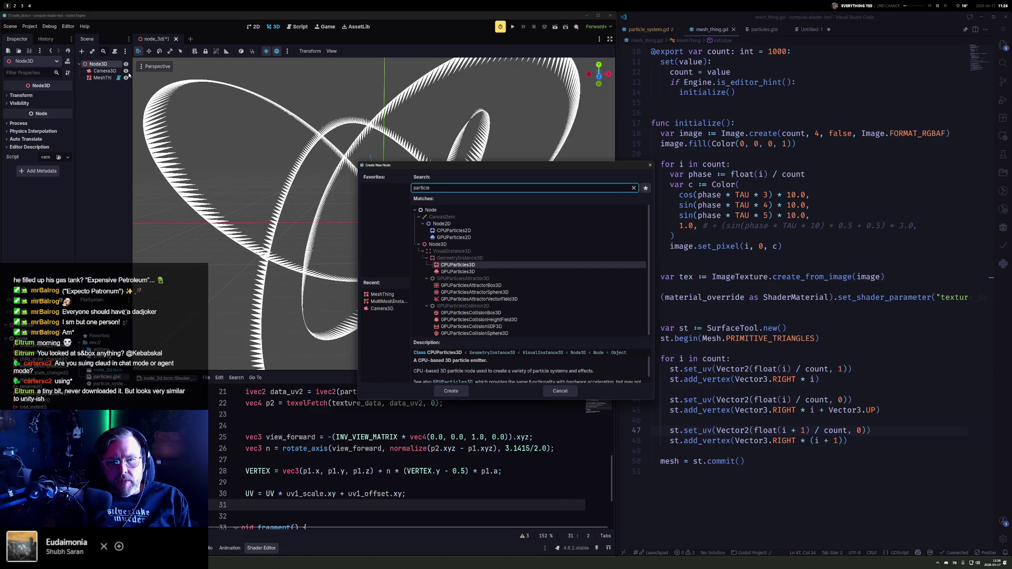
key("ctrl+a")
type("Particle")
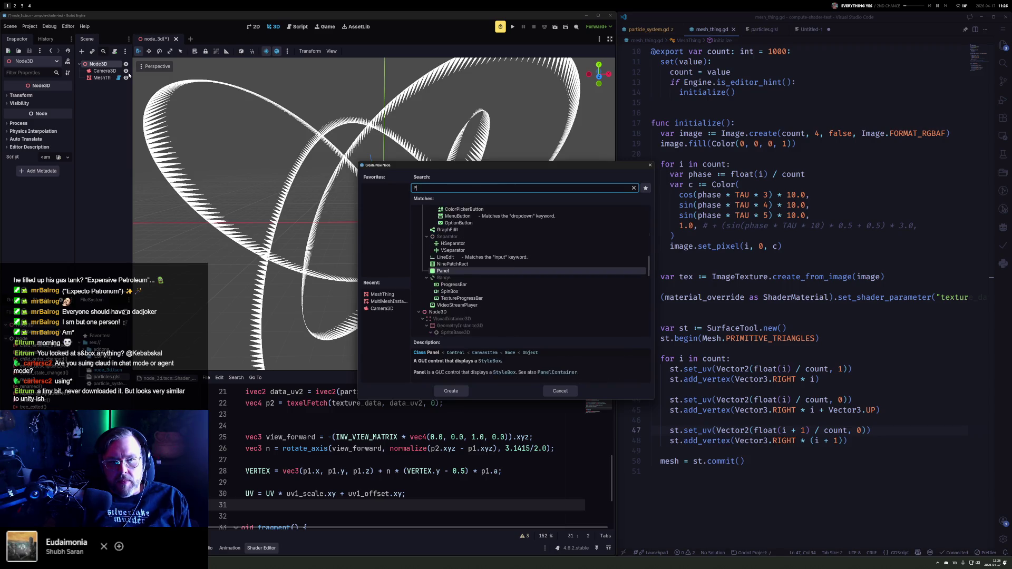
key("Down")
key("Down")
key("Down")
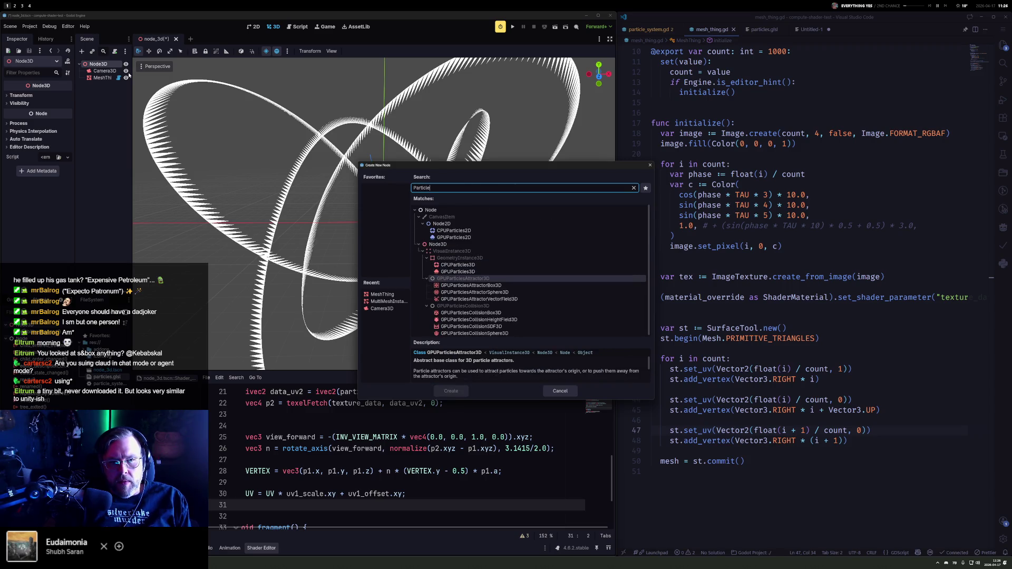
key("ctrl+a")
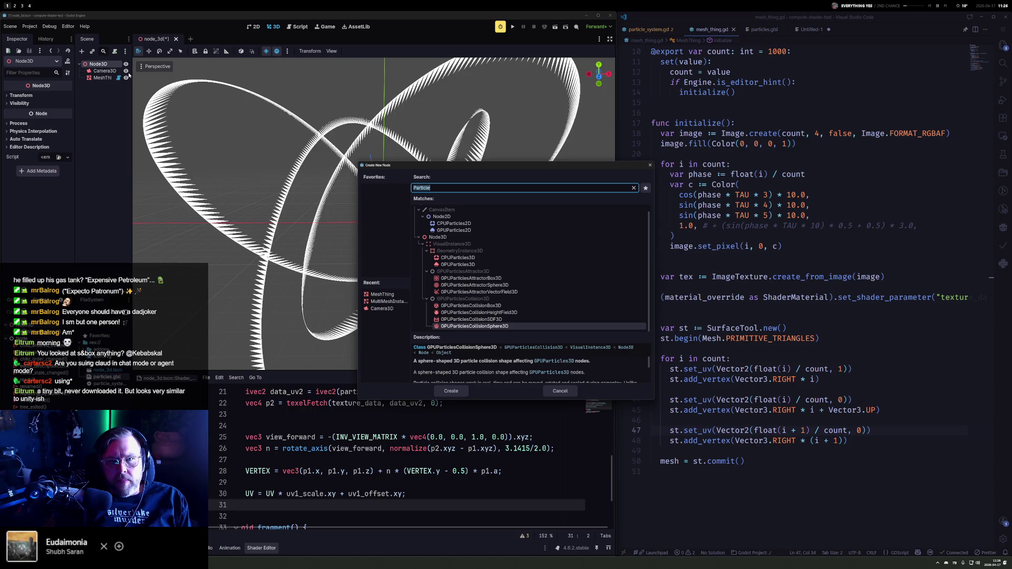
type("ParticleSyus")
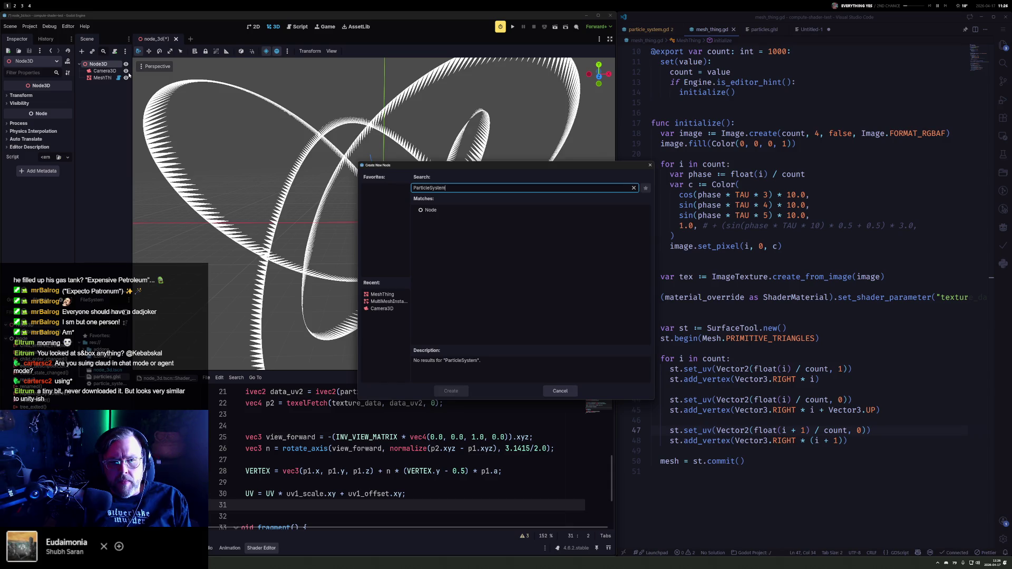
key("Escape")
left_click(648, 29)
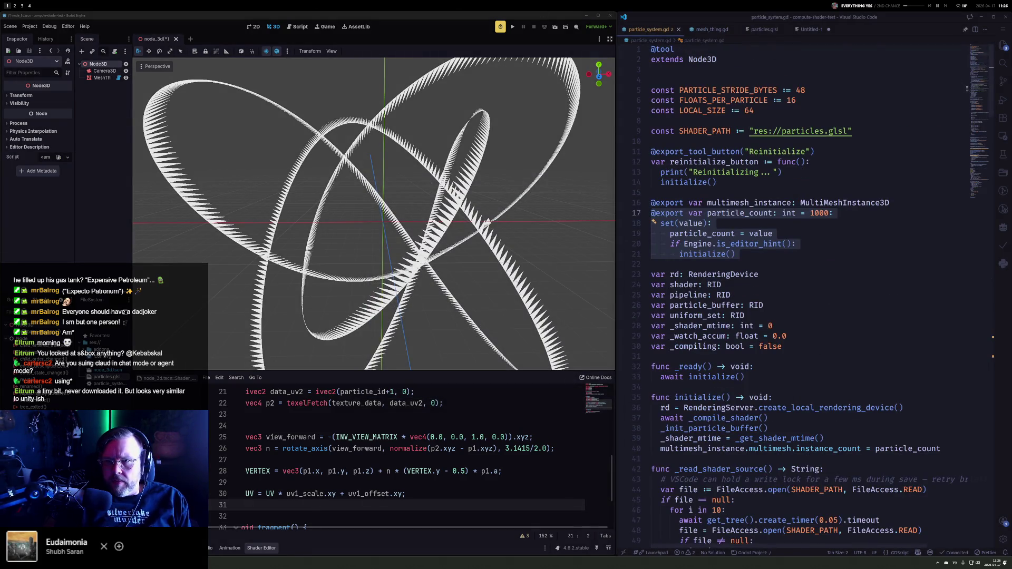
left_click(812, 61)
key("ctrl+shift+Return")
type("c")
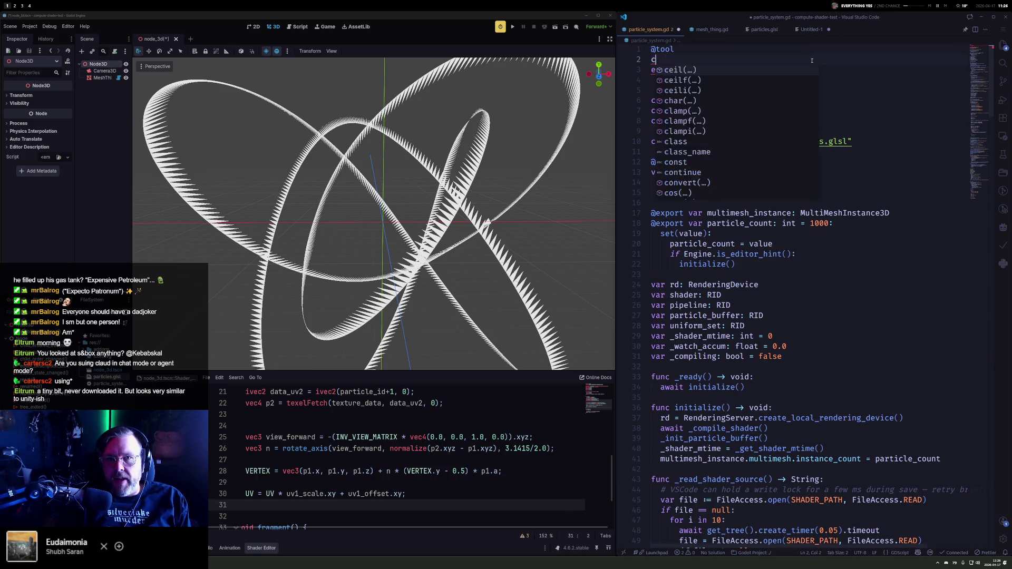
type("lass_name  Par")
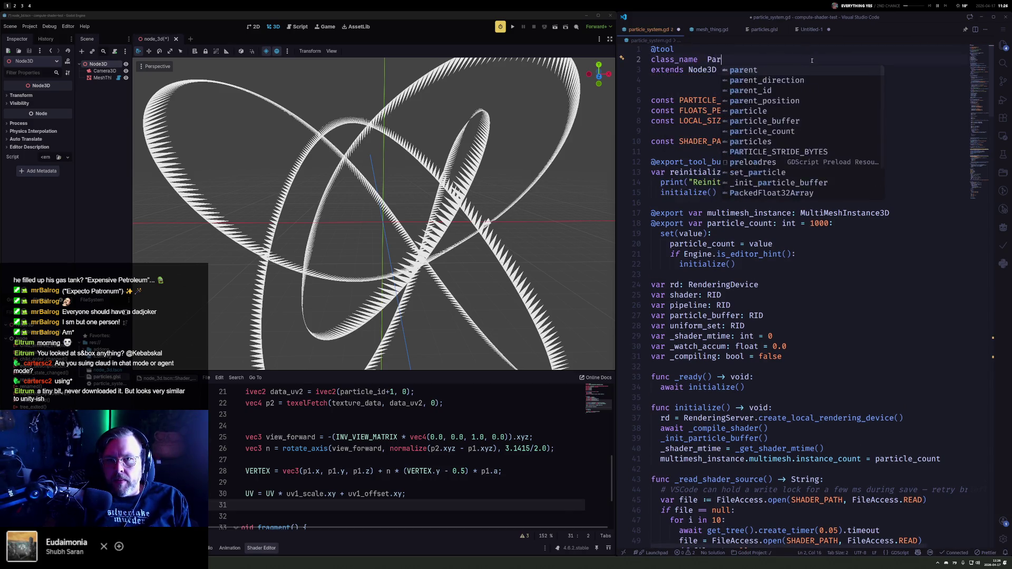
type("ticl")
type("System")
key("ctrl+Left")
key("BackSpace")
key("ctrl+s")
left_click(735, 60)
type("e")
key("ctrl+s")
Step: Add a ParticleSystem node to the scene with a MultiMeshInstance3D child
right_click(98, 64)
left_click(114, 75)
type("particlesys")
key("Return")
key("ctrl+a")
type("mesh")
key("Down")
key("Down")
key("Return")
Step: Give the MultiMeshInstance3D a new MultiMesh with 3D transform format and Use Colors on, then save
left_click(53, 101)
left_click(50, 105)
left_click(49, 99)
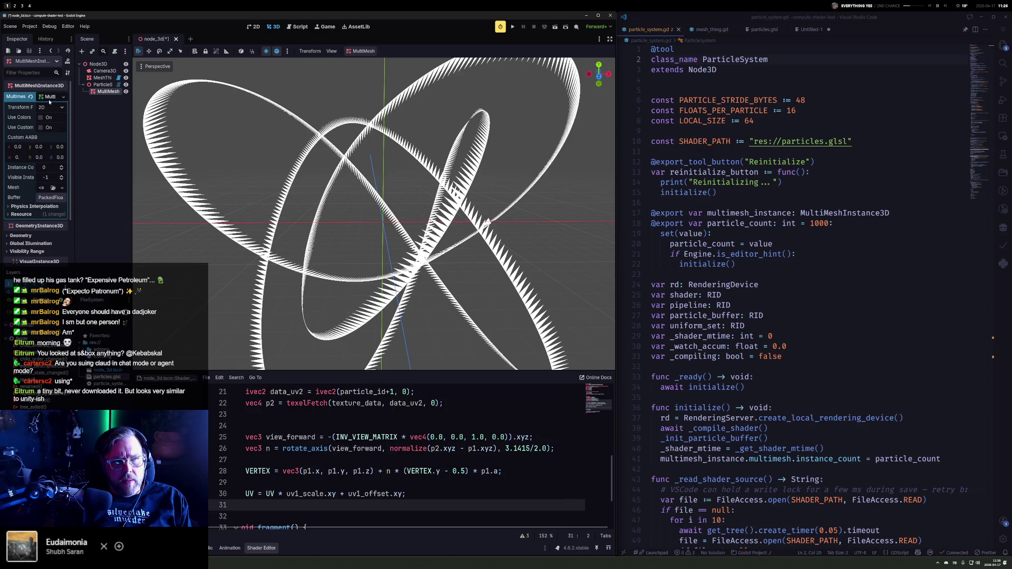
left_click(41, 117)
left_click(61, 107)
left_click(42, 128)
key("ctrl+s")
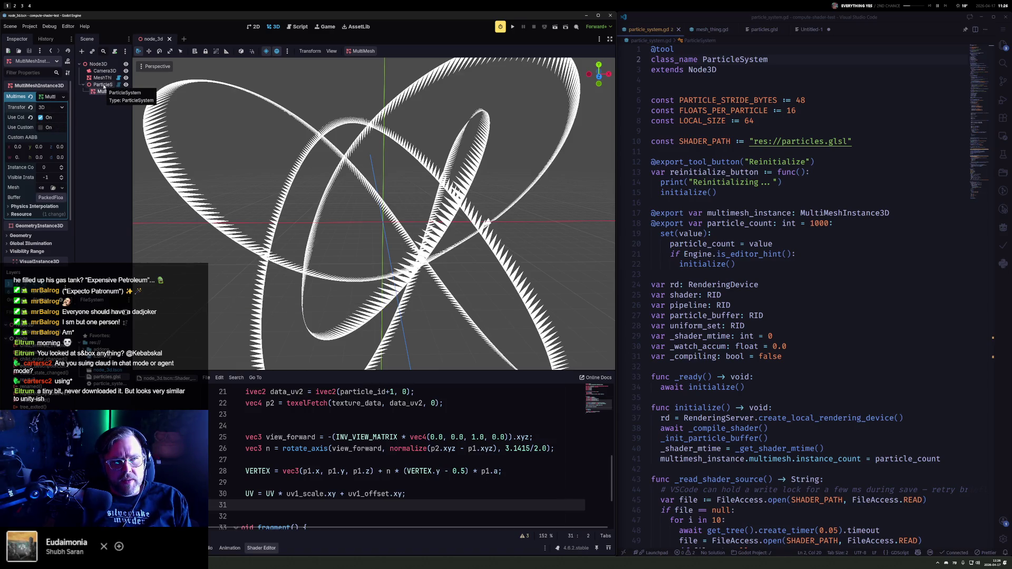
Step: Check ParticleSystem's Multimesh Instance link, save, and move MeshThing under ParticleSystem
left_click(103, 85)
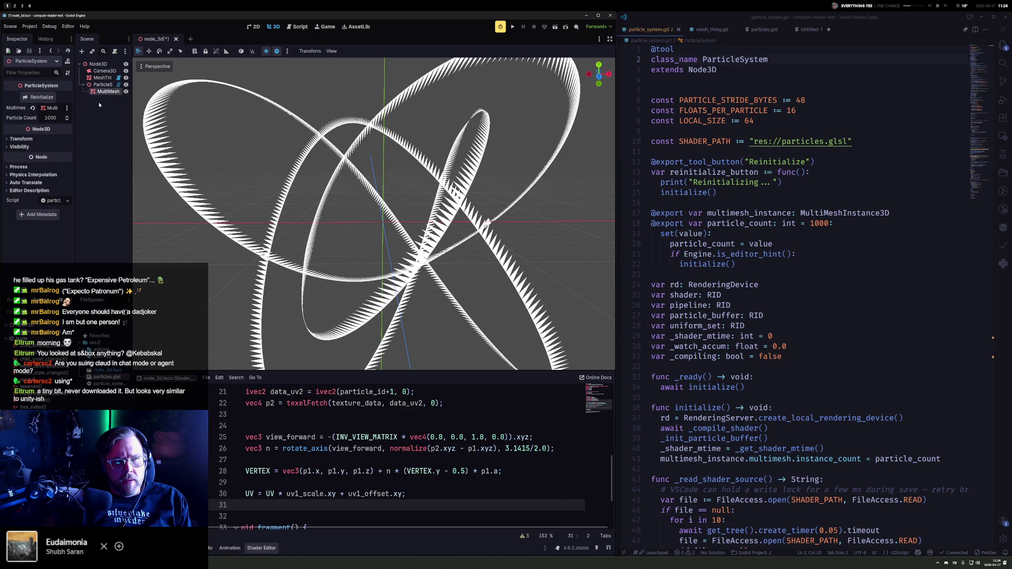
left_click(103, 97)
key("ctrl+s")
left_click(103, 92)
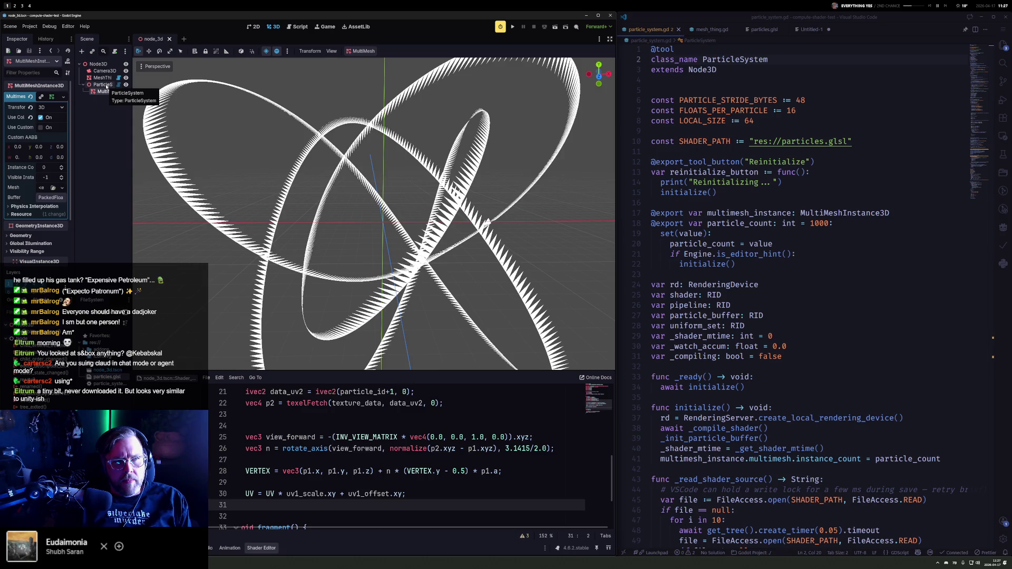
left_click_drag(103, 78, 111, 84)
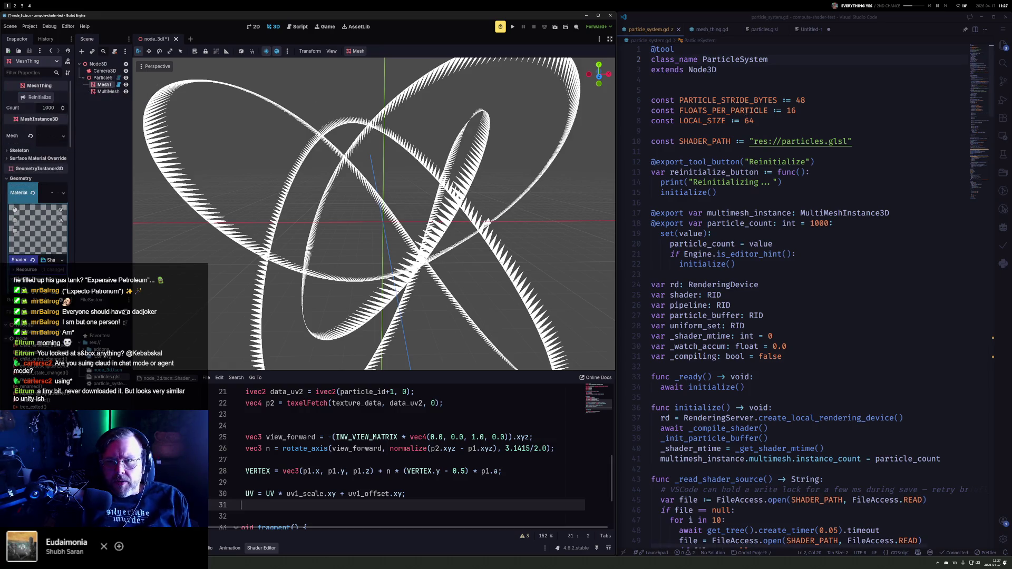
left_click(652, 162)
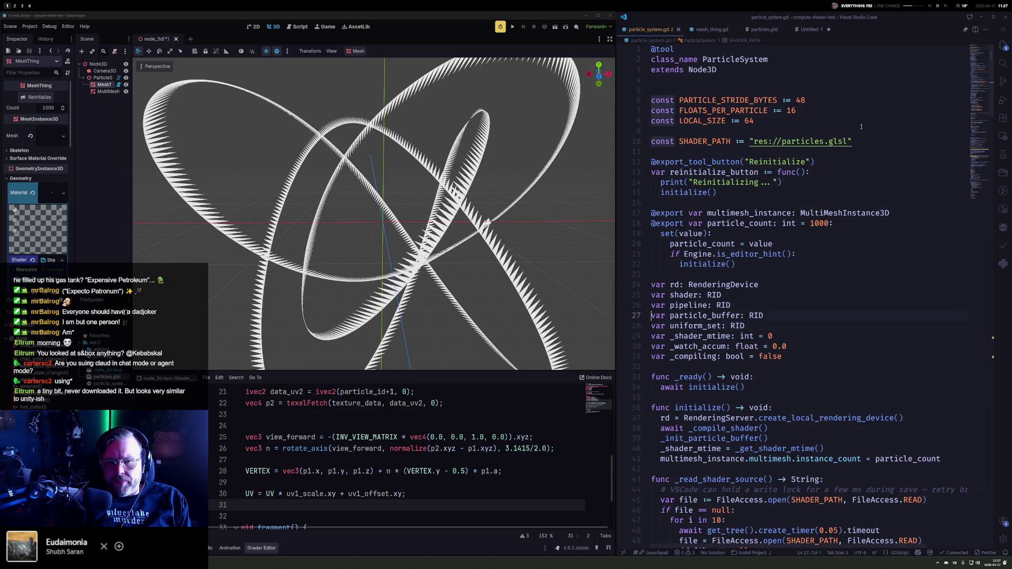
key("Down")
key("Down")
key("Down")
key("Up")
key("Up")
key("Up")
key("ctrl+Right")
key("ctrl+Right")
key("shift+alt+Down")
key("ctrl+shift+Right")
type("mesh_thing:")
key("shift+End")
type("Meshthi")
key("Tab")
key("ctrl+s")
left_click(102, 79)
left_click_drag(102, 83, 53, 118)
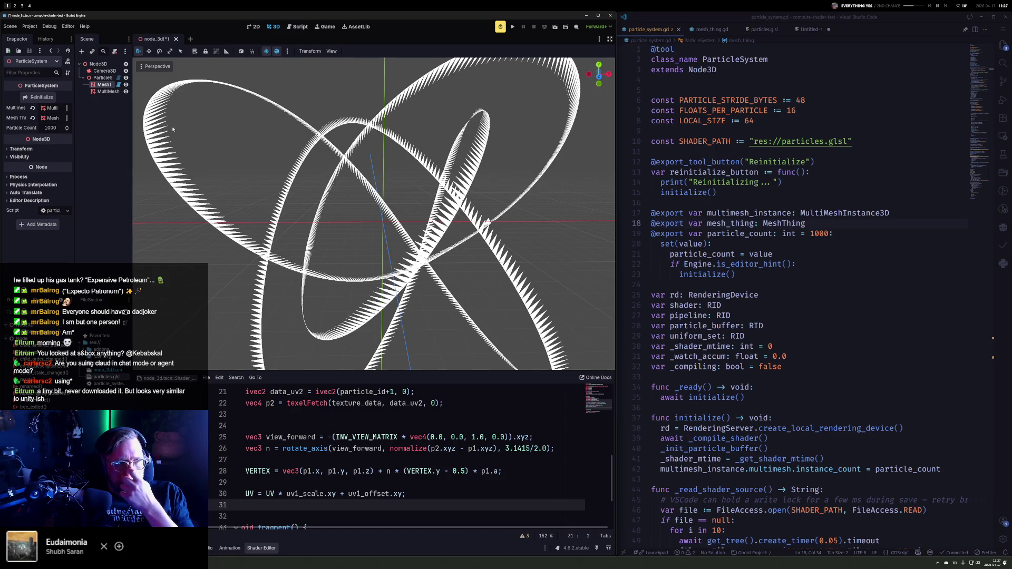
Step: Review the initialize calls in particle_system.gd, then switch to mesh_thing.gd
left_click(793, 193)
scroll(774, 269, "down", 4)
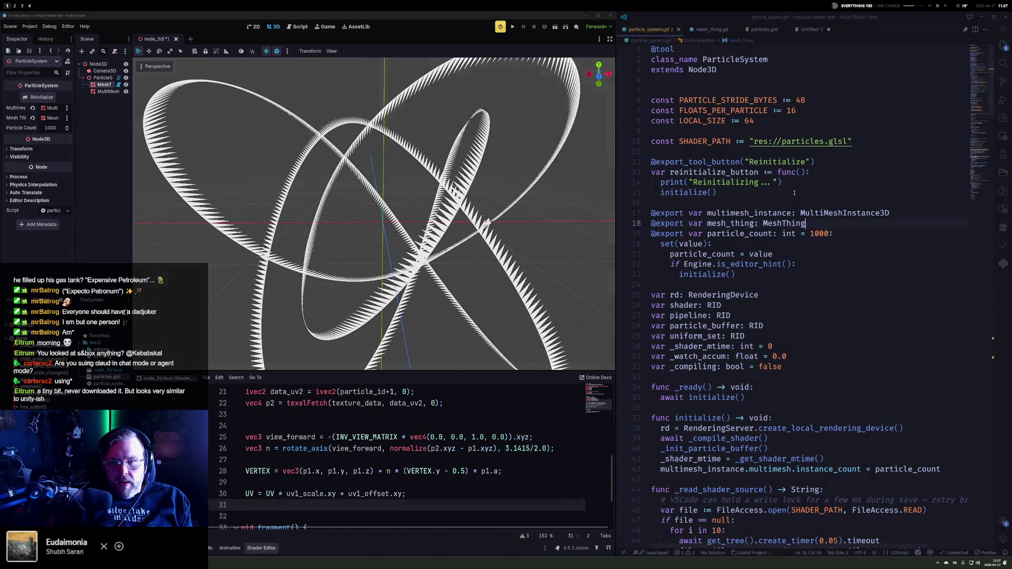
left_click(767, 264)
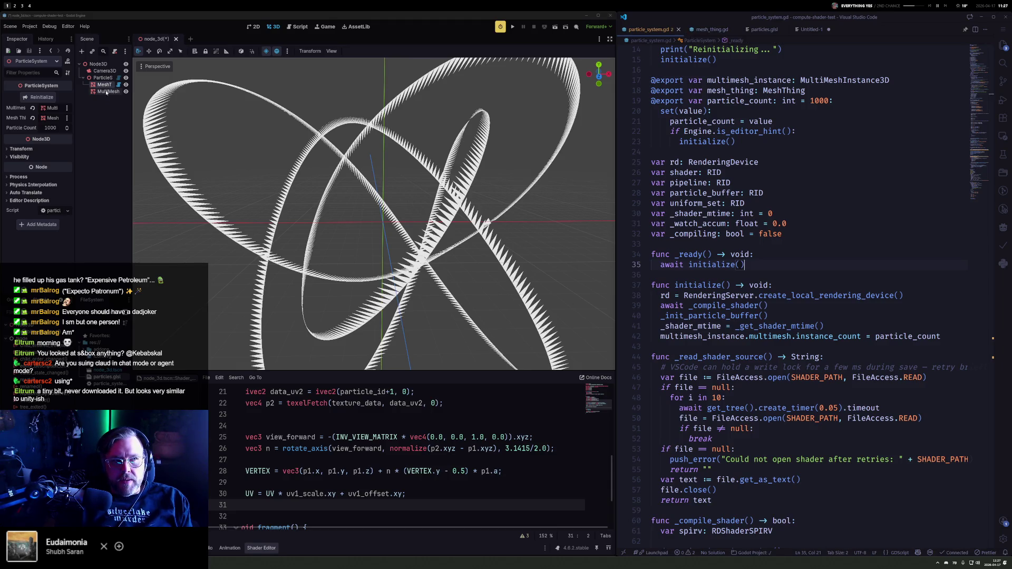
scroll(760, 119, "up", 4)
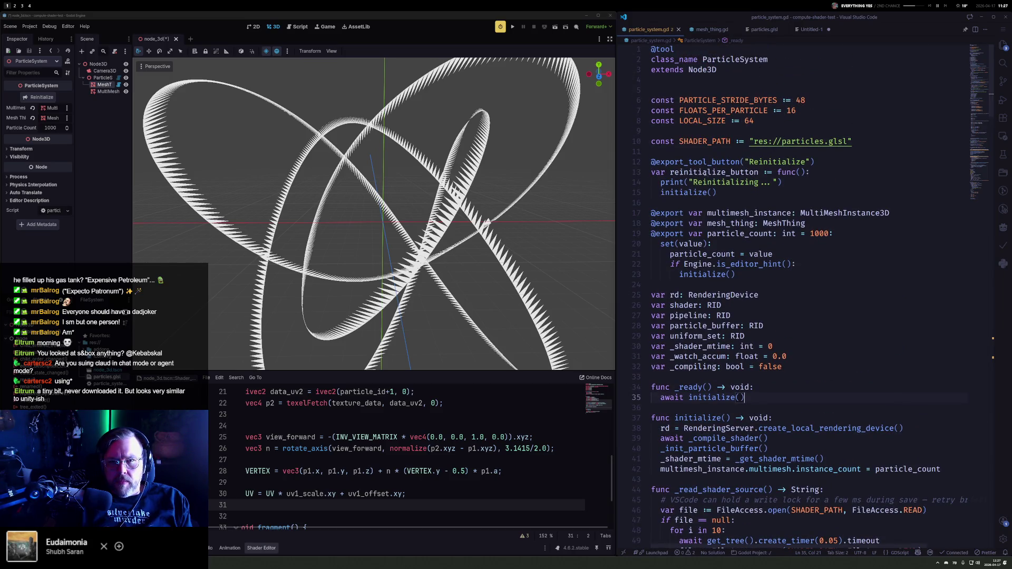
scroll(770, 295, "down", 3)
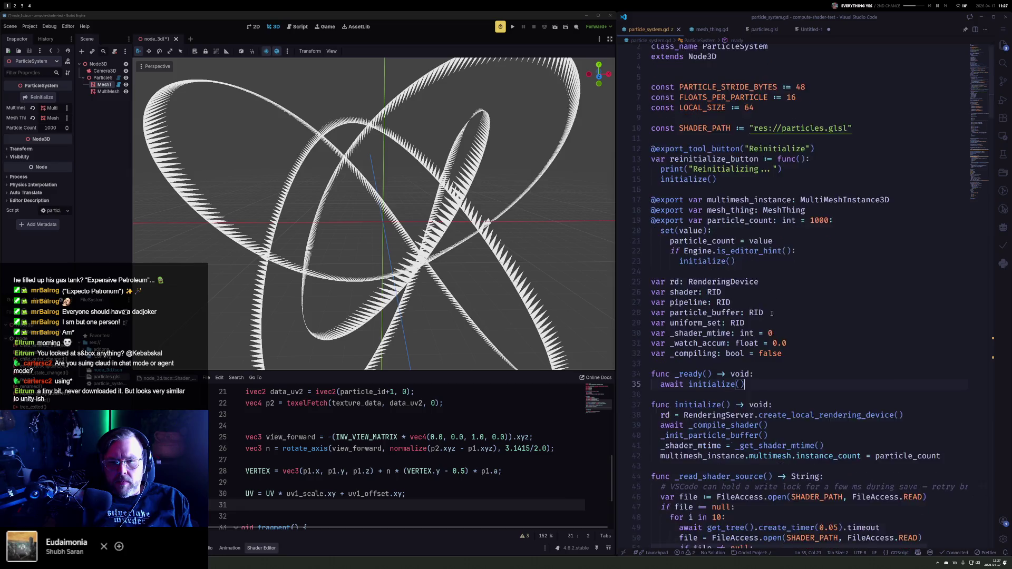
left_click(711, 29)
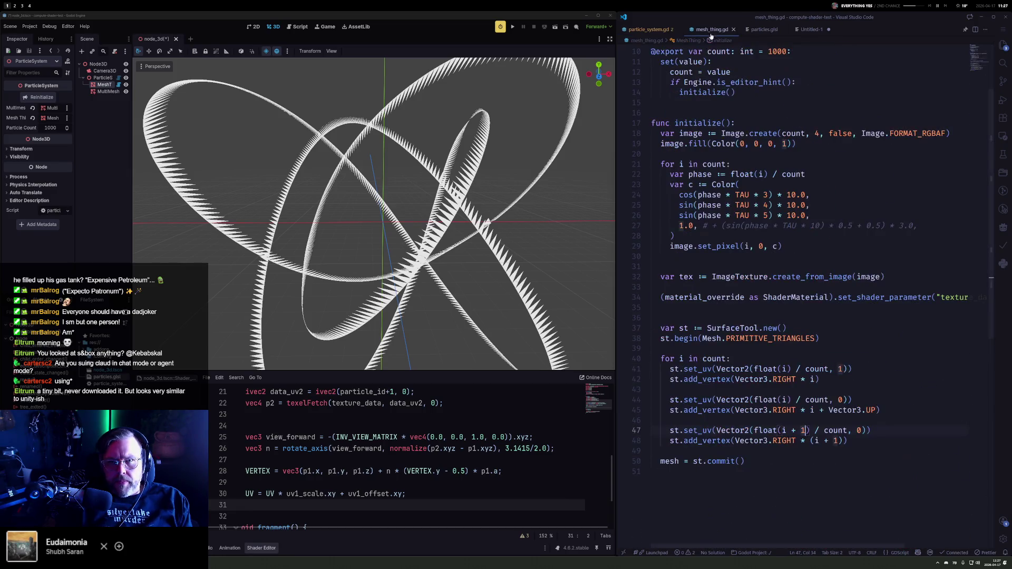
Step: Review the count setter and its initialize call in mesh_thing.gd, then return to particle_system.gd
scroll(733, 145, "up", 3)
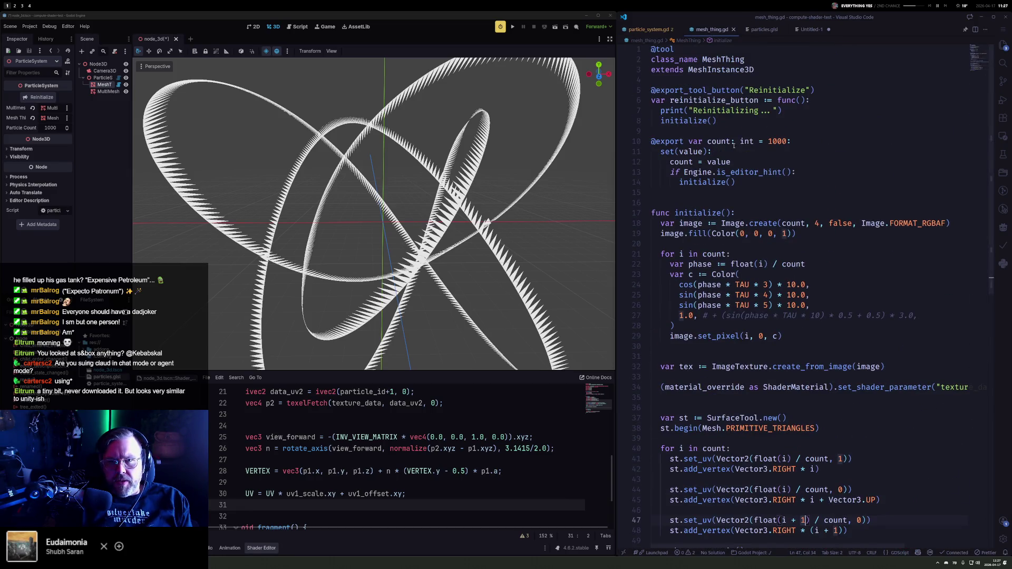
double_click(703, 181)
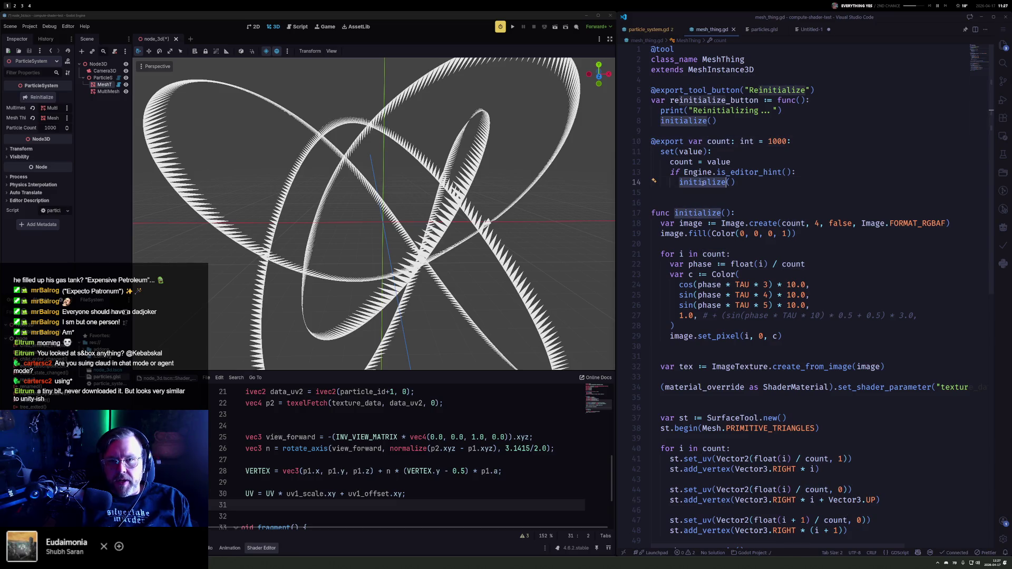
left_click(711, 142)
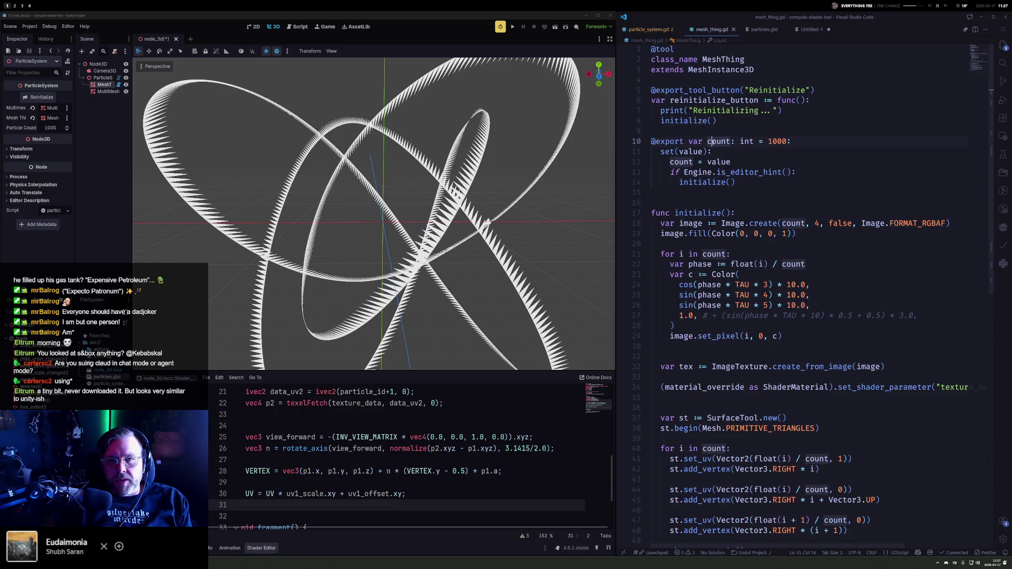
left_click(653, 28)
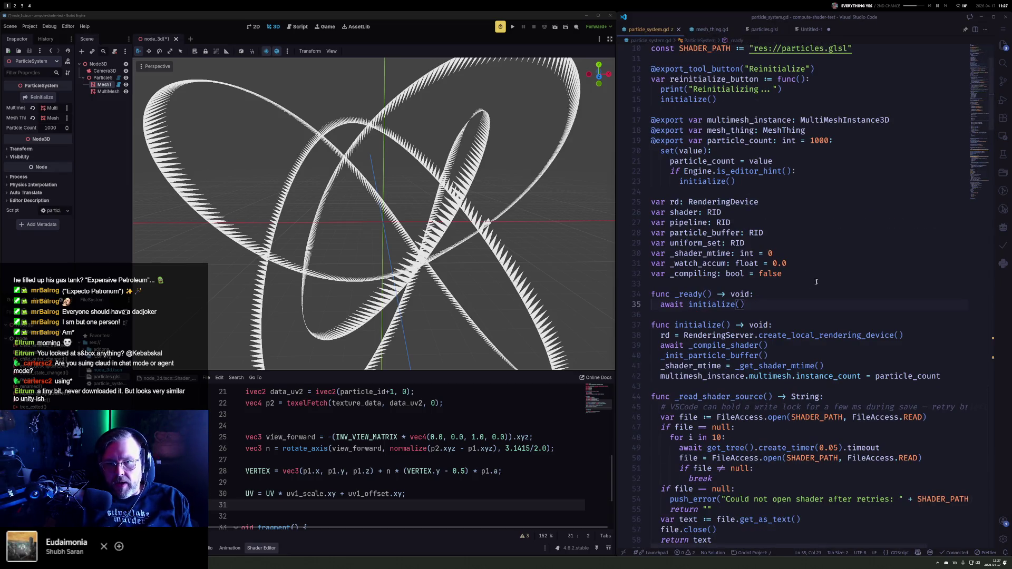
Step: End initialize() with 'mesh_thing.count = particle_count', save, and jump to MeshThing's initialize in mesh_thing.gd
left_click(811, 376)
key("End")
key("Return")
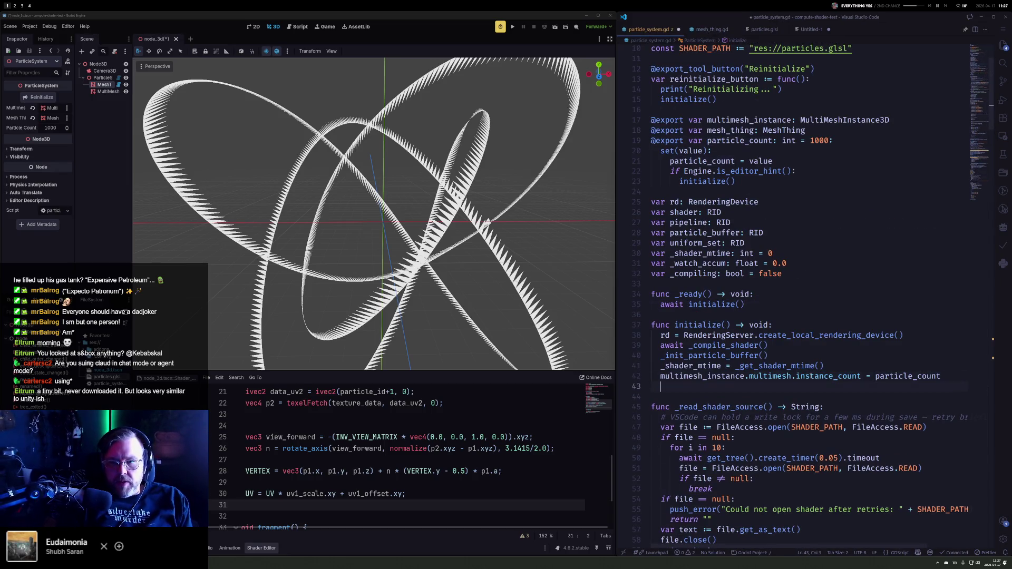
type("m")
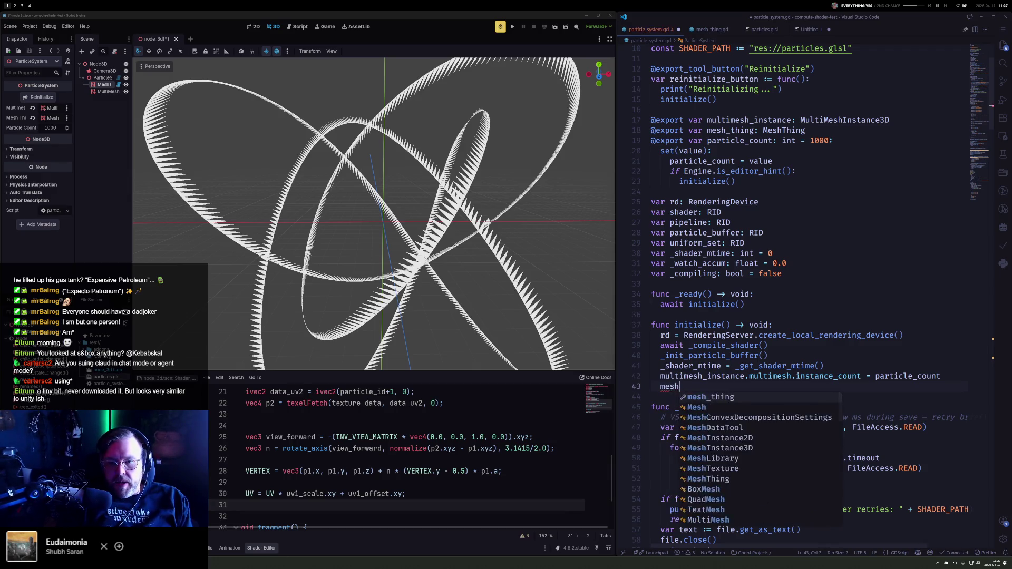
type("esh")
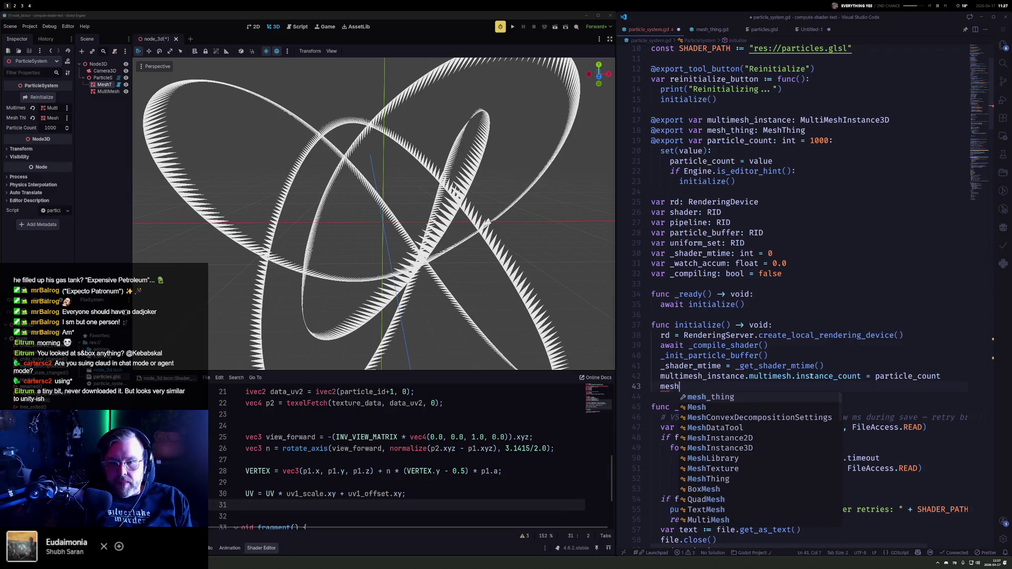
type("thi")
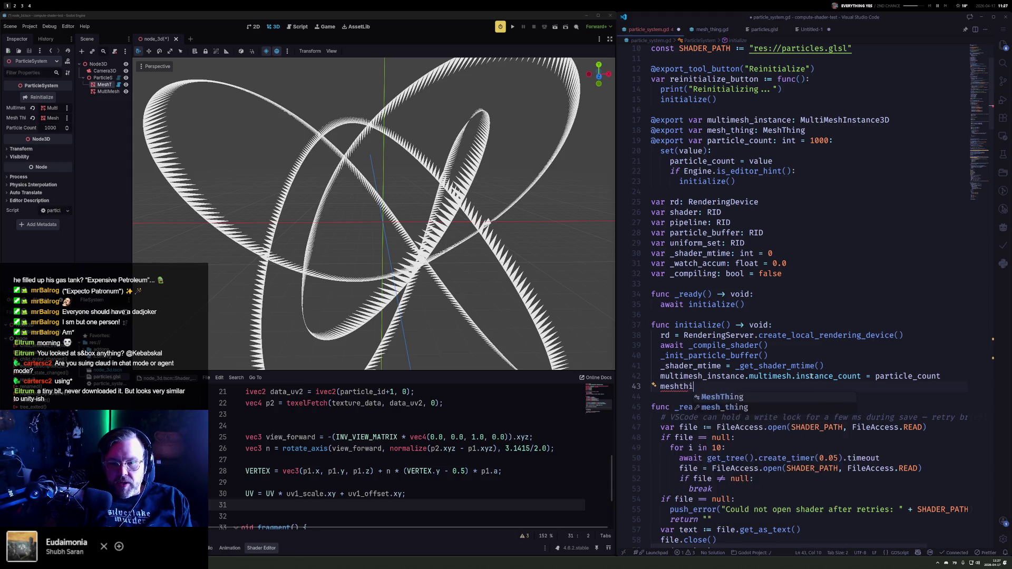
key("Down")
key("Down")
key("Return")
type(".")
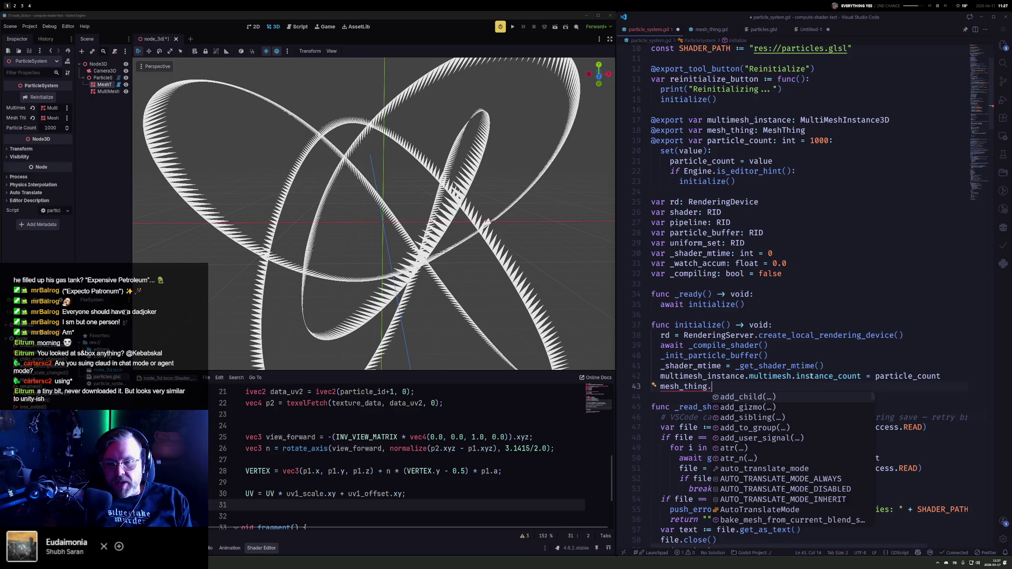
type("init")
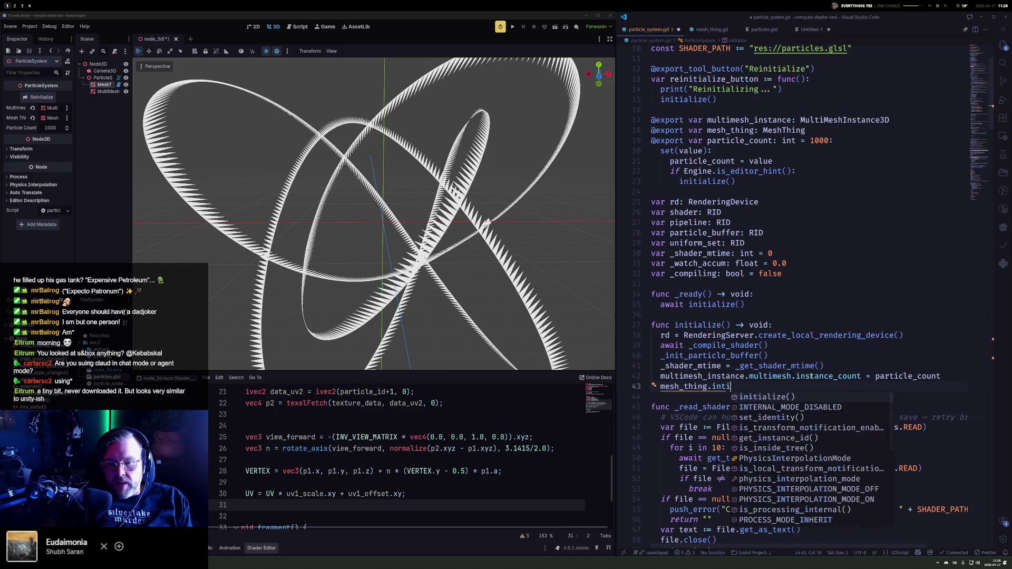
key("Return")
key("ctrl+BackSpace")
key("ctrl+BackSpace")
type("count = partic")
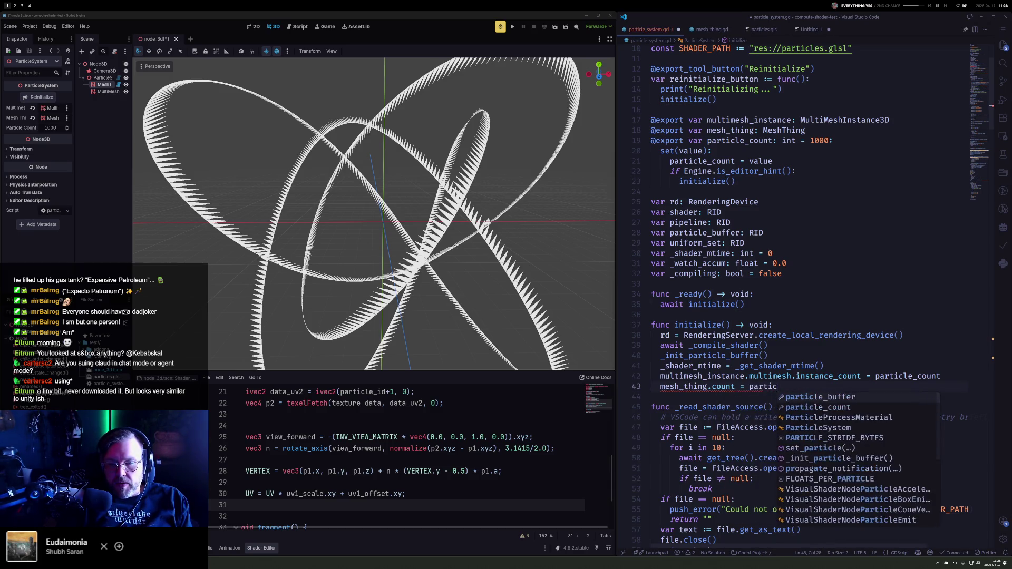
key("Return")
key("ctrl+s")
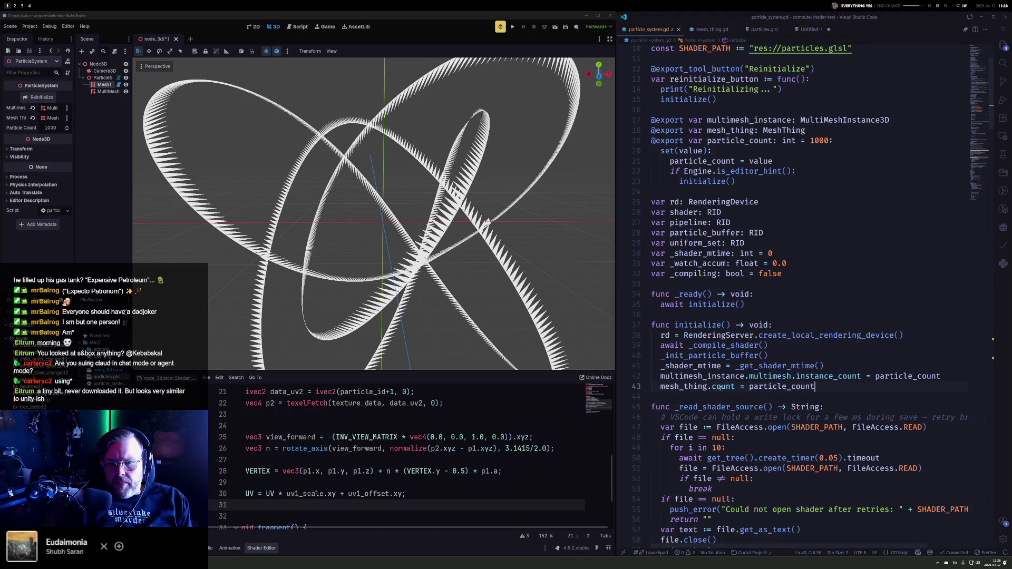
left_click(719, 389, "ctrl")
left_click(726, 182)
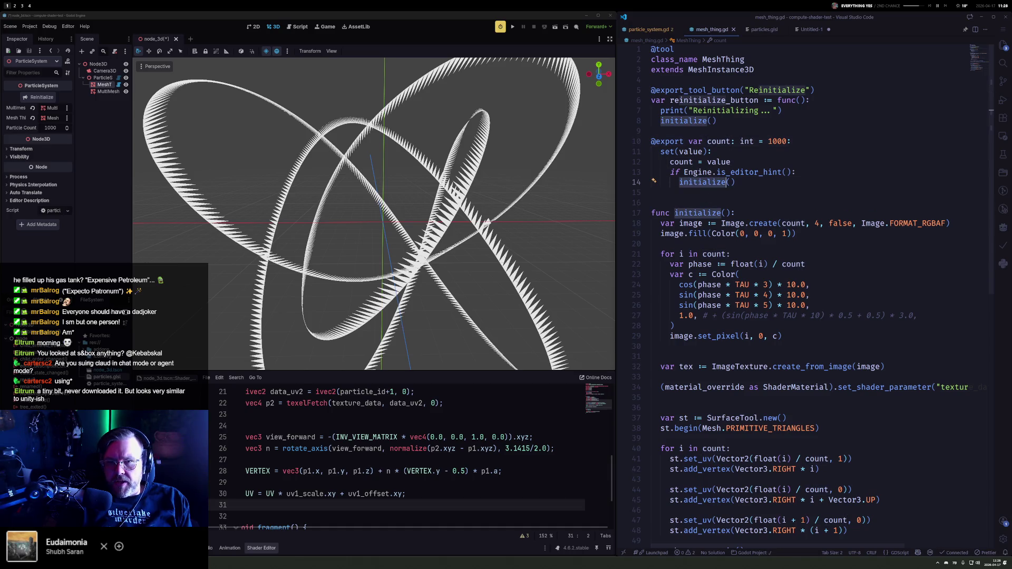
Step: Declare member variables 'var image : Image' and 'var tex : ImageTexture' above func initialize
left_click(726, 193)
key("Return")
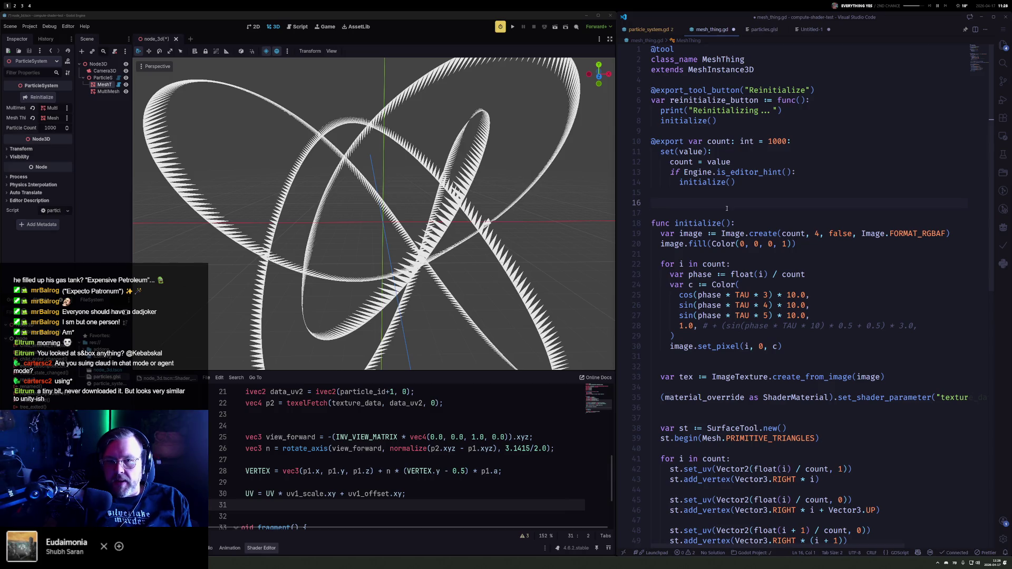
key("Down")
key("Down")
key("Down")
key("Up")
key("Up")
key("Up")
key("Down")
key("Down")
key("Down")
type("var ")
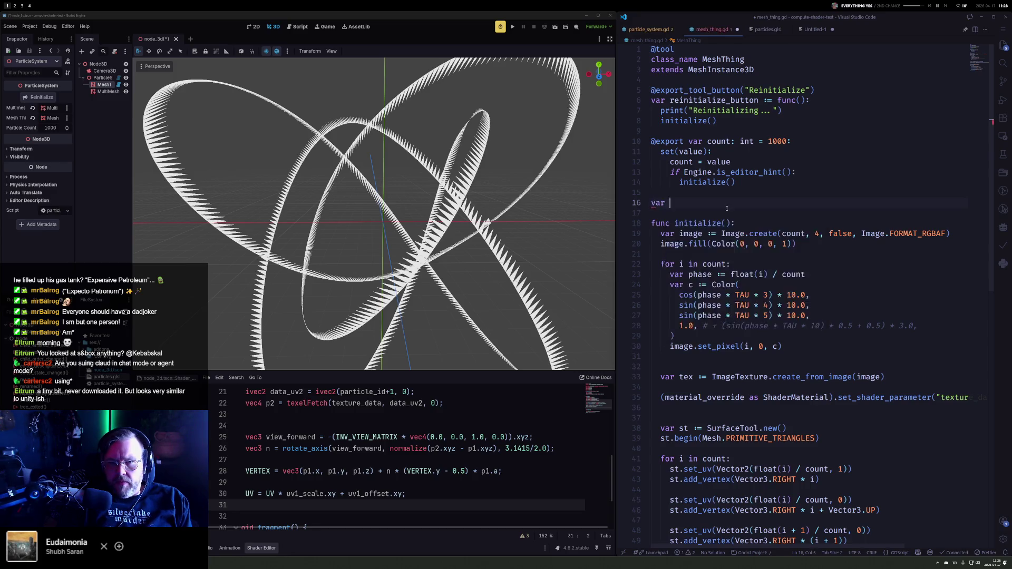
type("image :=")
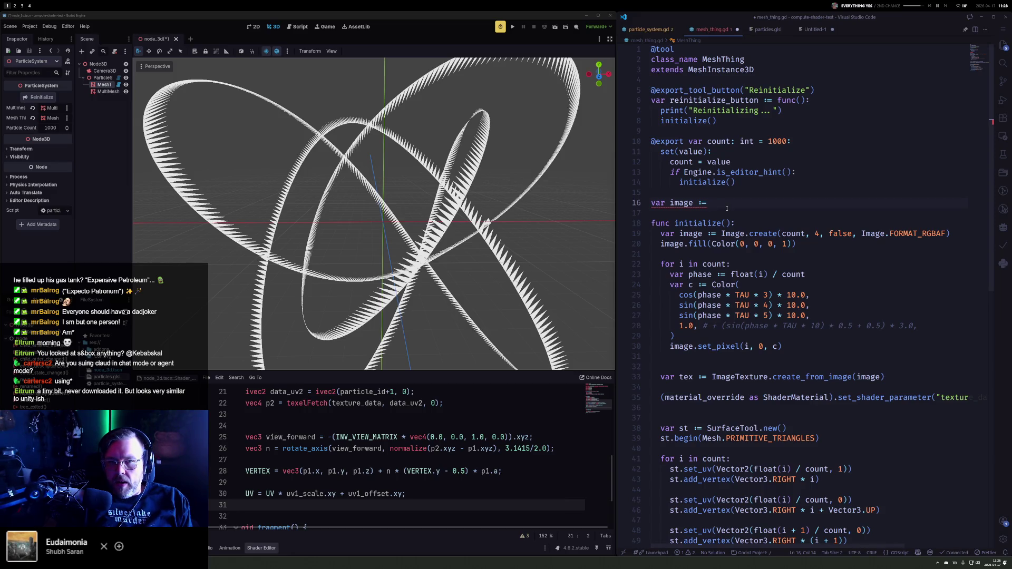
type("Image")
key("Return")
type("var tex :")
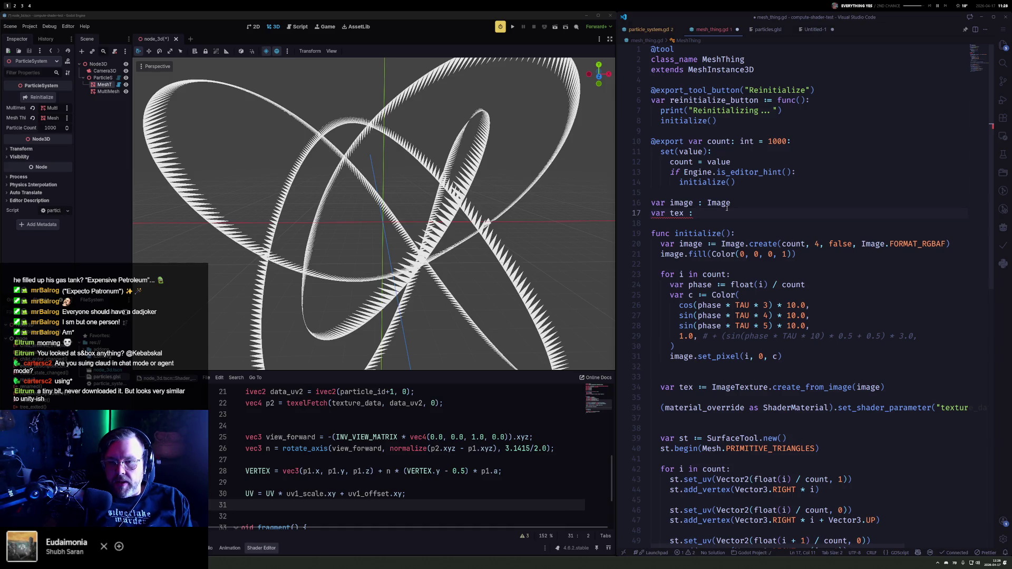
type(" ImageTexture")
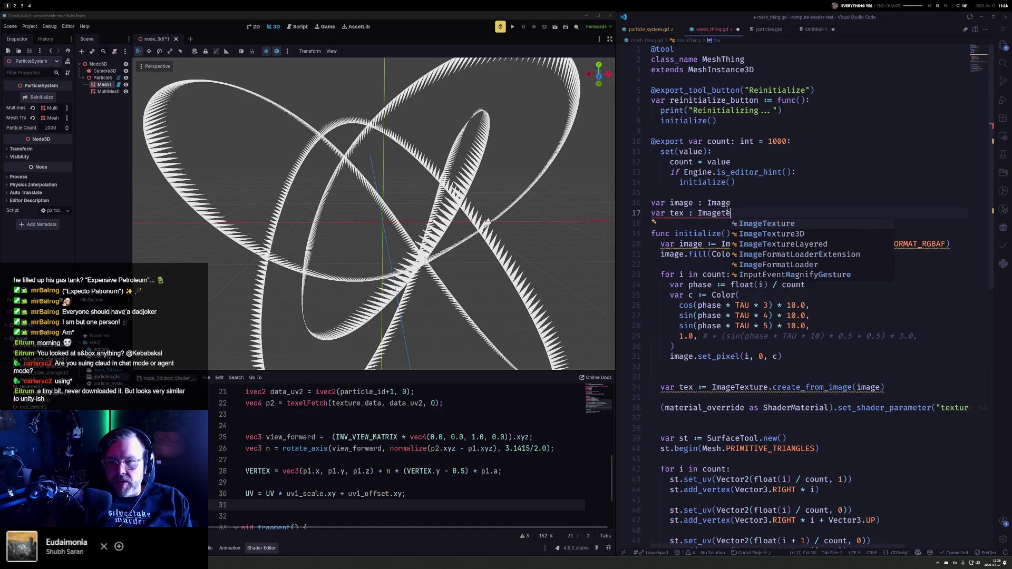
Step: Make the texture line assign the member: 'tex = ImageTexture.create_from_image(image)'
key("Down")
key("Down")
key("Down")
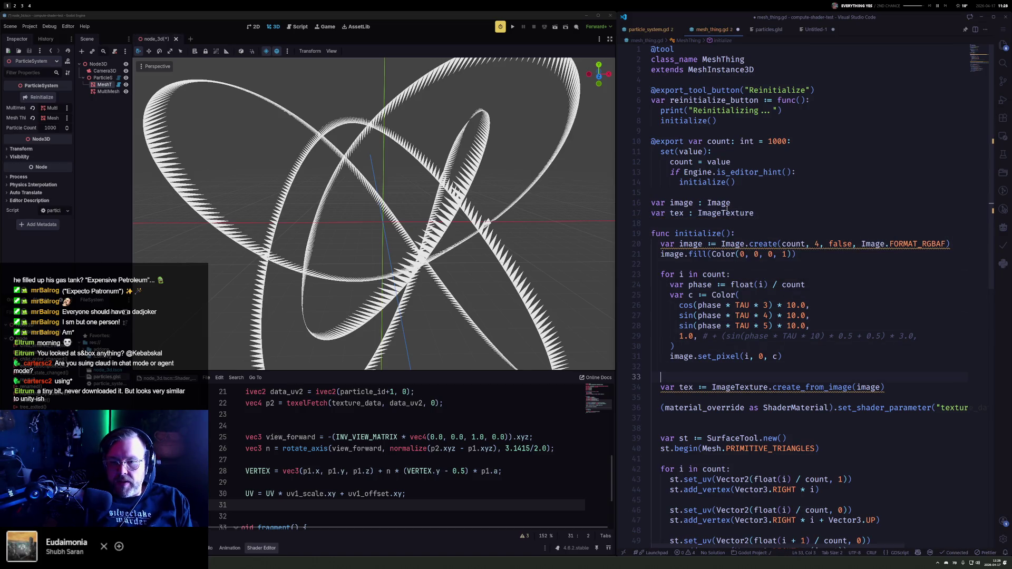
mouse_move(822, 388)
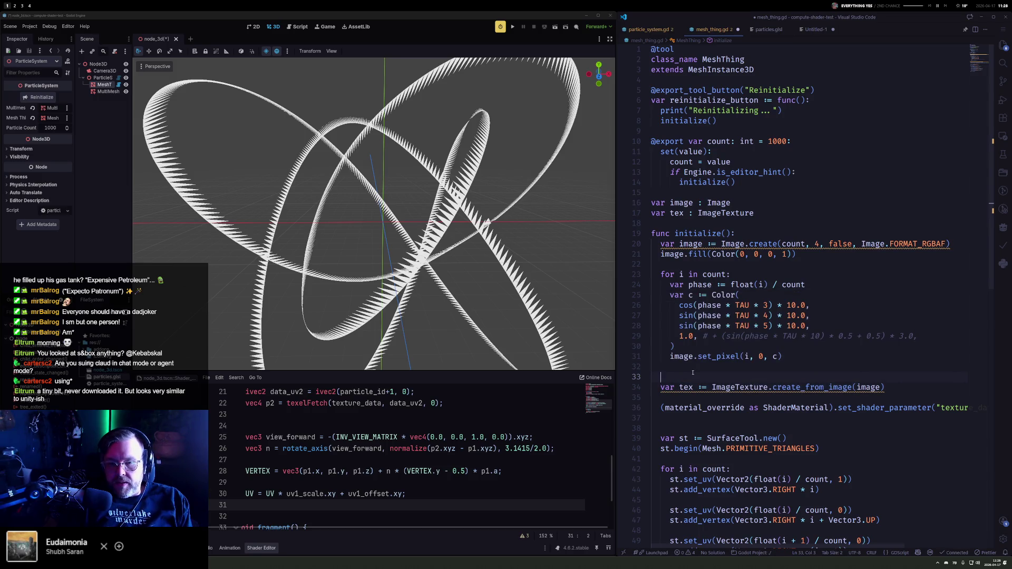
key("Down")
key("Delete")
key("Delete")
key("Delete")
key("Right")
key("Right")
key("Right")
key("Delete")
key("Up")
key("Up")
key("Up")
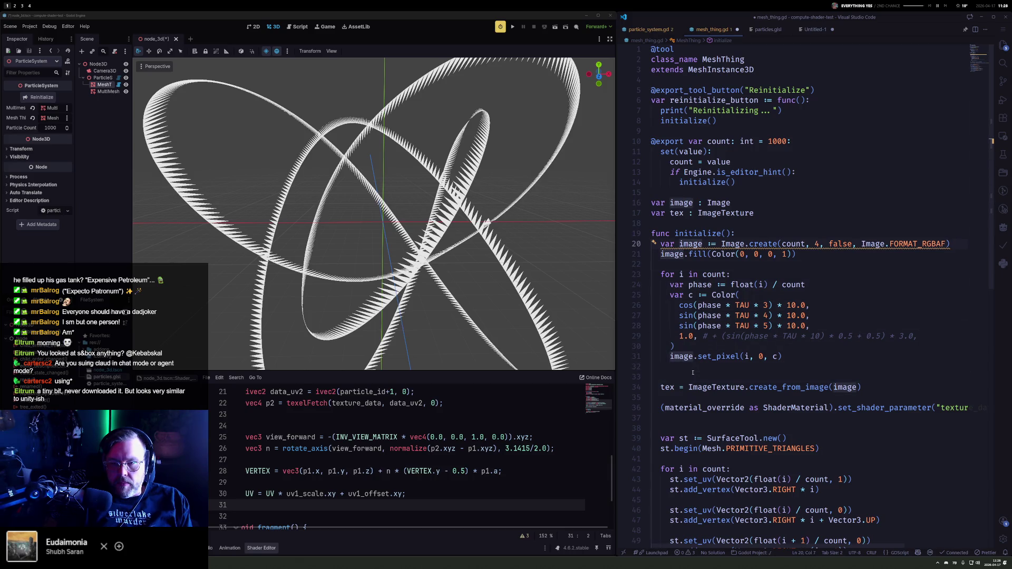
key("Up")
key("End")
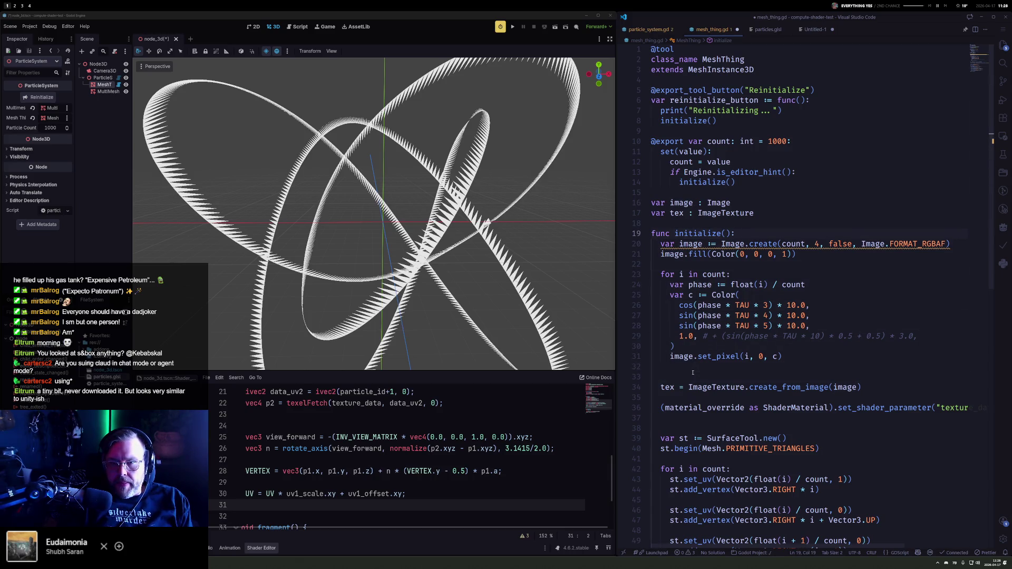
key("Down")
Step: At the top of initialize, add 'if is_instance_valid(image):' calling image.free()
key("ctrl+shift+Return")
key("ctrl+shift+Return")
type("if image")
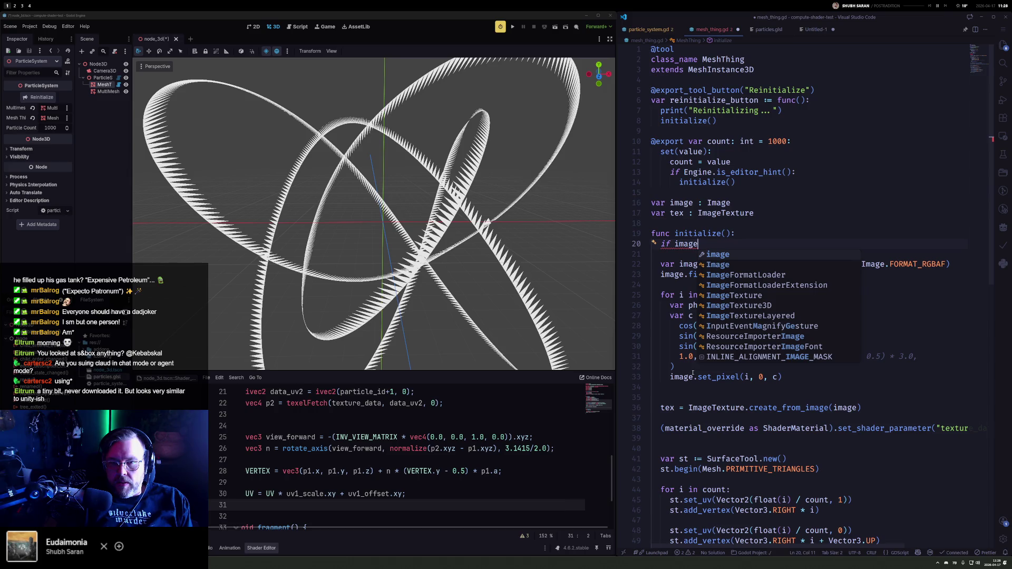
key("ctrl+Left")
type("is_inst")
key("Return")
type("(")
key("BackSpace")
key("End")
type("):")
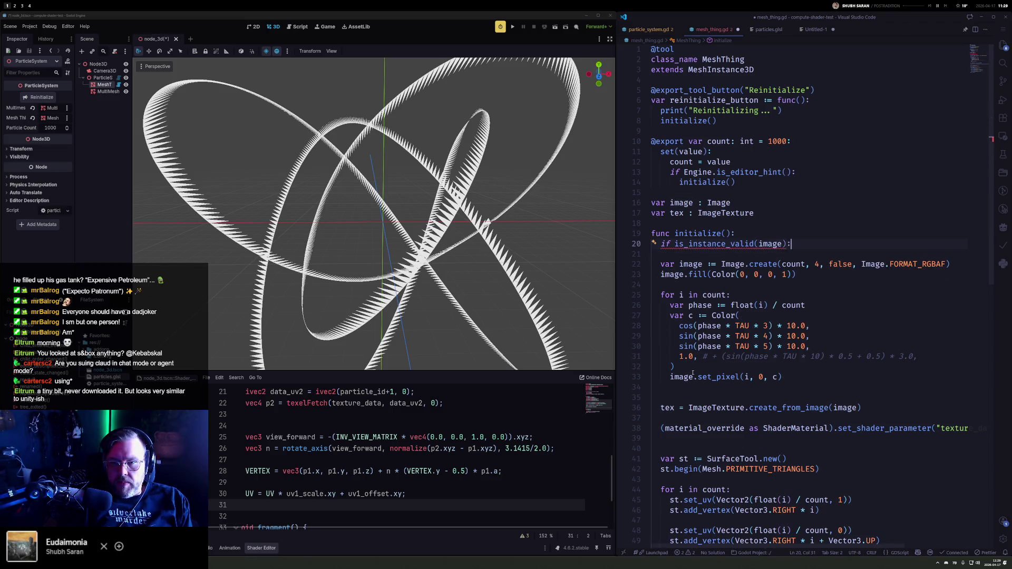
key("Return")
type("i")
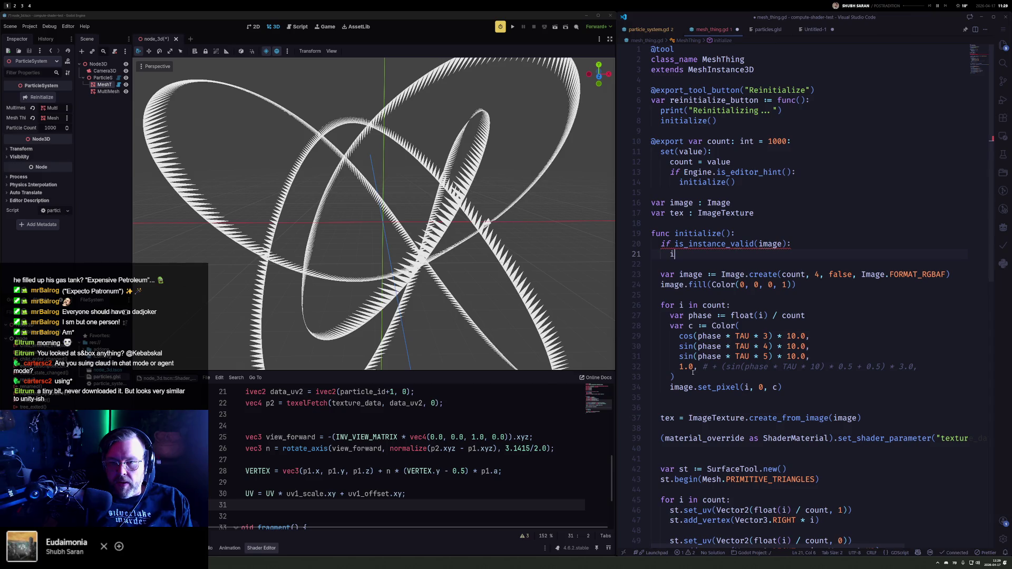
type("mage.free")
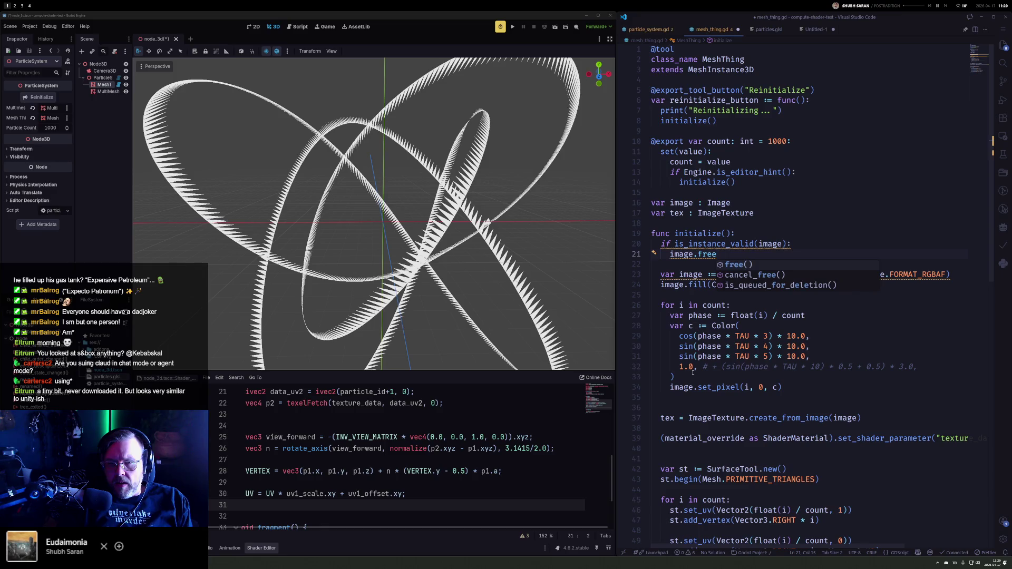
key("Tab")
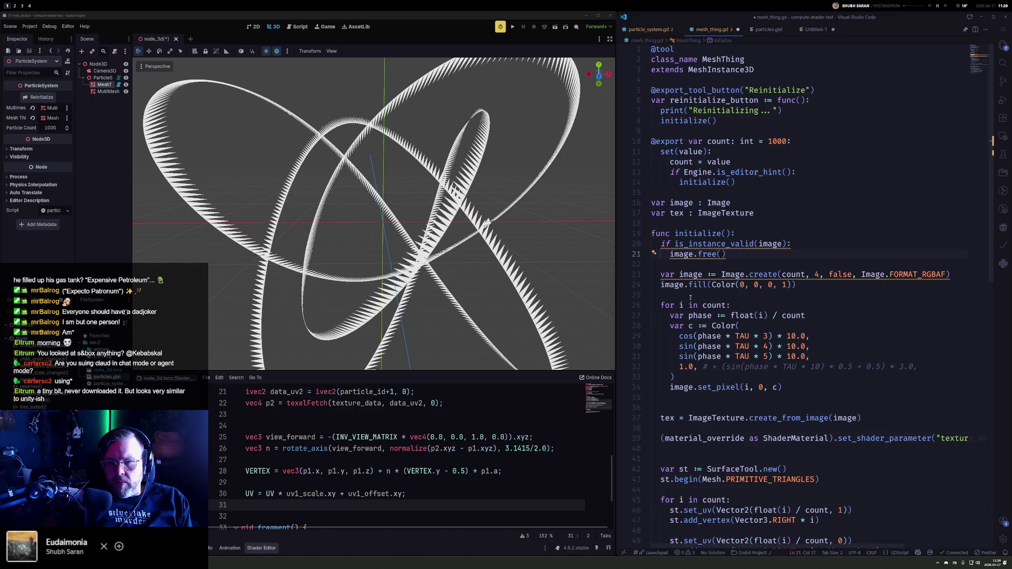
mouse_move(701, 250)
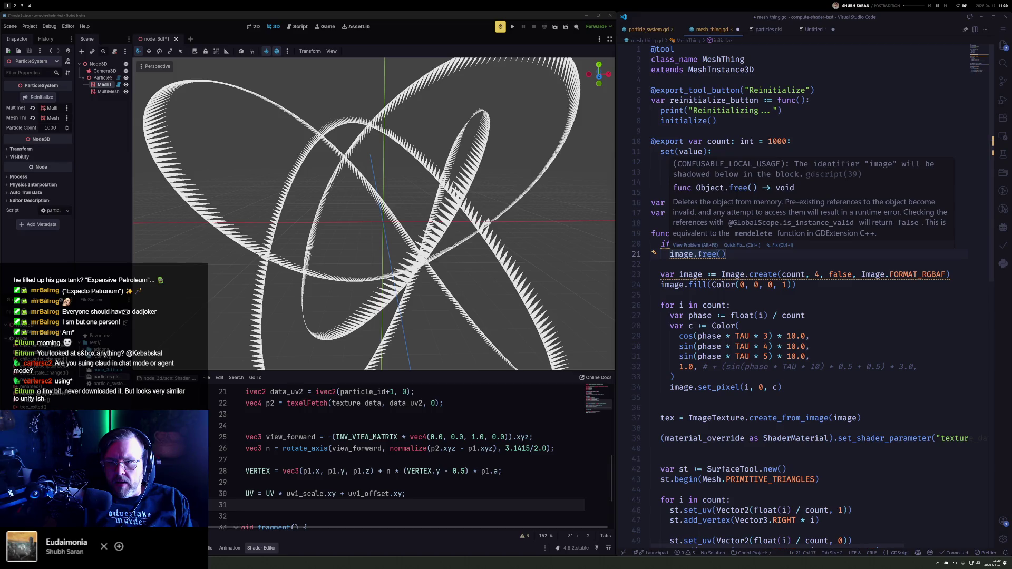
left_click(698, 254)
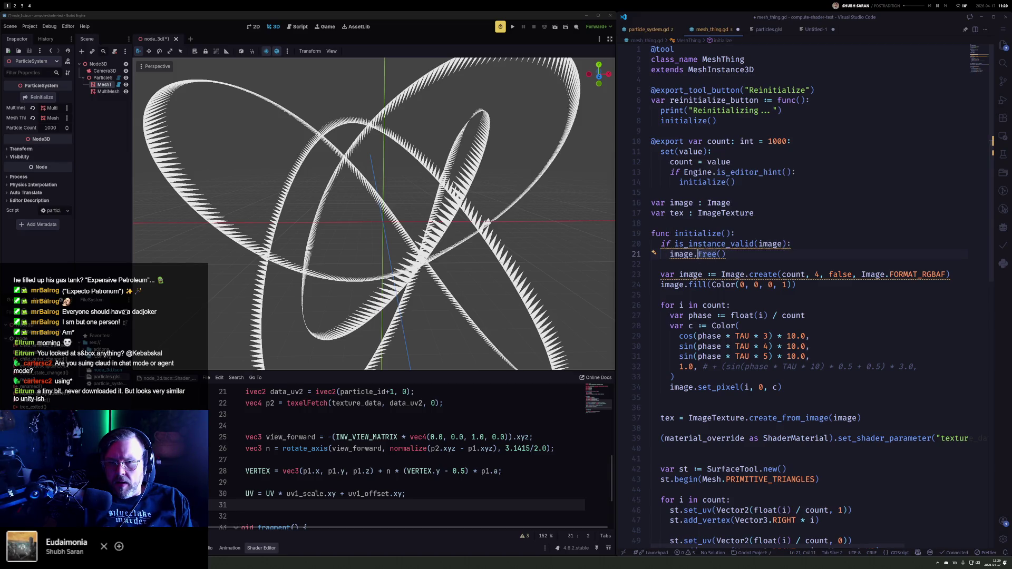
Step: Change 'var image :=' to 'image =' so the member image is assigned
left_click(713, 274)
key("BackSpace")
key("Home")
key("Delete")
key("Delete")
key("Delete")
Step: Duplicate the validity check below and rename it to free tex instead of image
left_click(732, 252)
key("shift+Up")
key("shift+Home")
key("alt+shift+Down")
key("alt+Down")
key("ctrl+Right")
key("ctrl+d")
key("ctrl+d")
type("tex")
key("Escape")
scroll(805, 404, "down", 2)
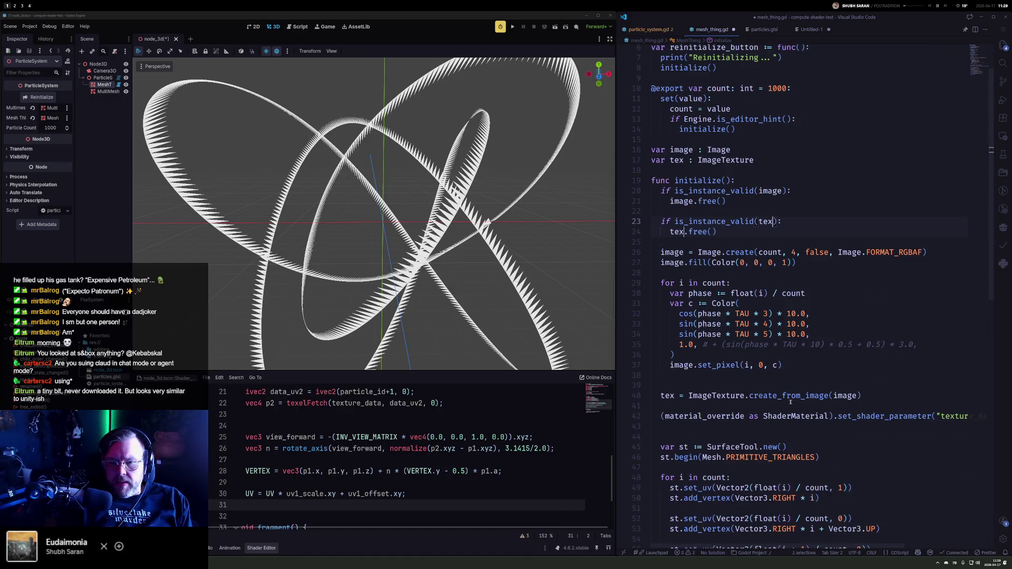
mouse_move(721, 399)
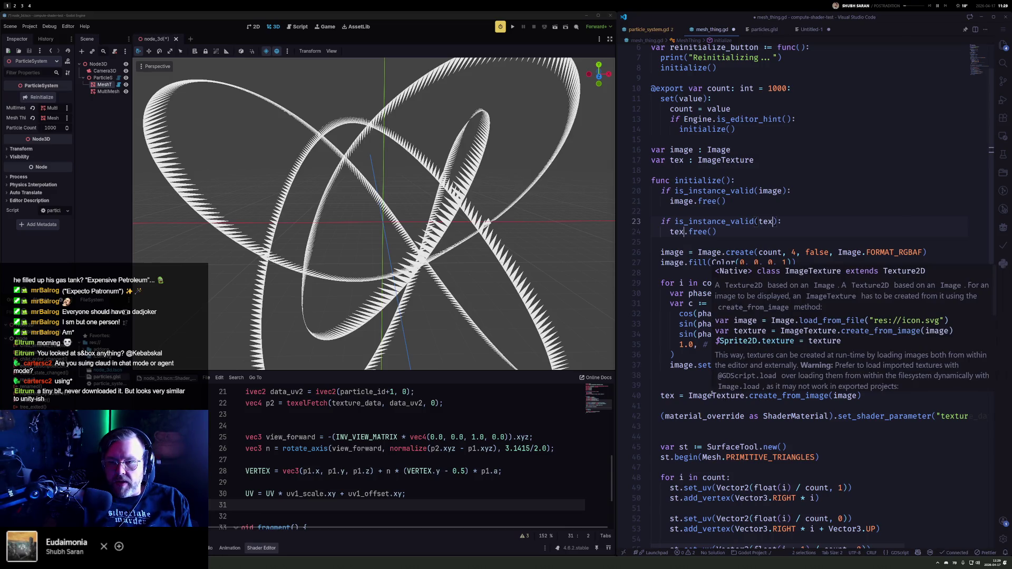
left_click(722, 252)
Step: Delete the extra blank line after the texture line
left_click(729, 241)
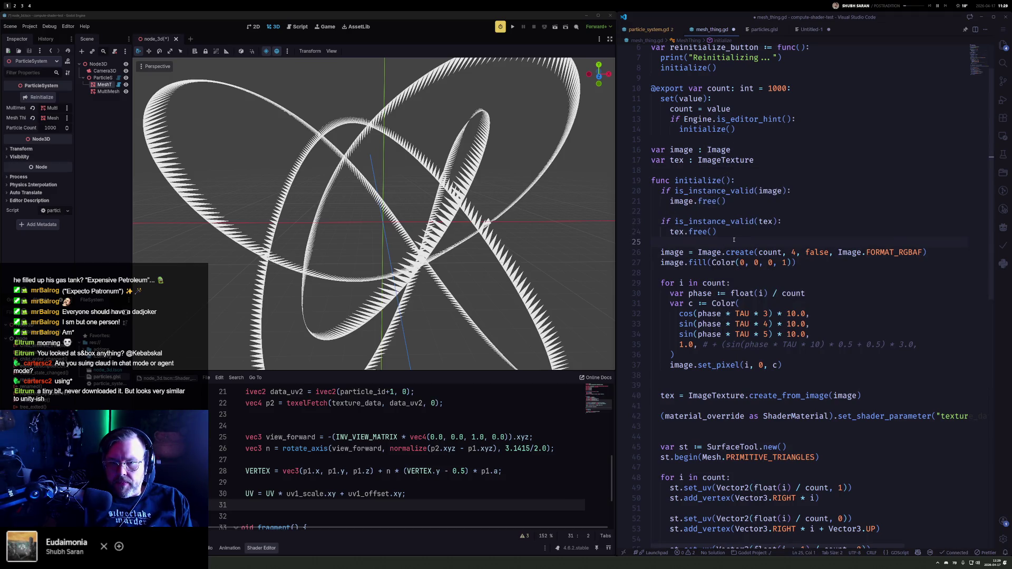
left_click(704, 404)
key("BackSpace")
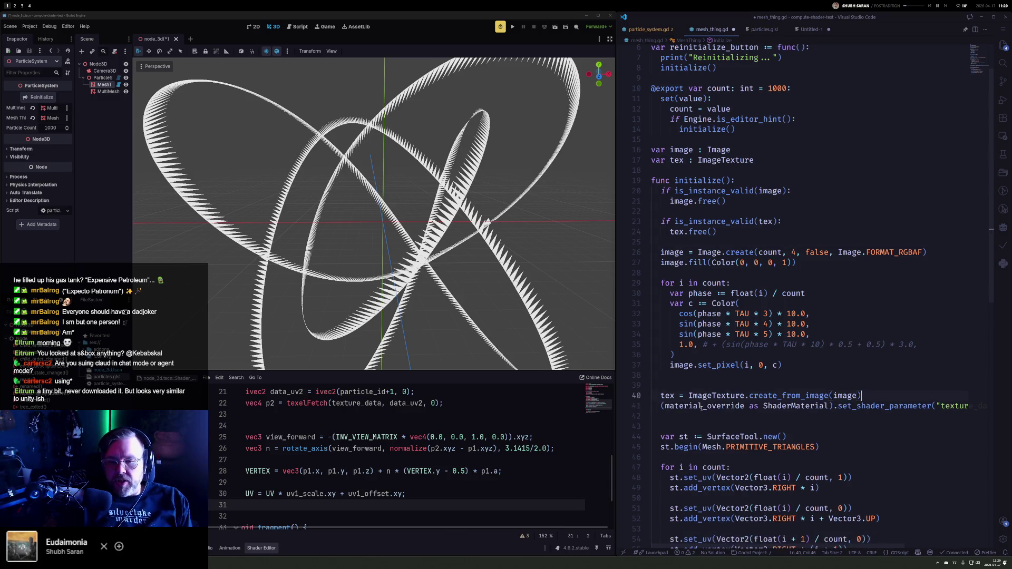
left_click(690, 417)
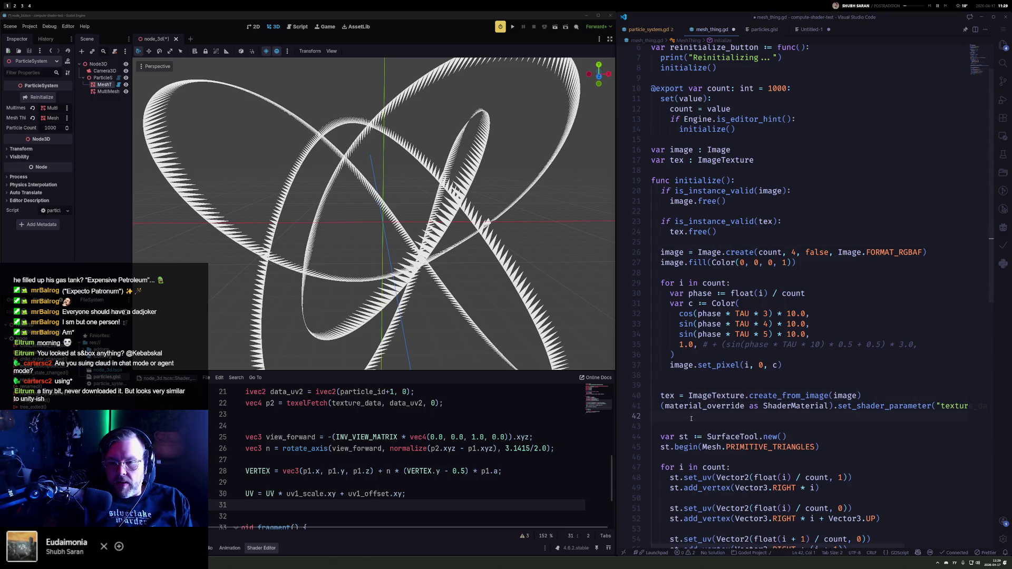
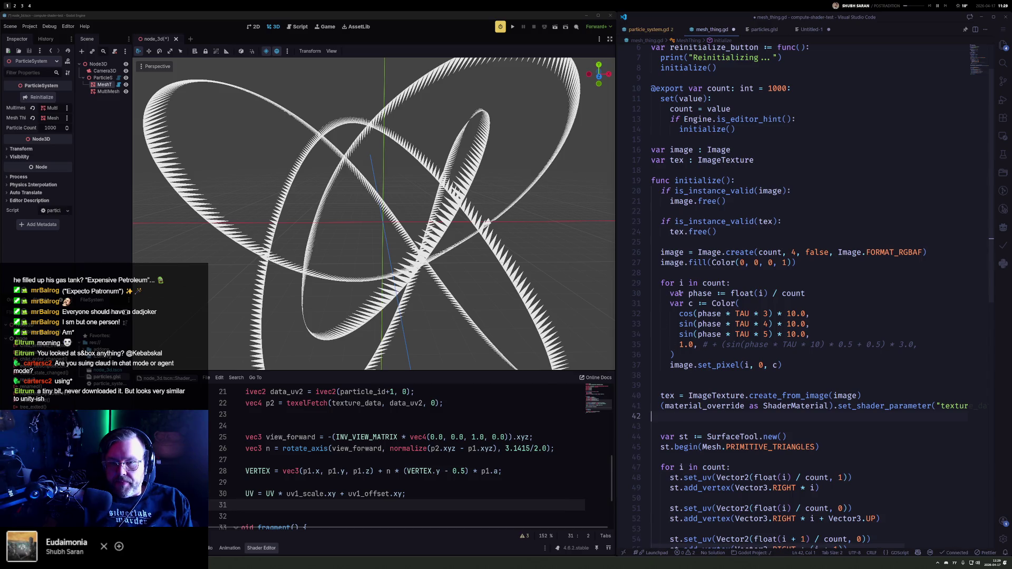
Step: Add a new func update_image() below the tex declaration in mesh_thing.gd
left_click(661, 252)
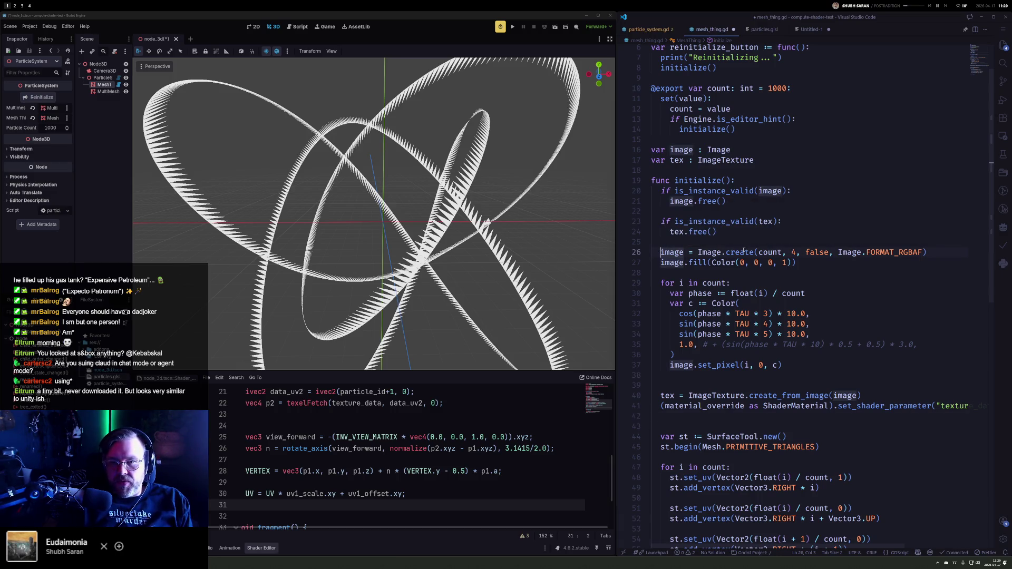
left_click(773, 160)
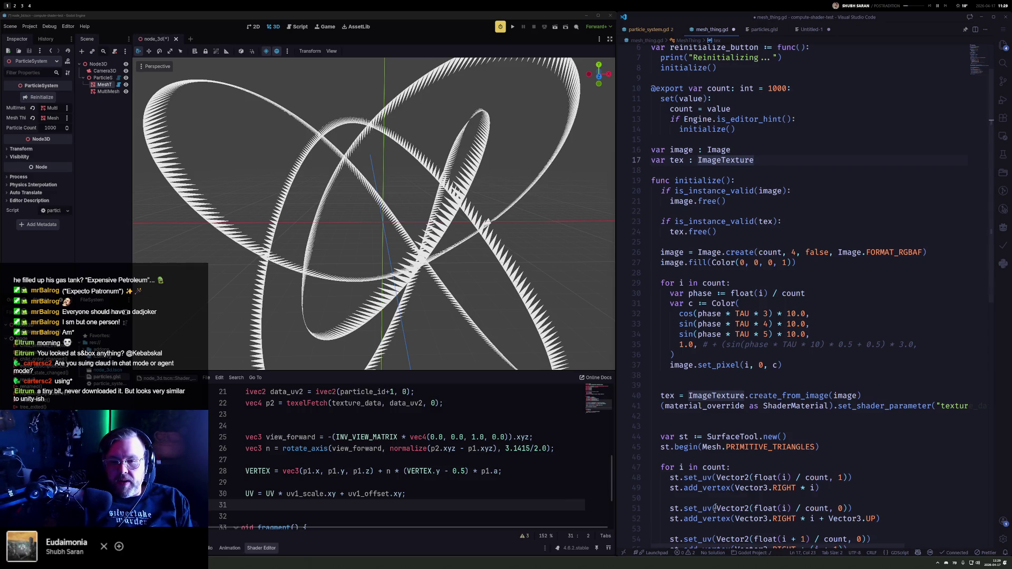
key("Return")
key("Return")
type("func u")
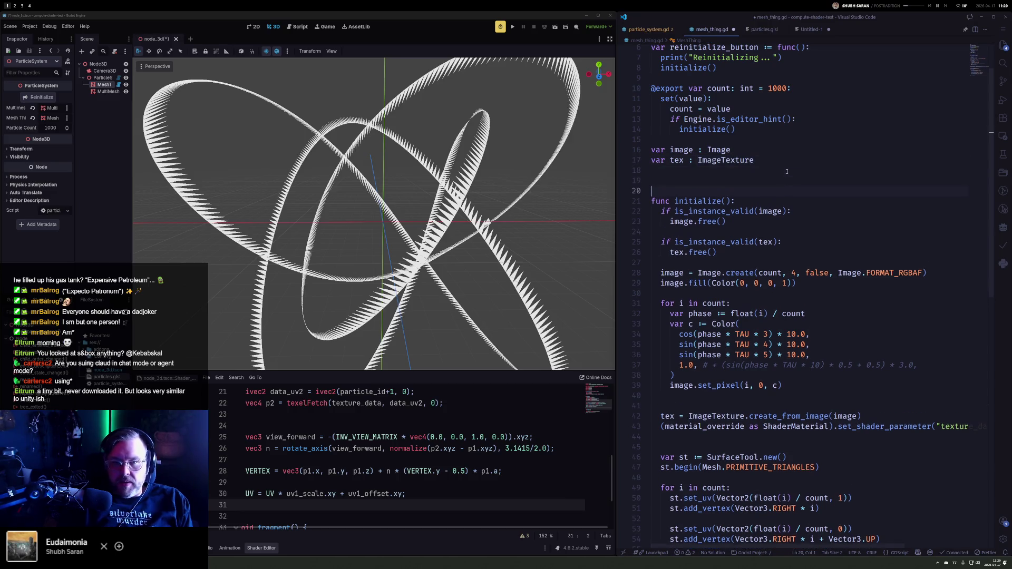
type("pdate")
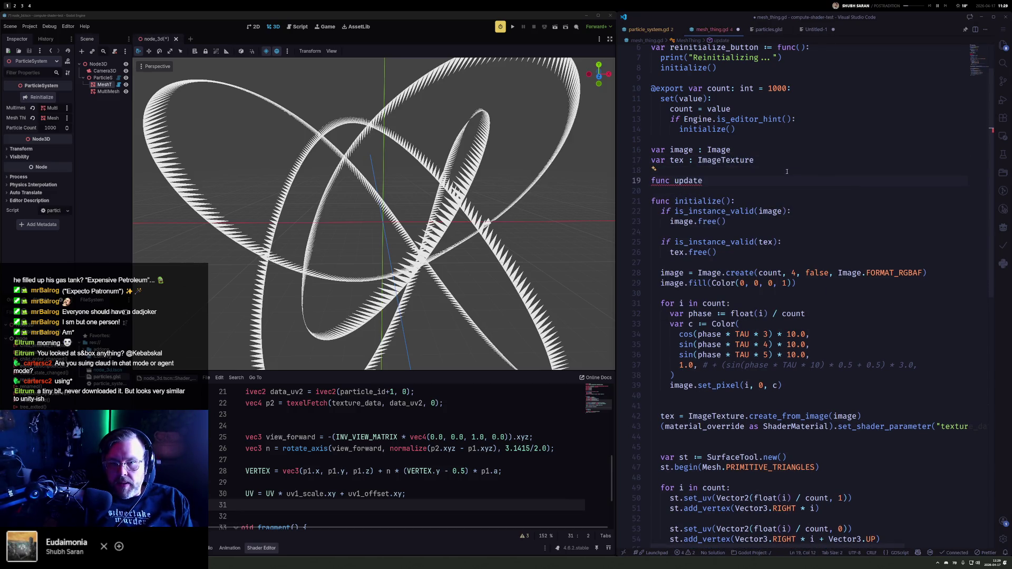
type("(")
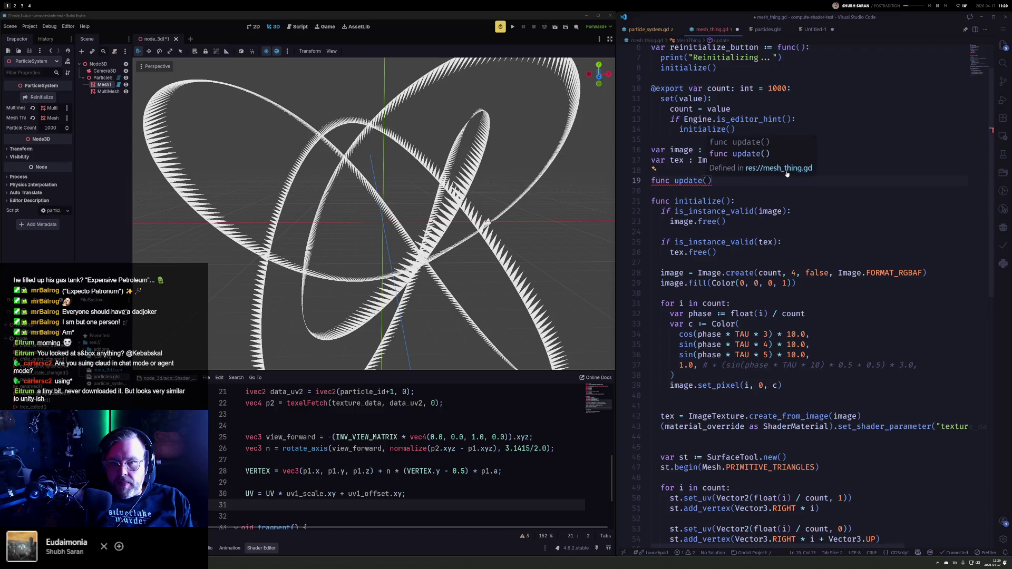
type(")")
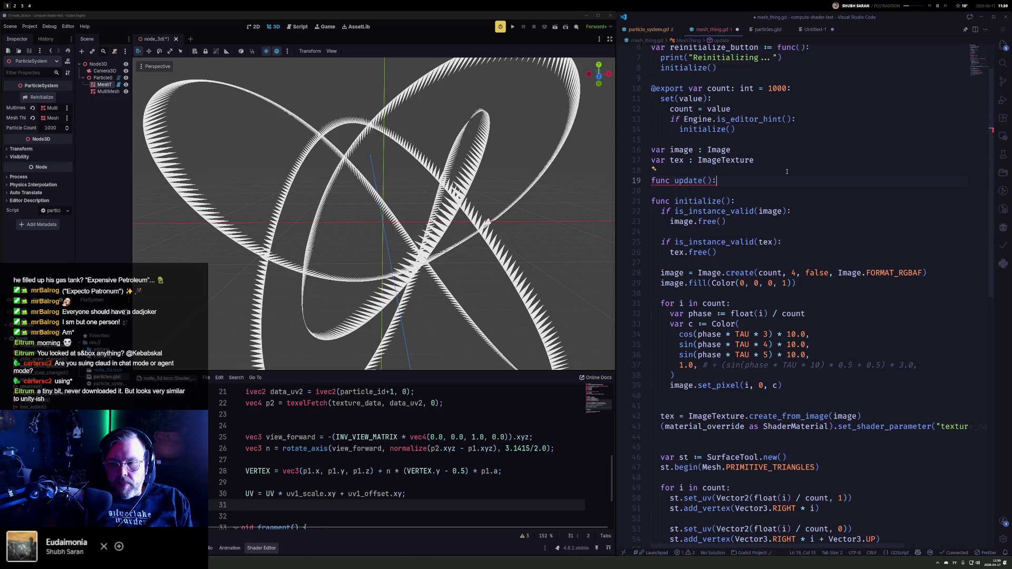
key("Left")
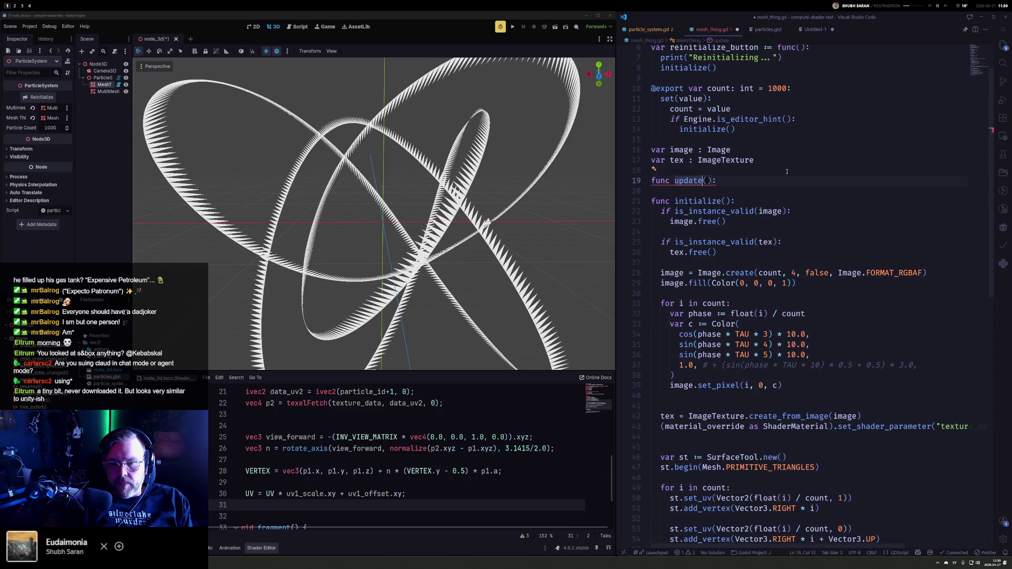
type("_")
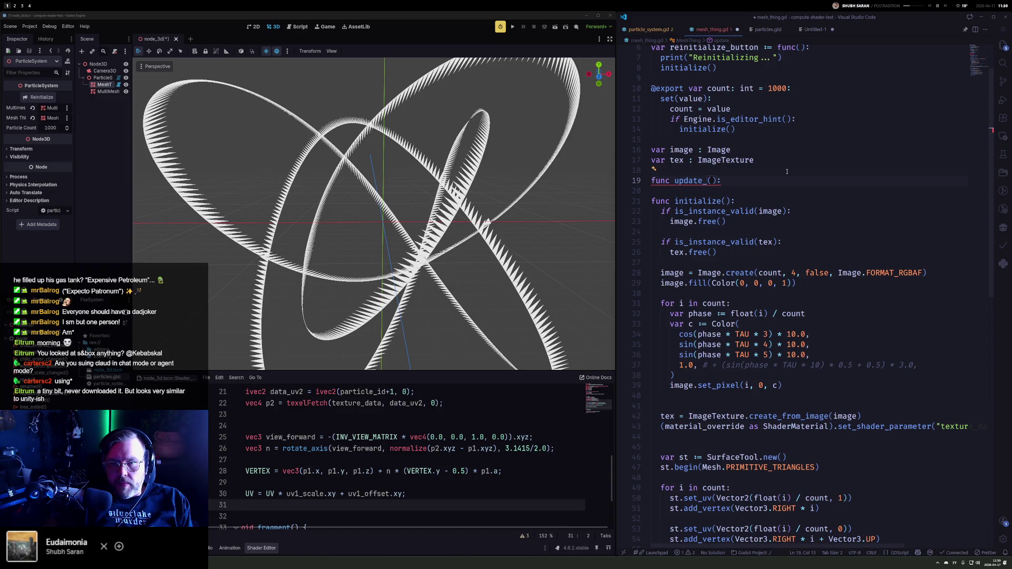
type("image")
key("Down")
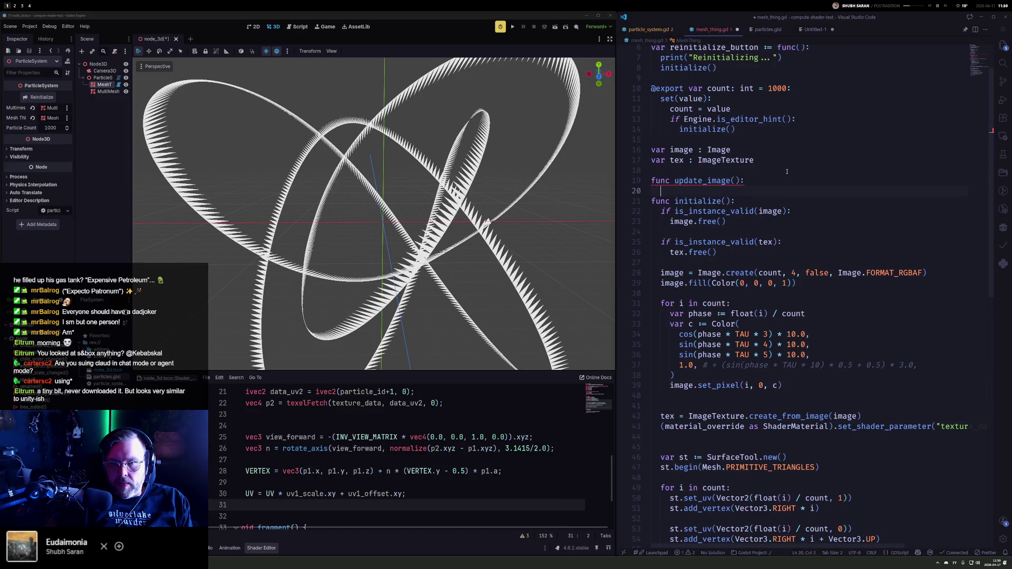
key("Up")
key("Right")
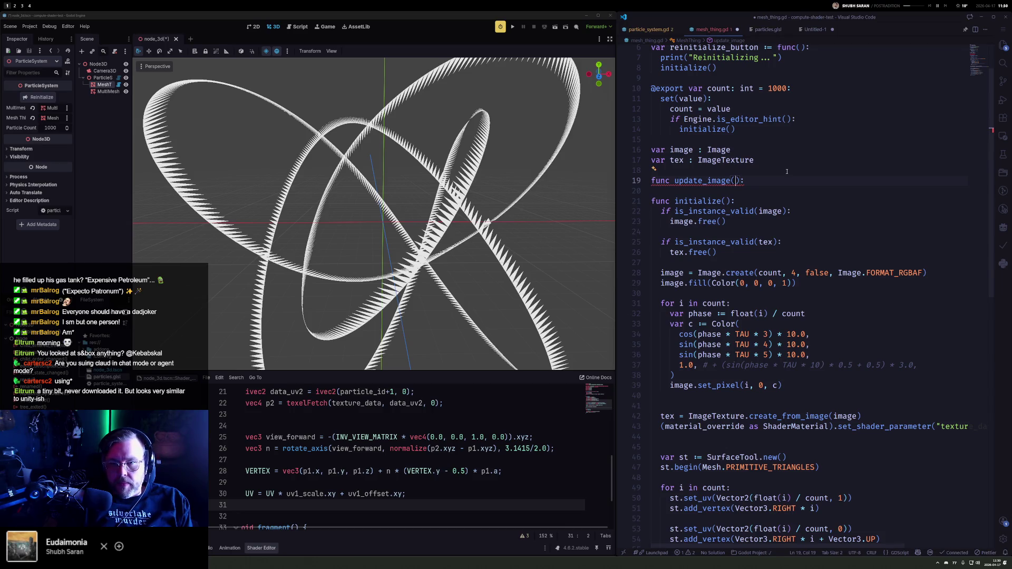
Step: Give update_image the parameter data:PackedVector3Array
type("Packed")
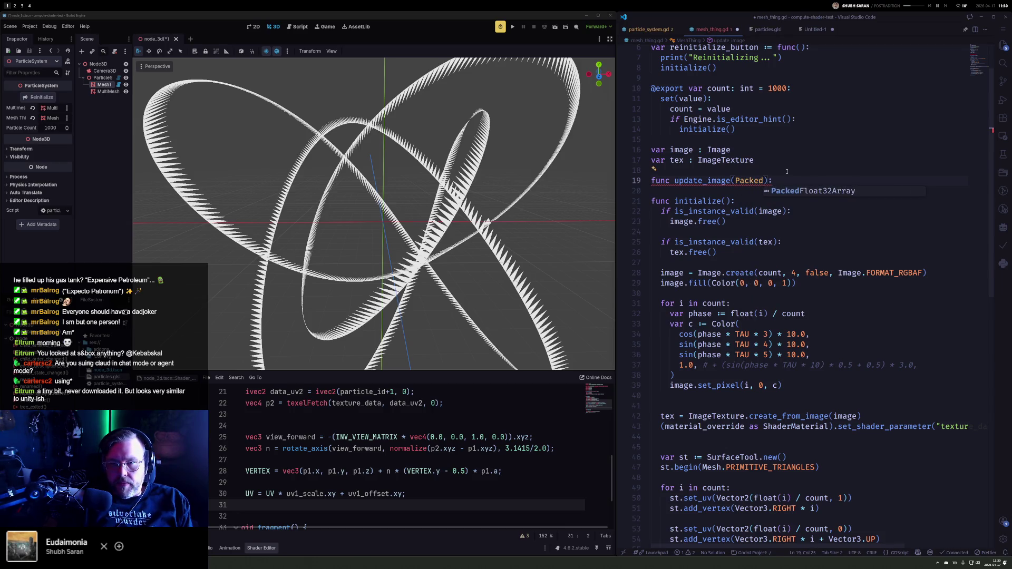
type("V")
key("BackSpace")
key("BackSpace")
key("BackSpace")
type("arr")
key("BackSpace")
key("BackSpace")
key("BackSpace")
type("data:Pakcedv ")
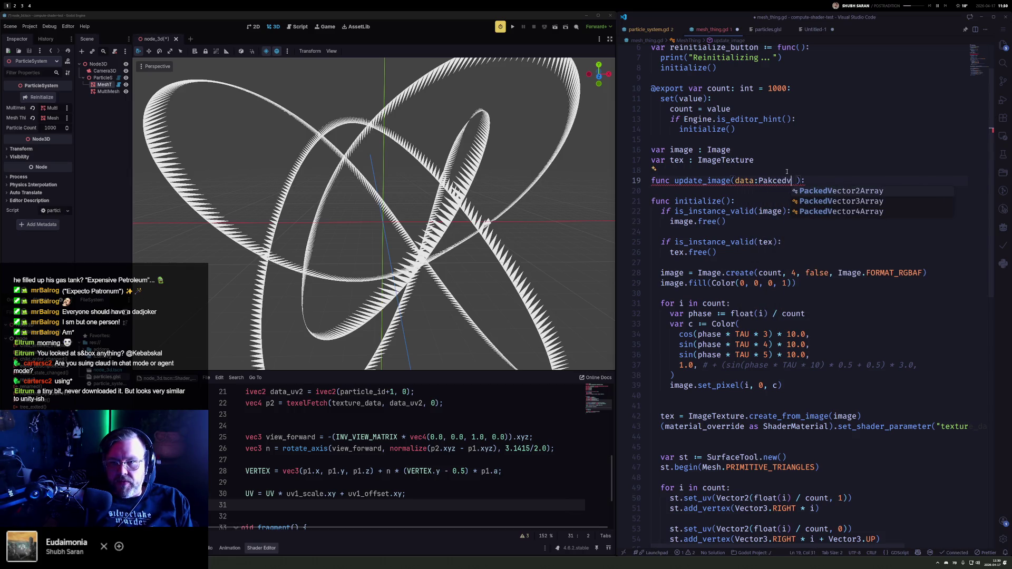
type("3")
key("Return")
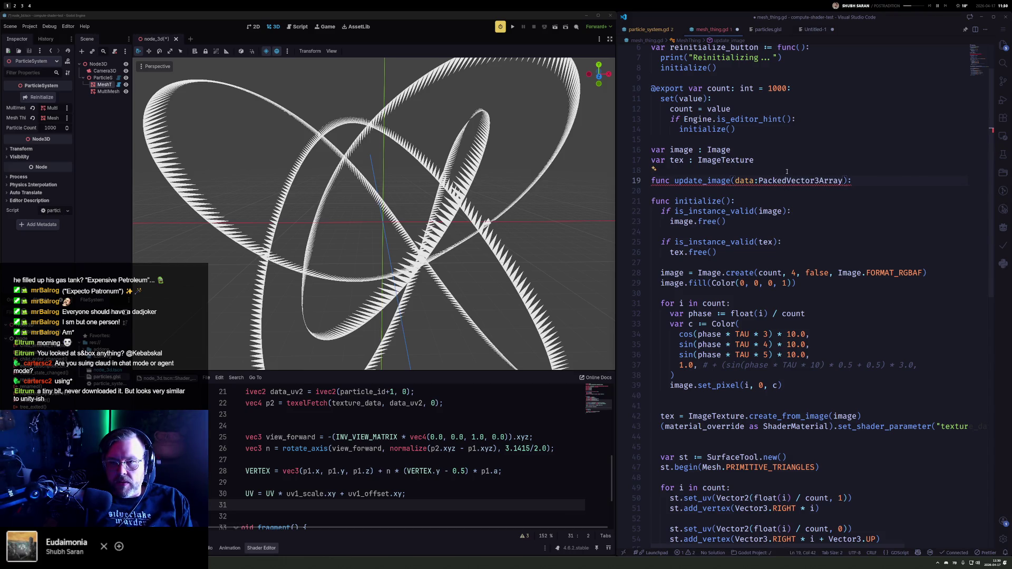
Step: Start the function body with a 'for v in data' loop, then view particle_system.gd
key("End")
key("Return")
type("for ")
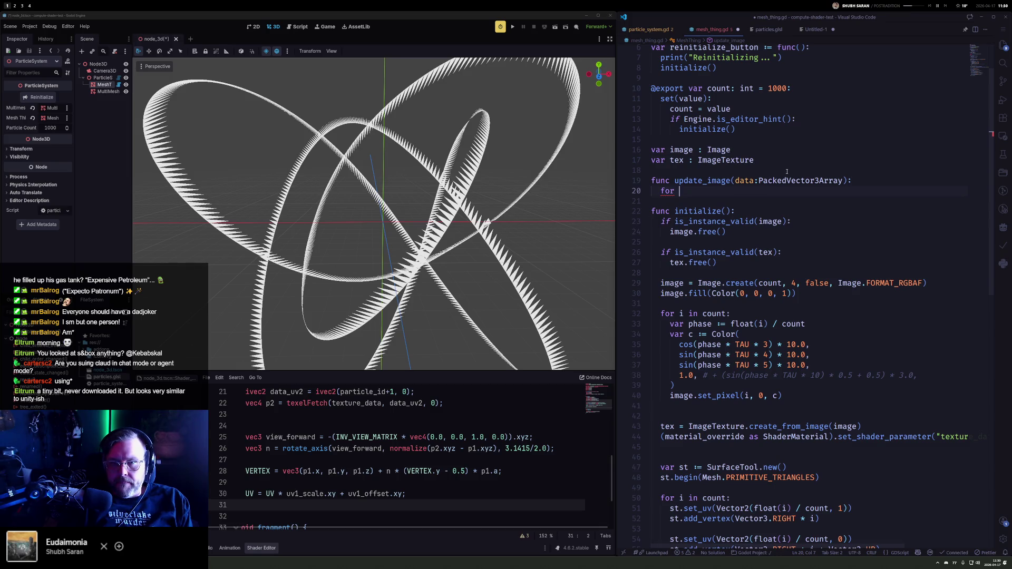
type("v in data")
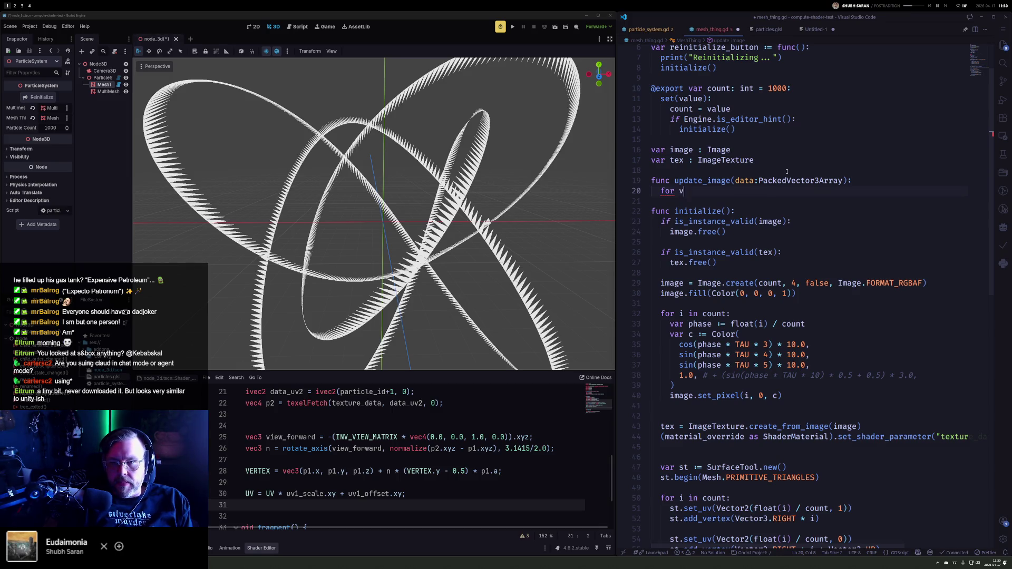
key("Escape")
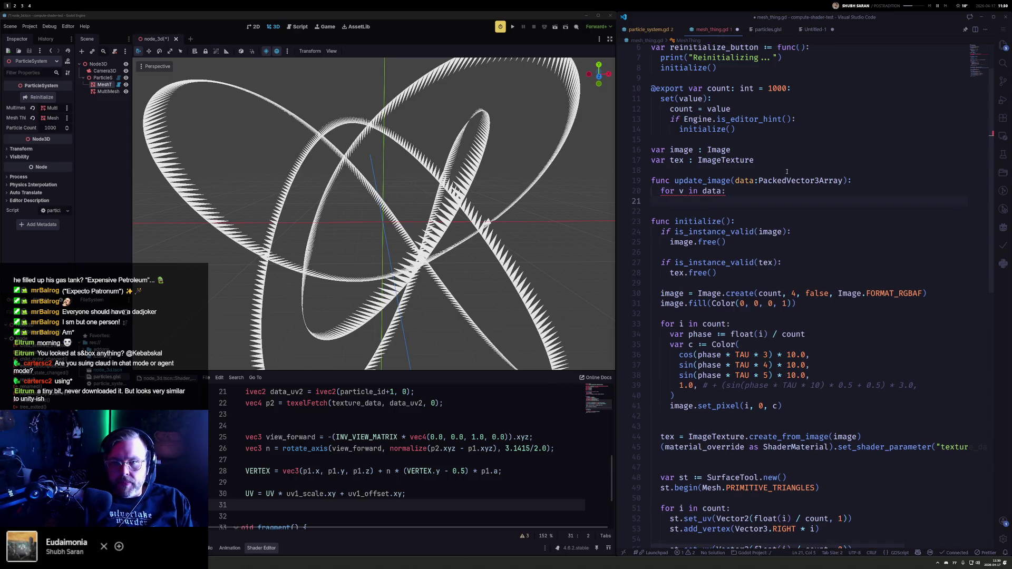
left_click(651, 30)
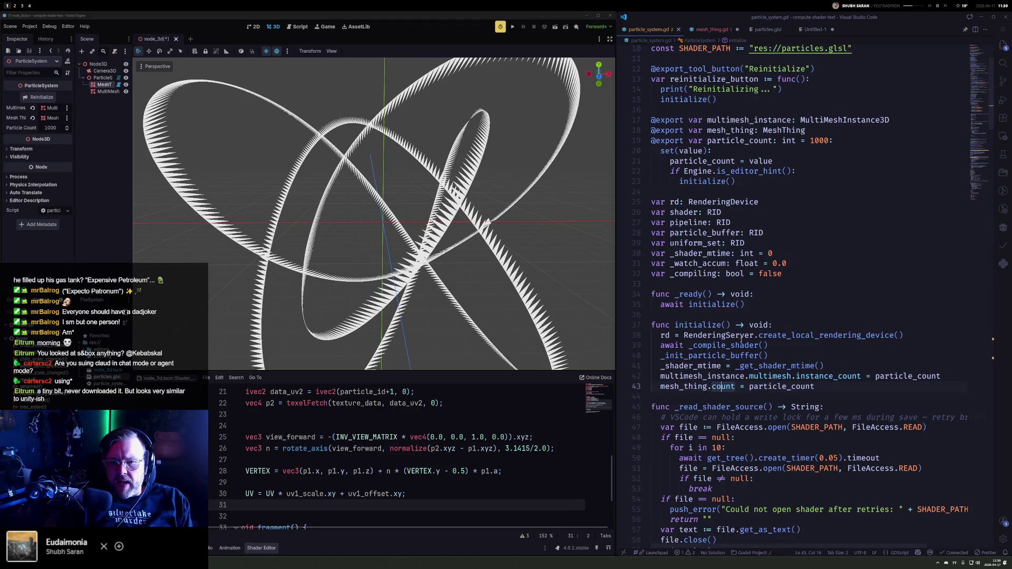
Step: Delete the unfinished update_image function from mesh_thing.gd, leaving a blank line
scroll(703, 374, "down", 10)
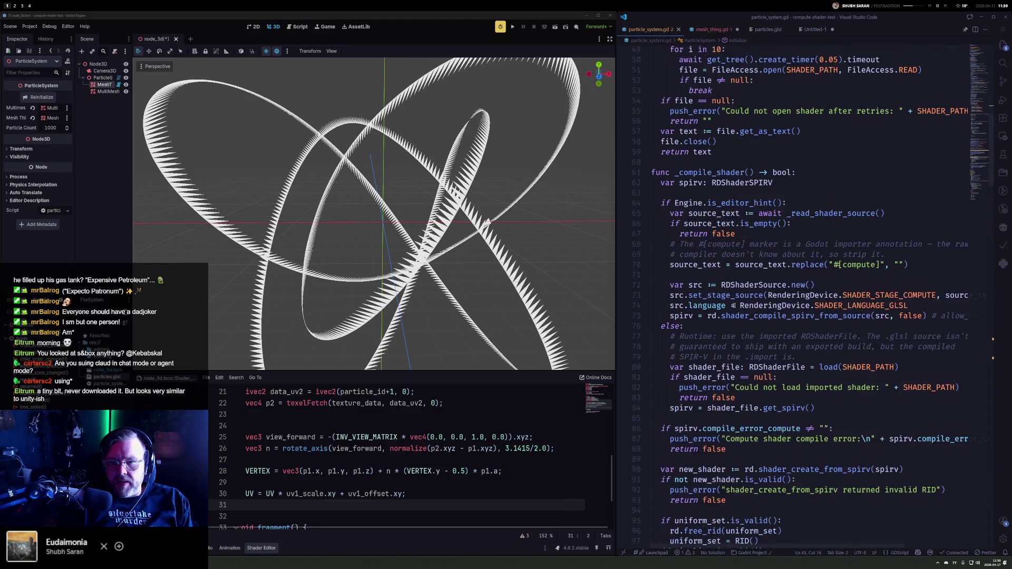
scroll(692, 295, "down", 15)
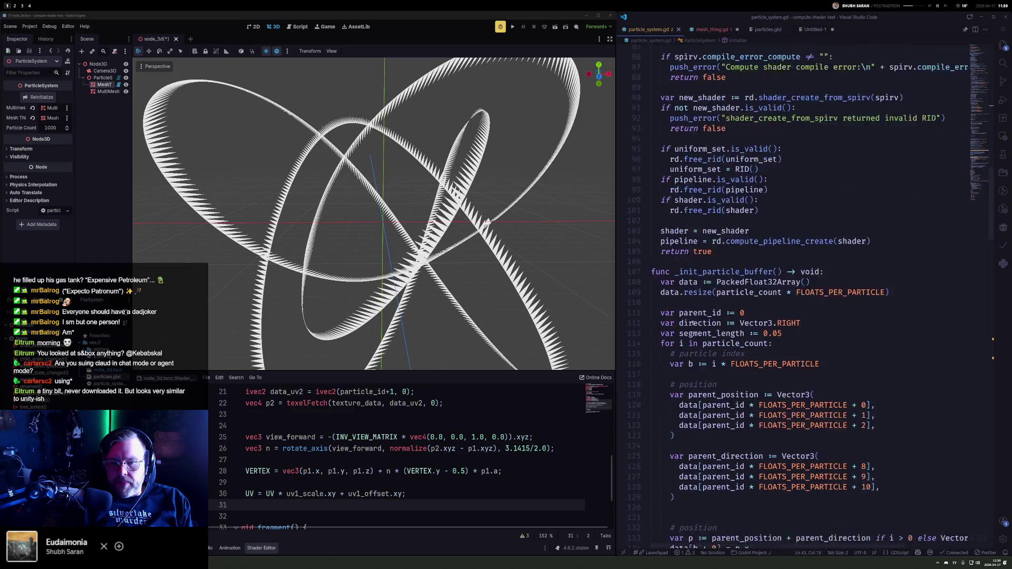
left_click(714, 33)
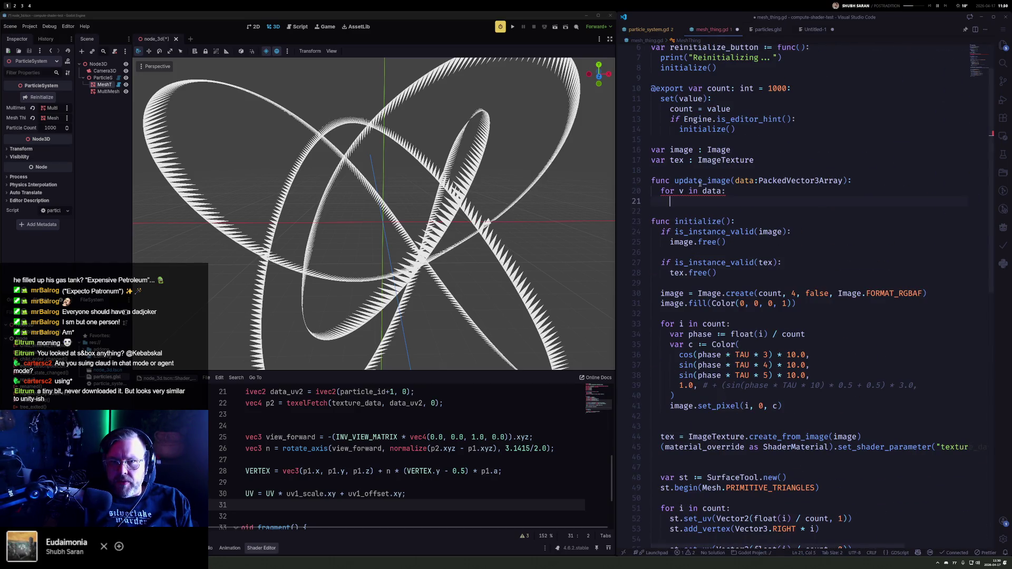
key("shift+Up")
key("shift+Up")
key("shift+Up")
key("BackSpace")
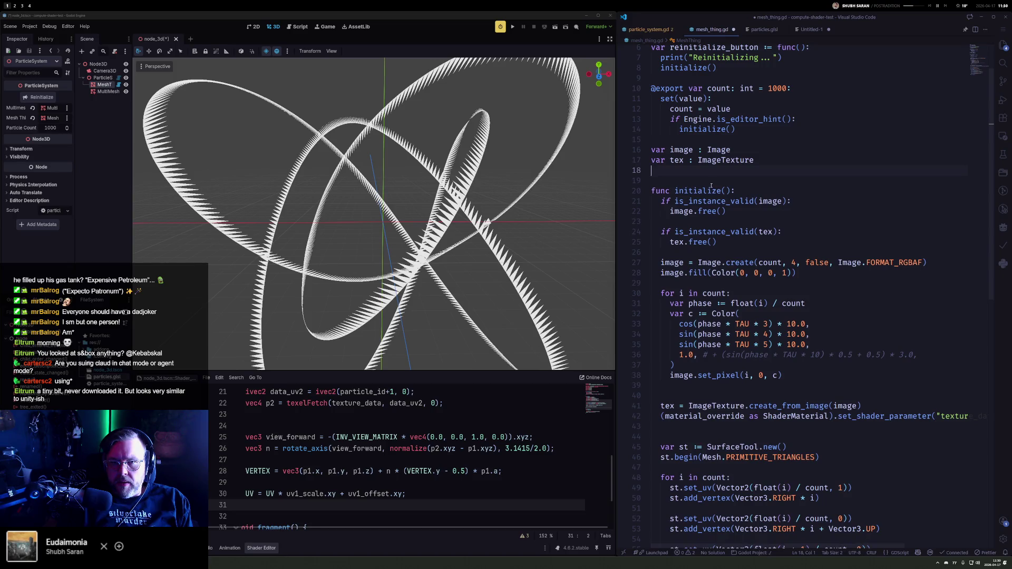
key("Return")
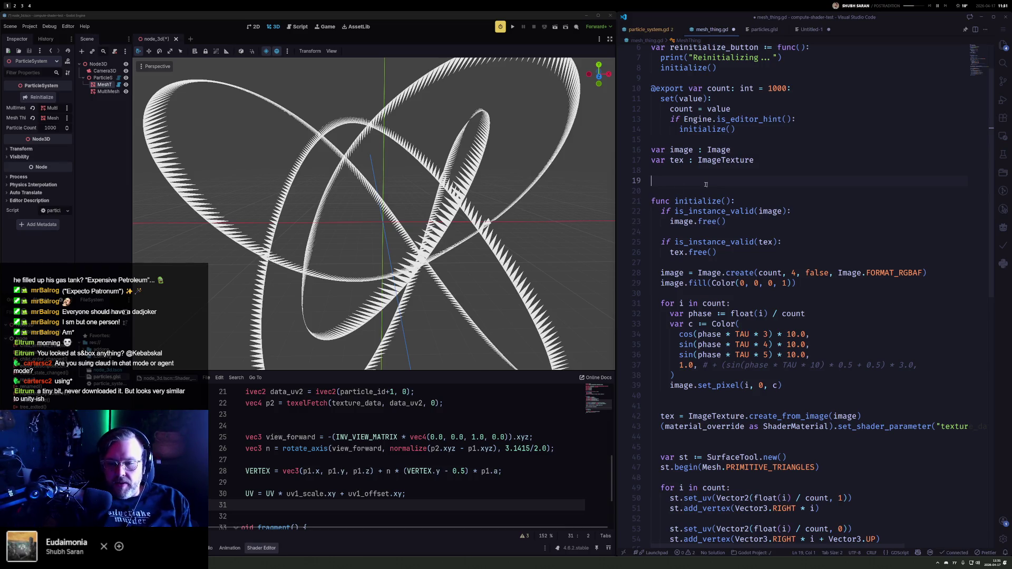
Step: Review the image, texture and pixel-loop code in initialize, then save with formatting
left_click(733, 447)
scroll(732, 402, "down", 2)
scroll(732, 402, "down", 2)
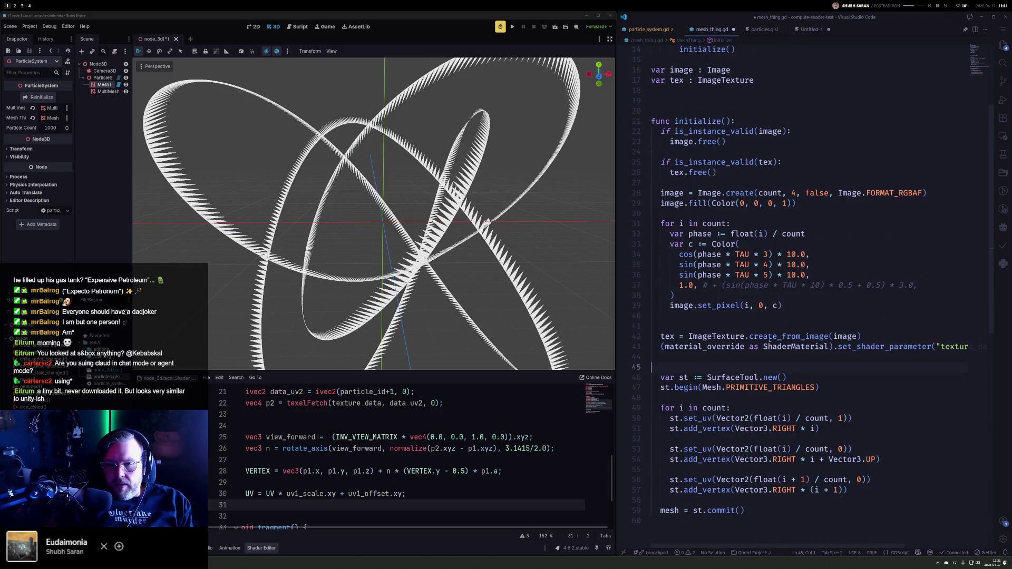
left_click_drag(654, 357, 644, 326)
left_click(668, 326)
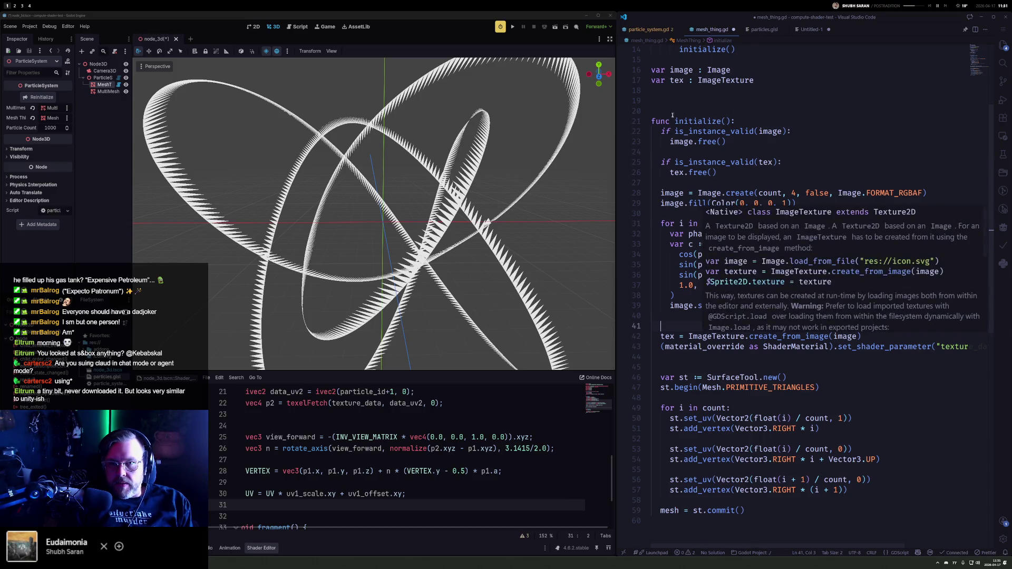
scroll(685, 211, "up", 1)
left_click(678, 96)
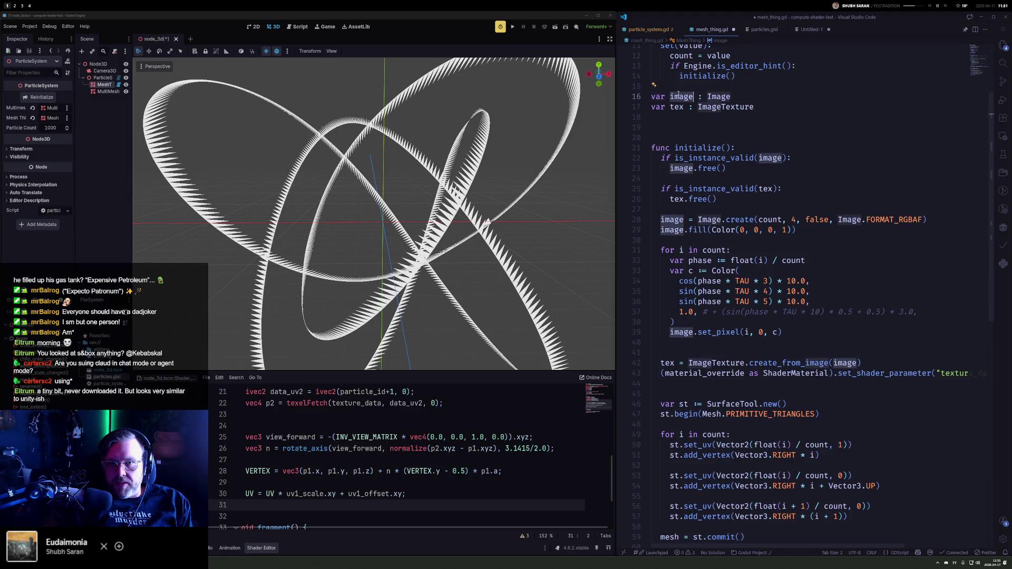
left_click(699, 121)
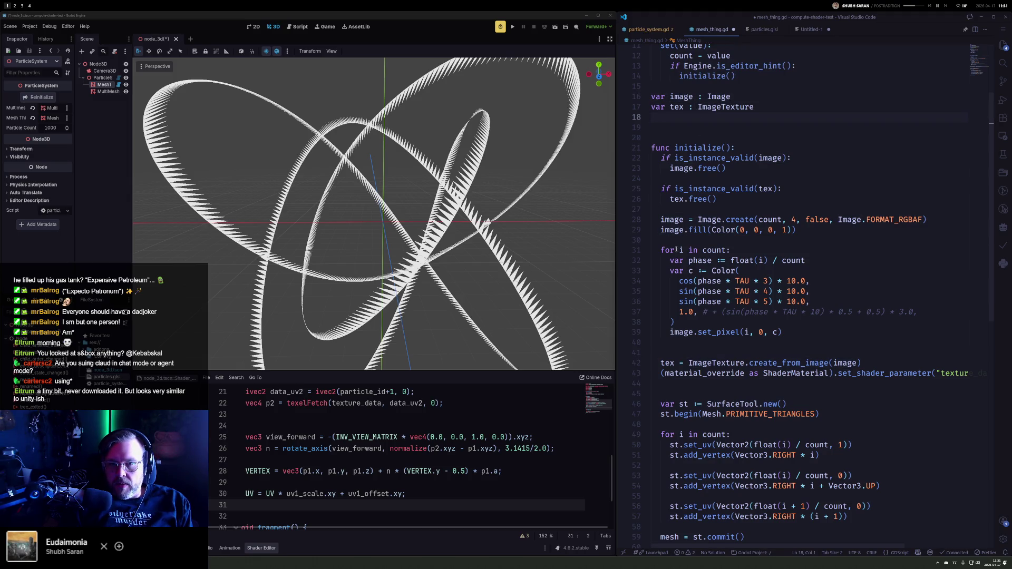
mouse_move(657, 250)
left_mouse_down()
mouse_move(811, 312)
mouse_move(805, 341)
left_mouse_up()
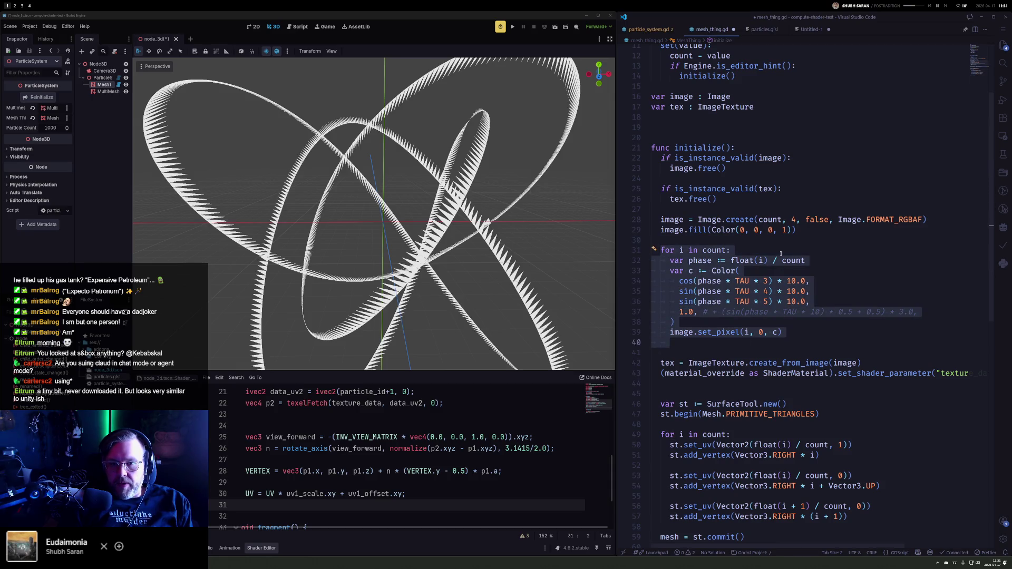
left_click(737, 130)
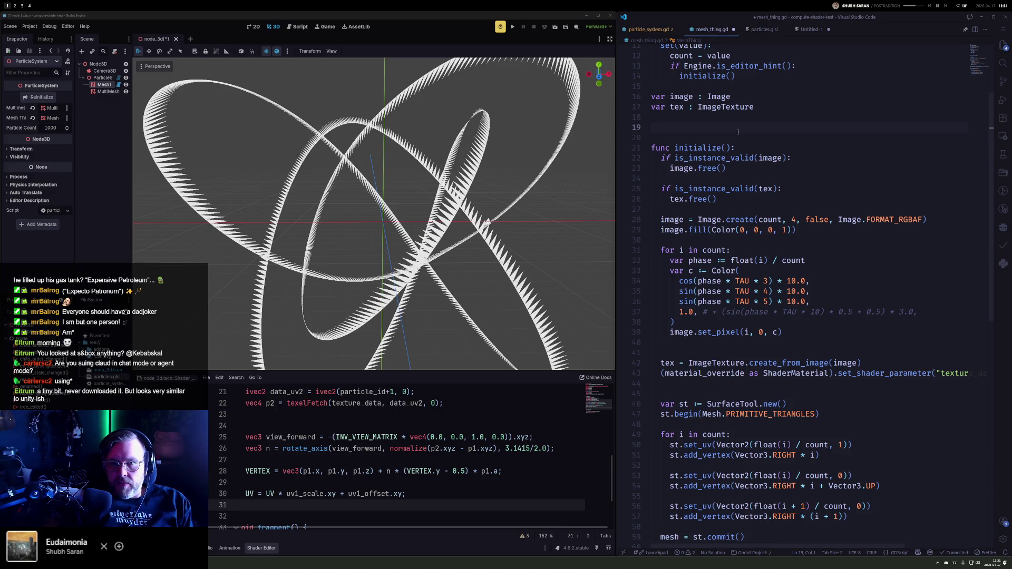
key("ctrl+s")
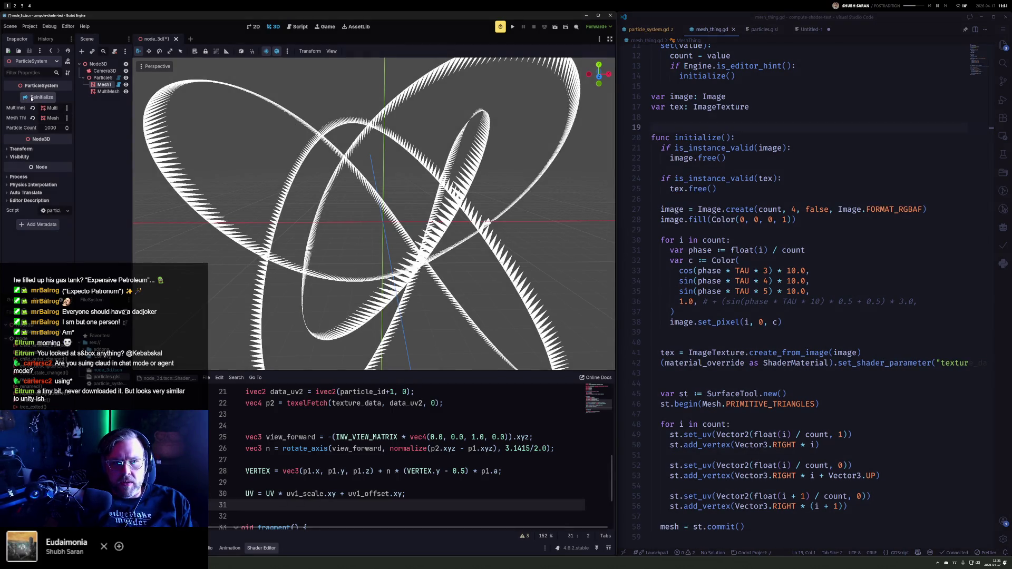
Step: Inspect MultiMesh and MeshThing, lower MeshThing's Count below 1000, and check the error log
left_click(50, 108)
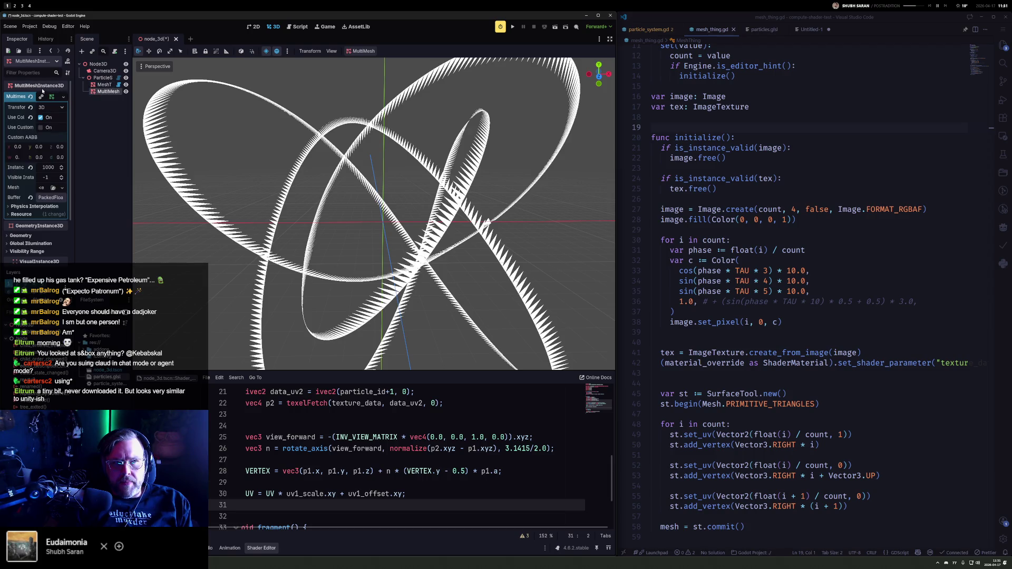
left_click(48, 95)
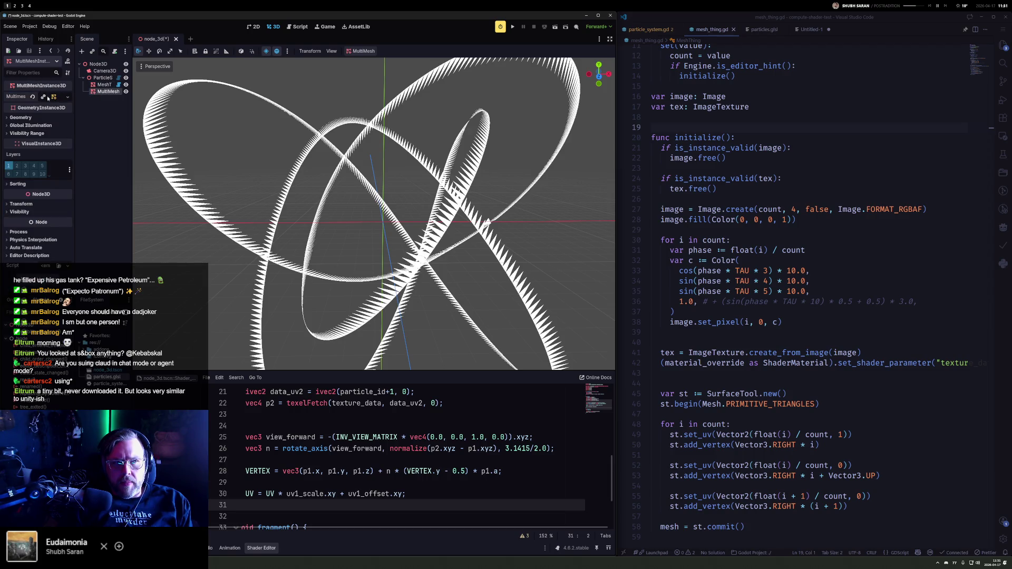
left_click(100, 86)
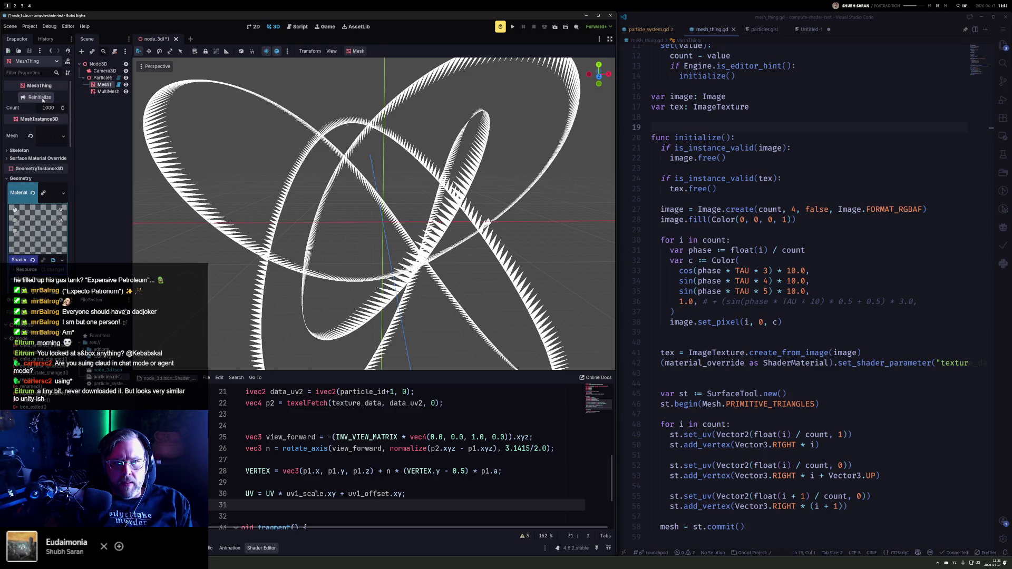
left_click(63, 110)
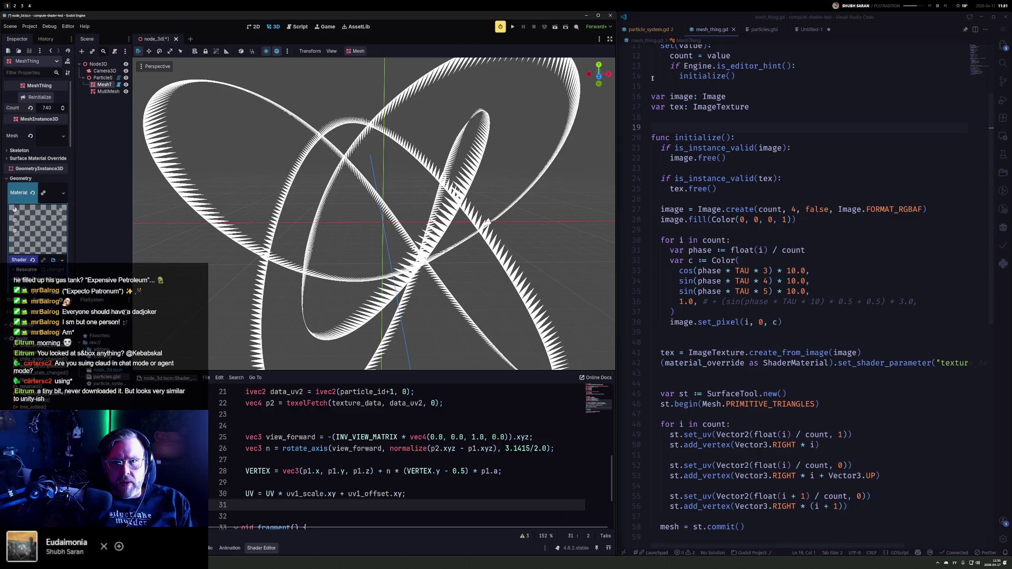
left_click(672, 28)
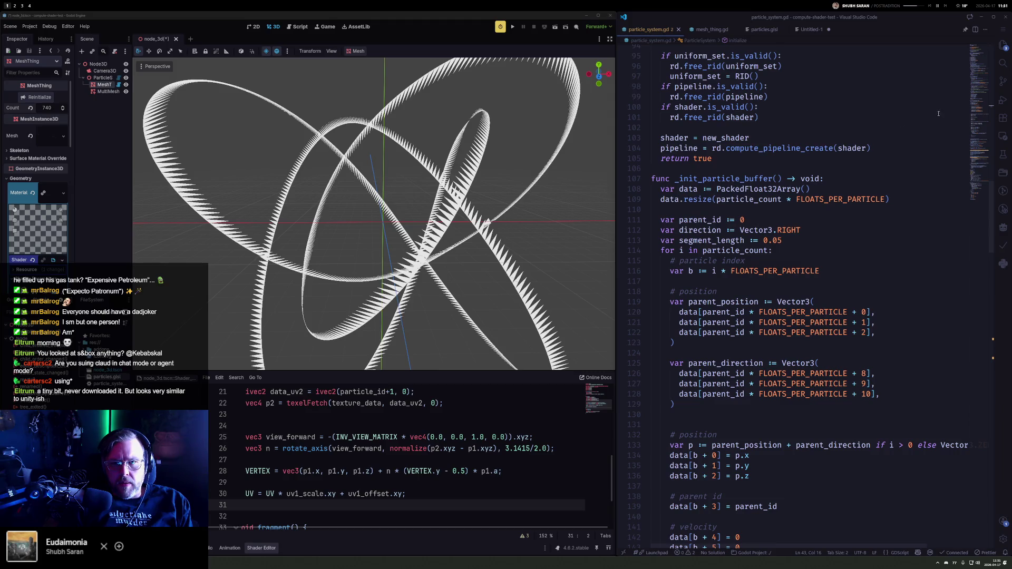
left_click(981, 51)
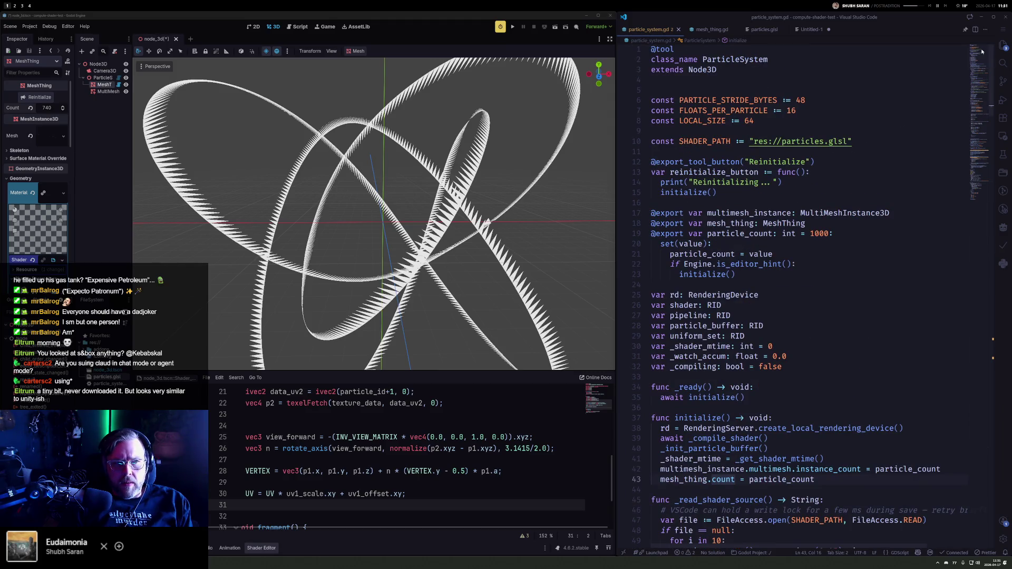
left_click(346, 481)
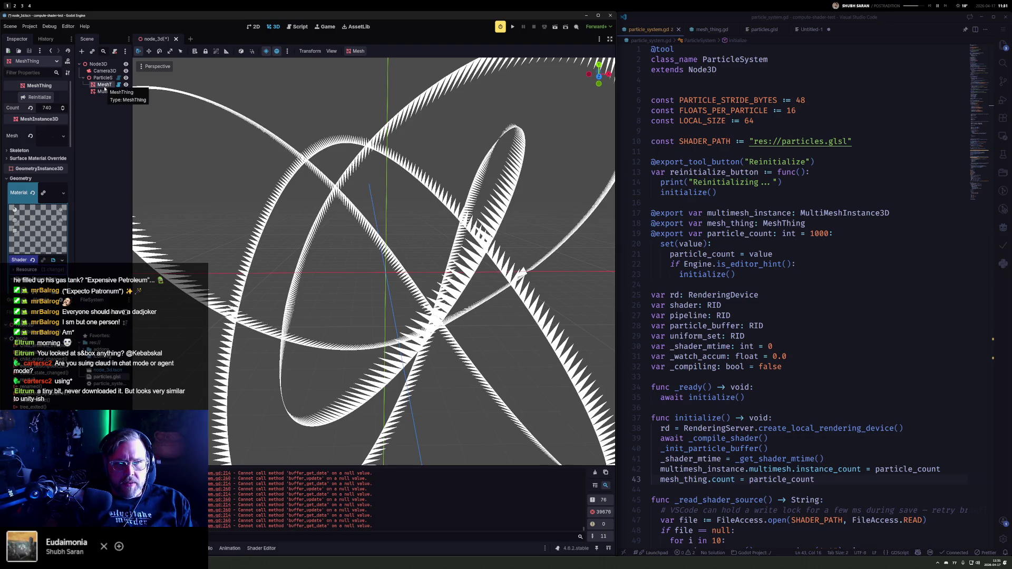
Step: Delete the ParticleSystem and MultiMesh nodes, leaving MeshThing selected
left_click(101, 77)
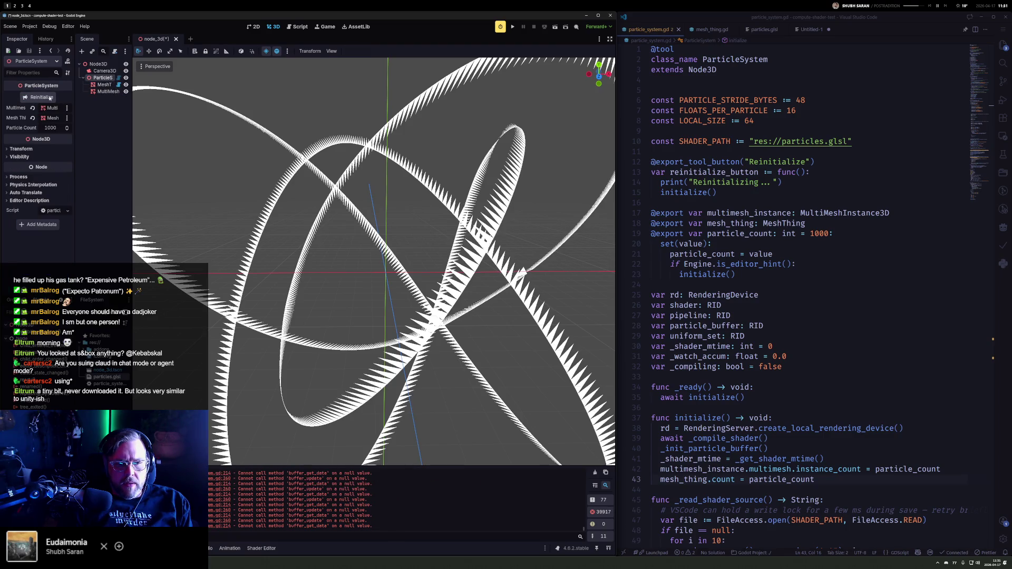
left_click(109, 85)
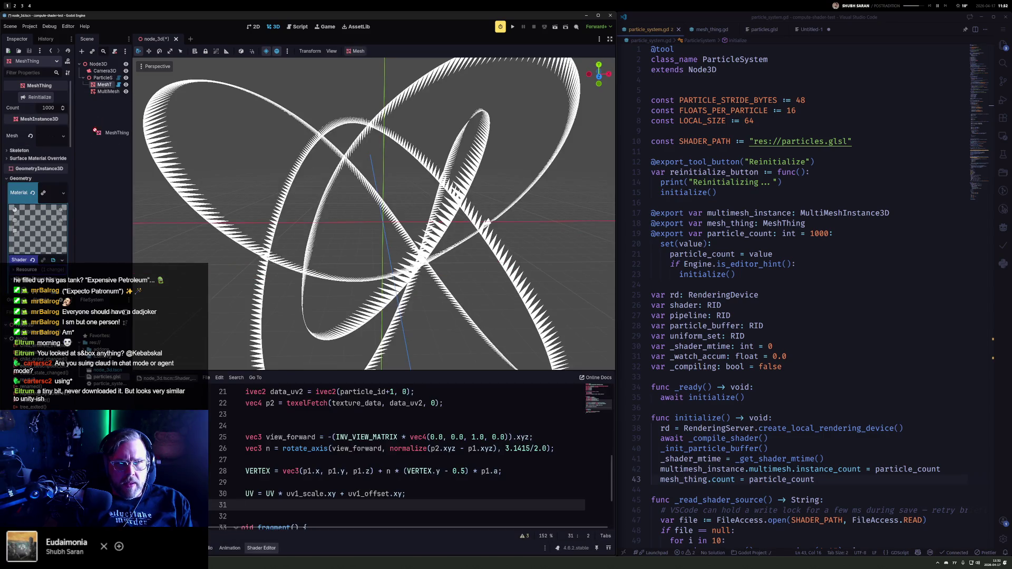
left_click(107, 77)
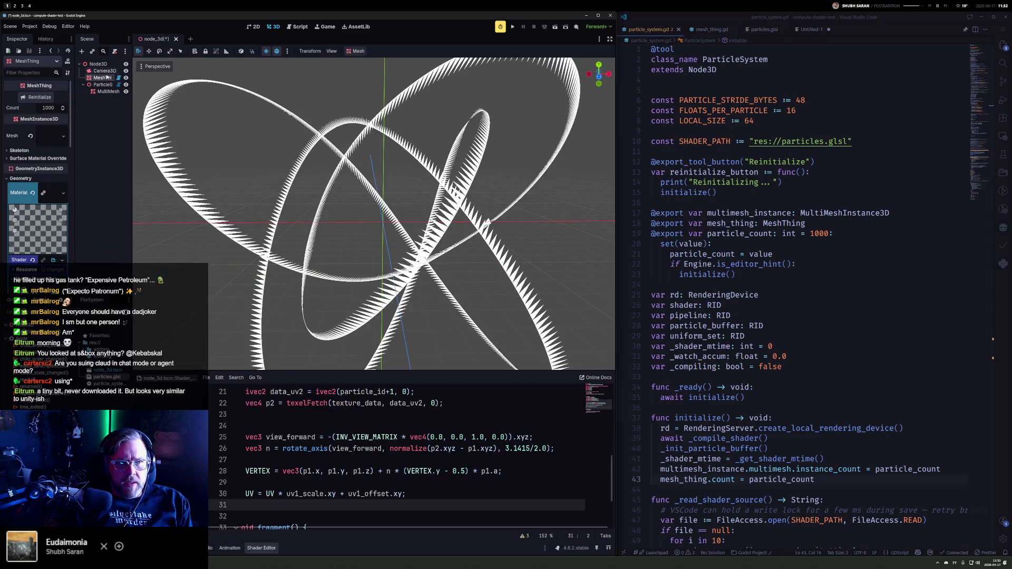
key("Delete")
key("Return")
left_click(107, 77)
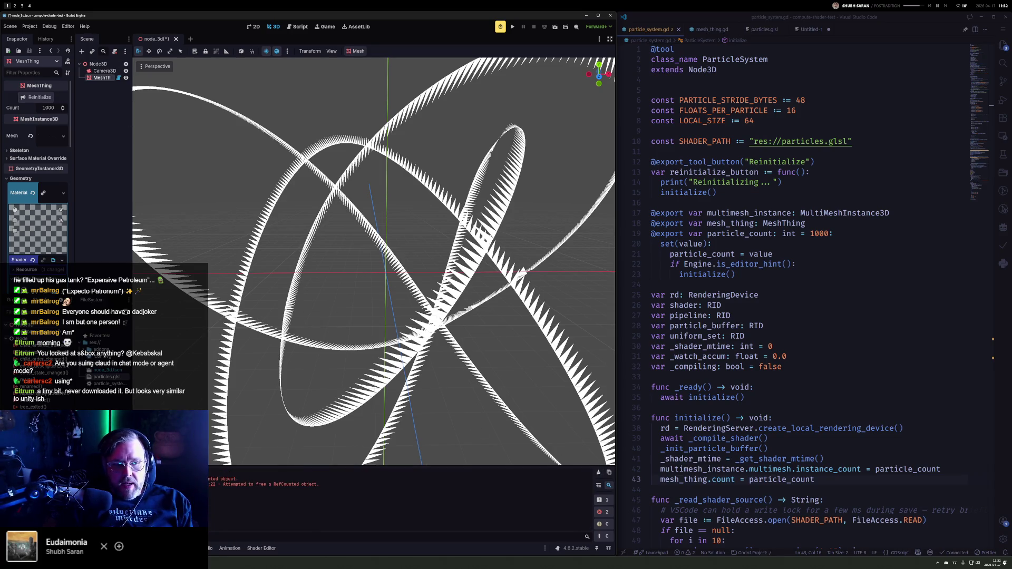
left_click(779, 275)
scroll(774, 285, "down", 11)
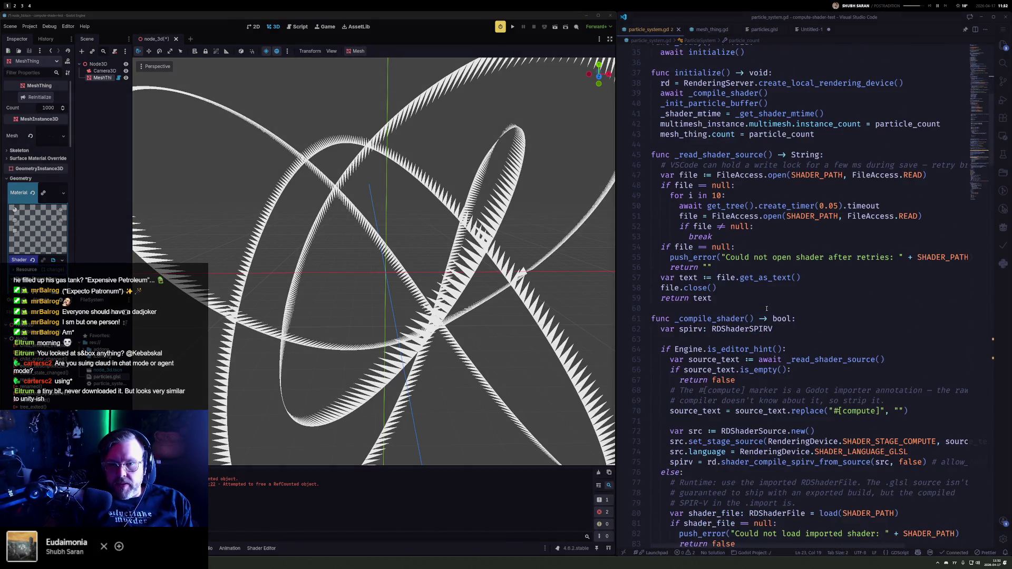
scroll(742, 329, "down", 19)
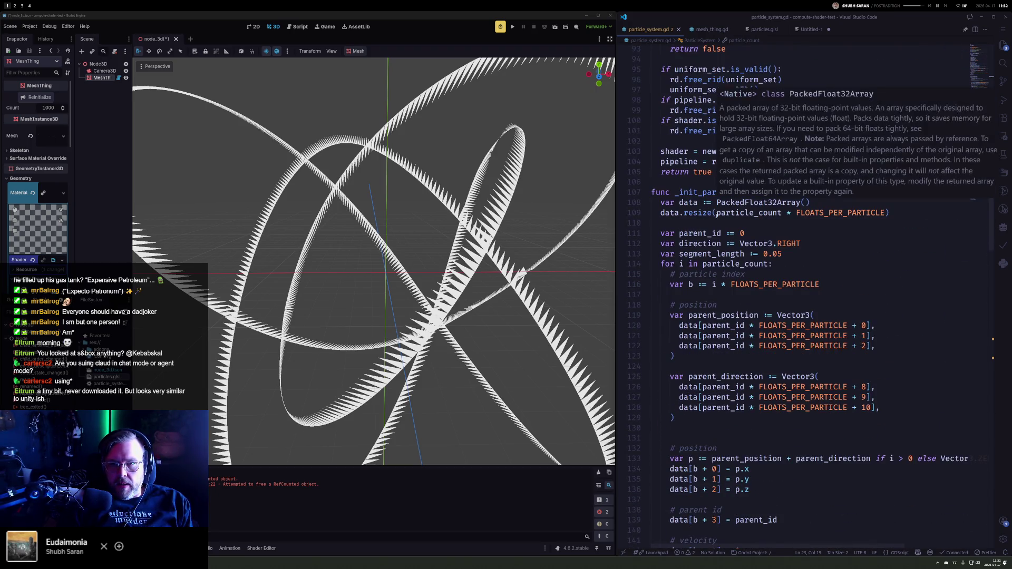
Step: Comment out the is_instance_valid image/tex free lines in initialize() and reinitialize the mesh
scroll(727, 299, "up", 6)
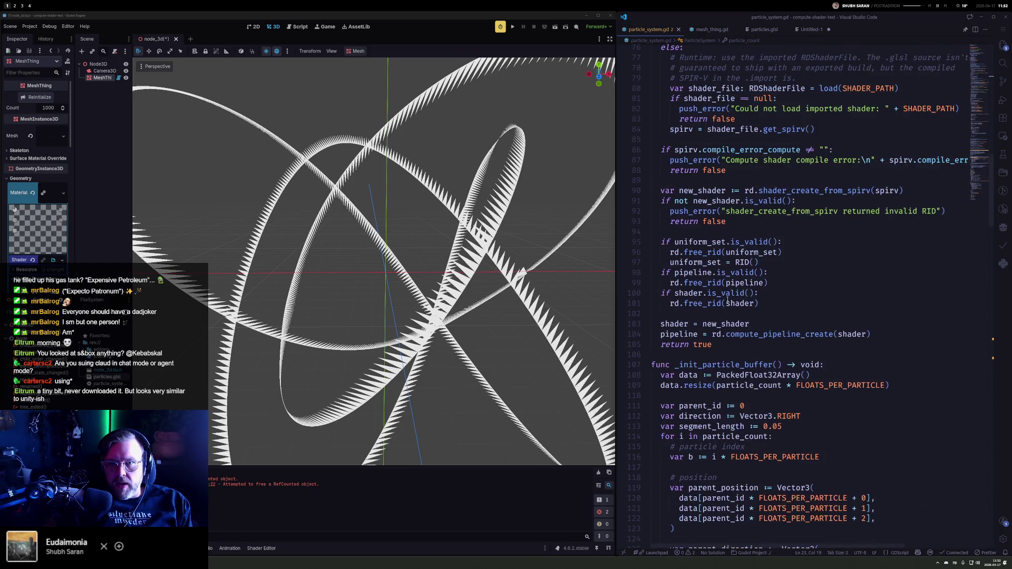
left_click(711, 29)
left_click_drag(656, 238, 815, 320)
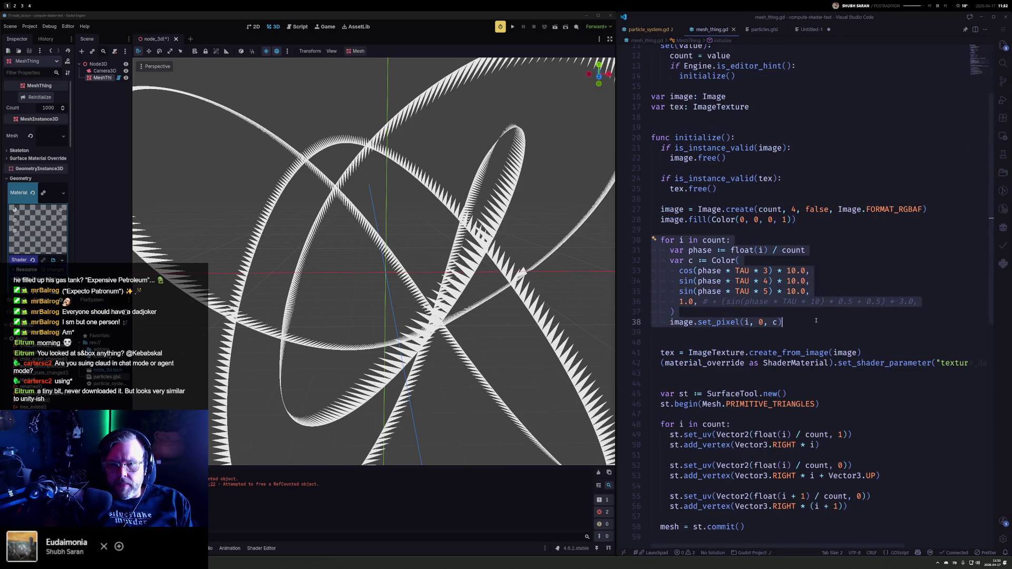
left_click(724, 227)
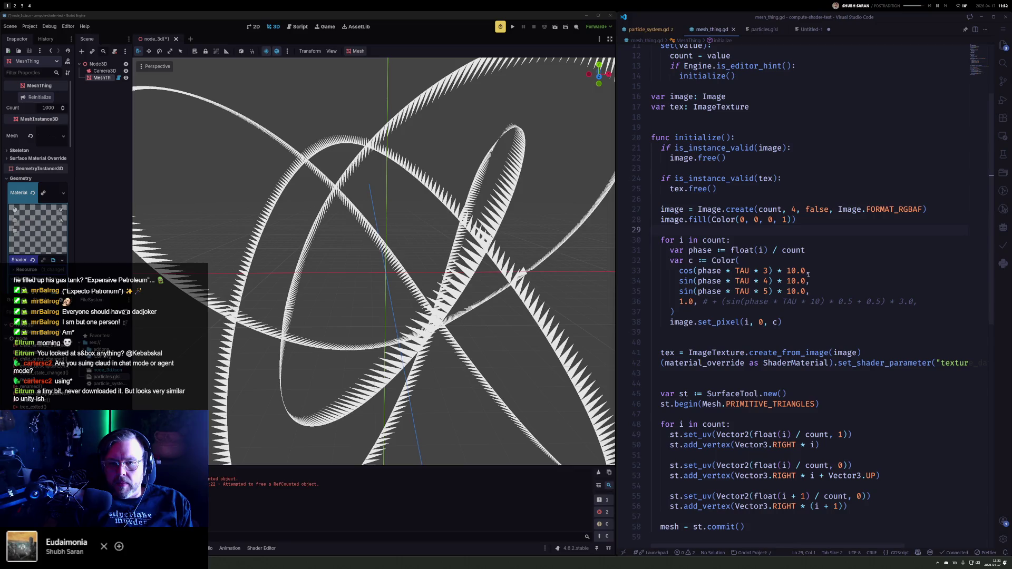
left_click(729, 187)
left_click_drag(735, 188, 661, 149)
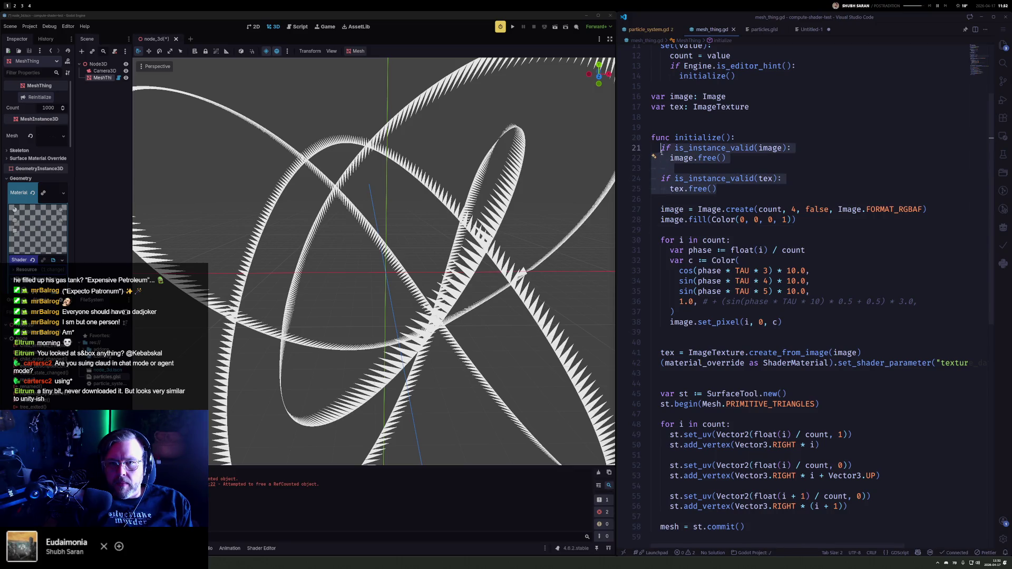
key("ctrl+slash")
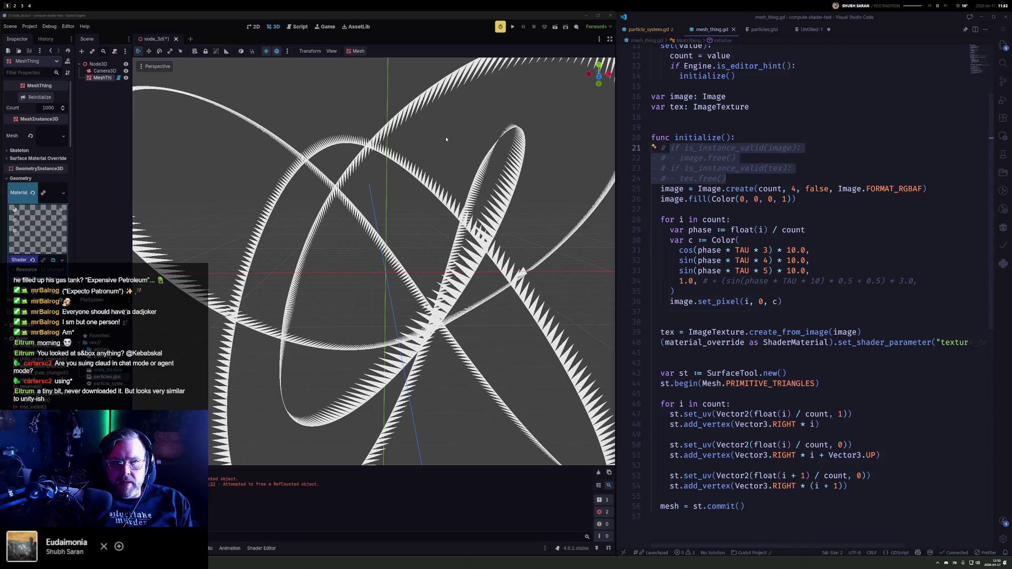
left_click(39, 97)
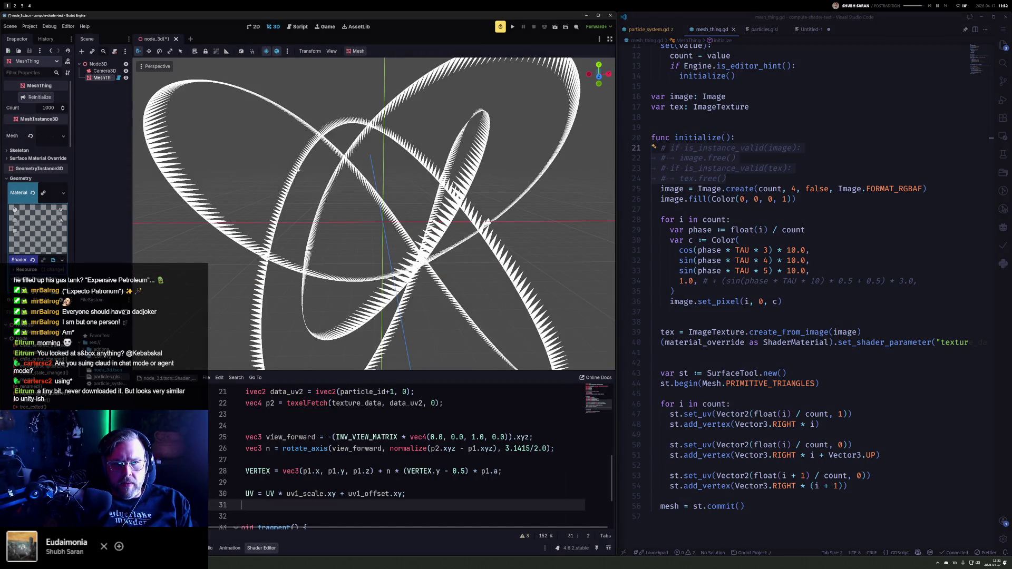
left_click(786, 121)
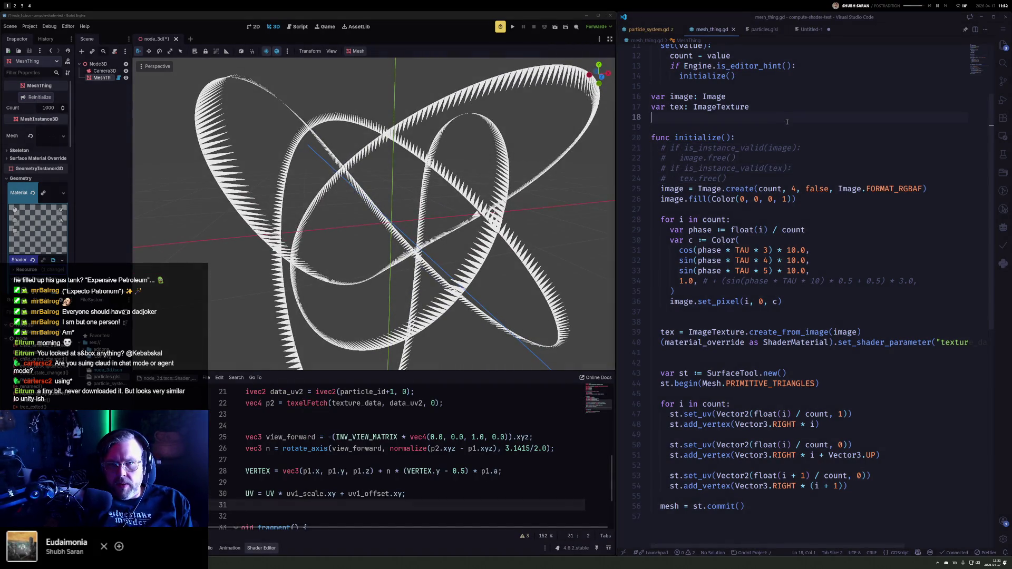
Step: Add a _process function in mesh_thing.gd containing the pixel-colouring loop
key("Return")
type("func _pro")
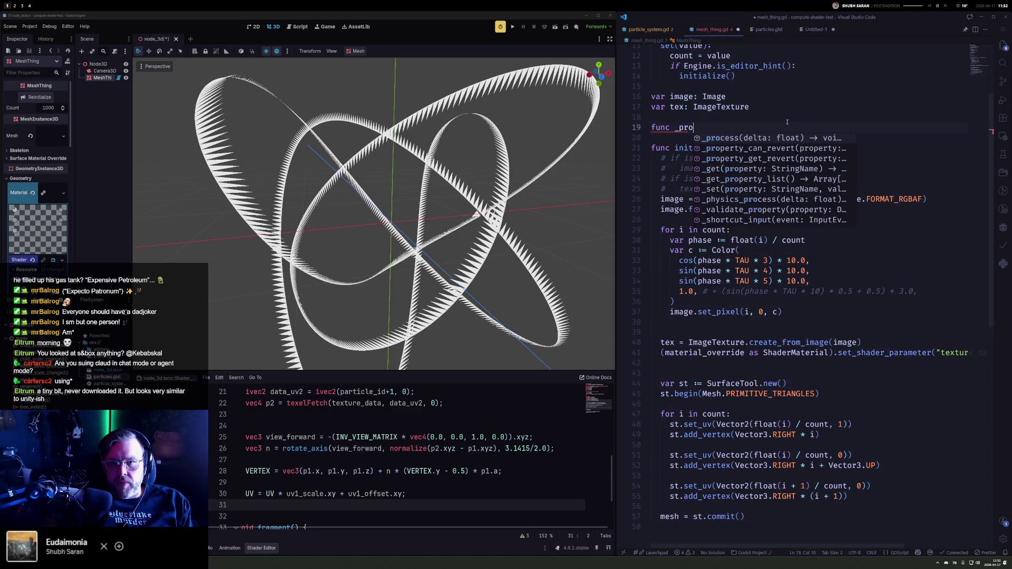
key("Return")
key("Return")
key("Tab")
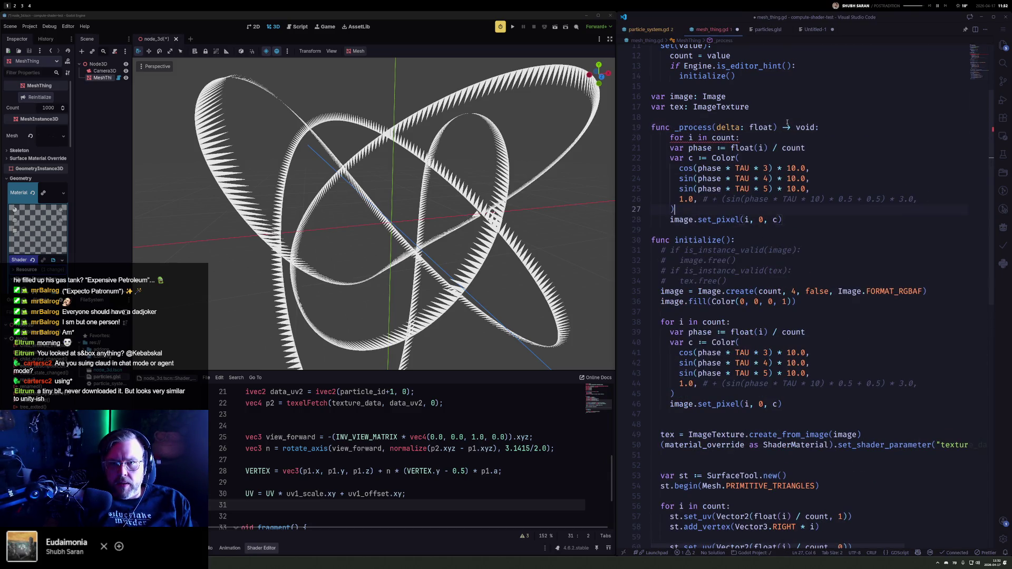
key("Up")
key("Up")
key("Up")
key("shift+Tab")
key("Down")
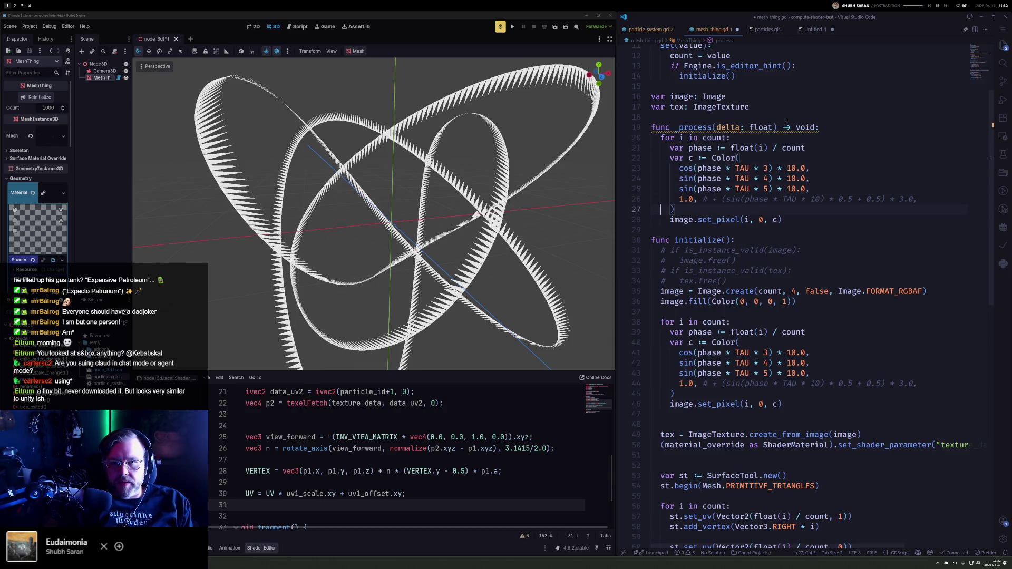
Step: Add a time variable t starting at 0, increment it by delta, add + t to the cos term, and save
key("Return")
type("var tim")
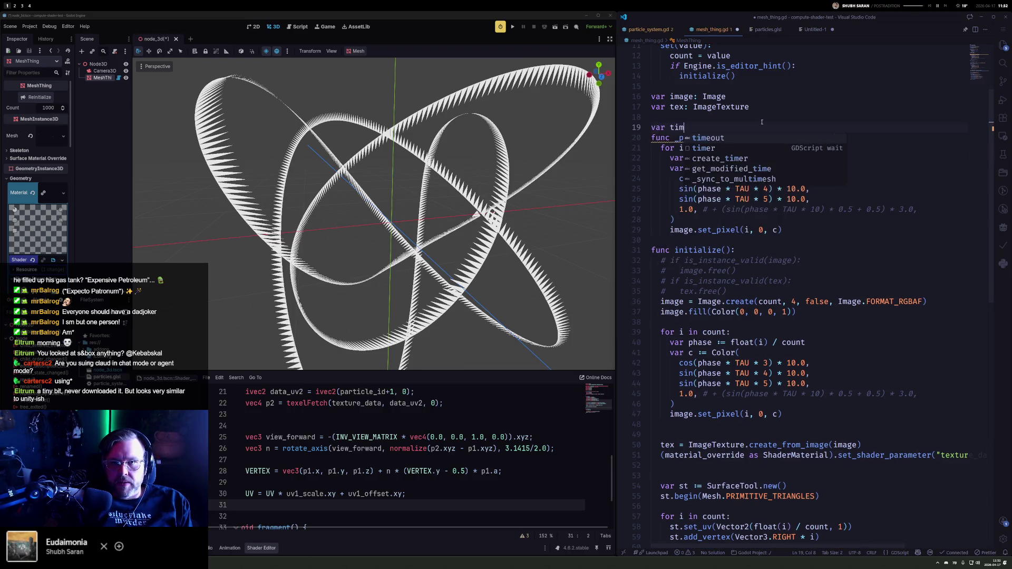
key("BackSpace")
key("BackSpace")
type(" := 0")
key("Down")
key("End")
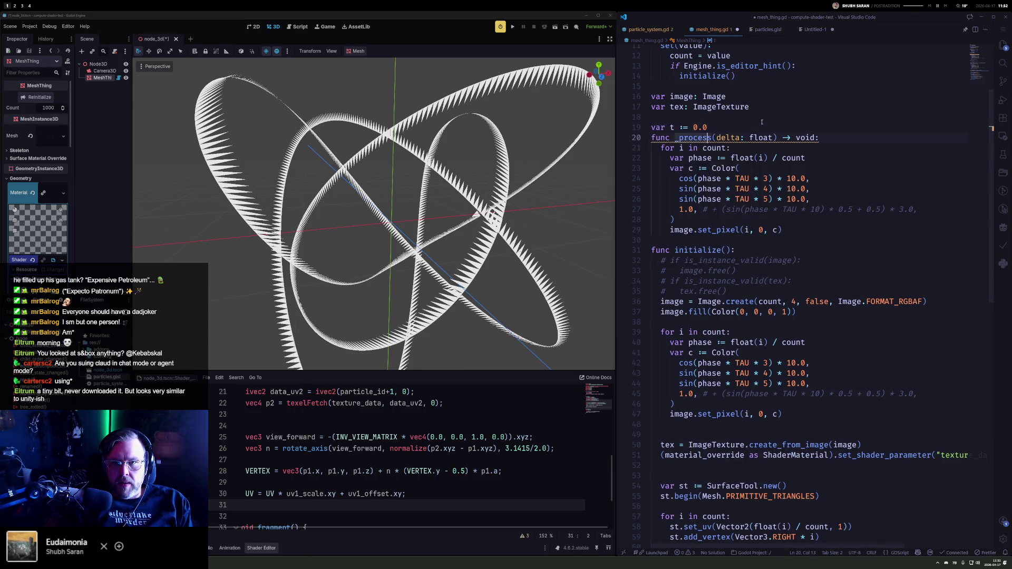
key("Return")
type("t += delta")
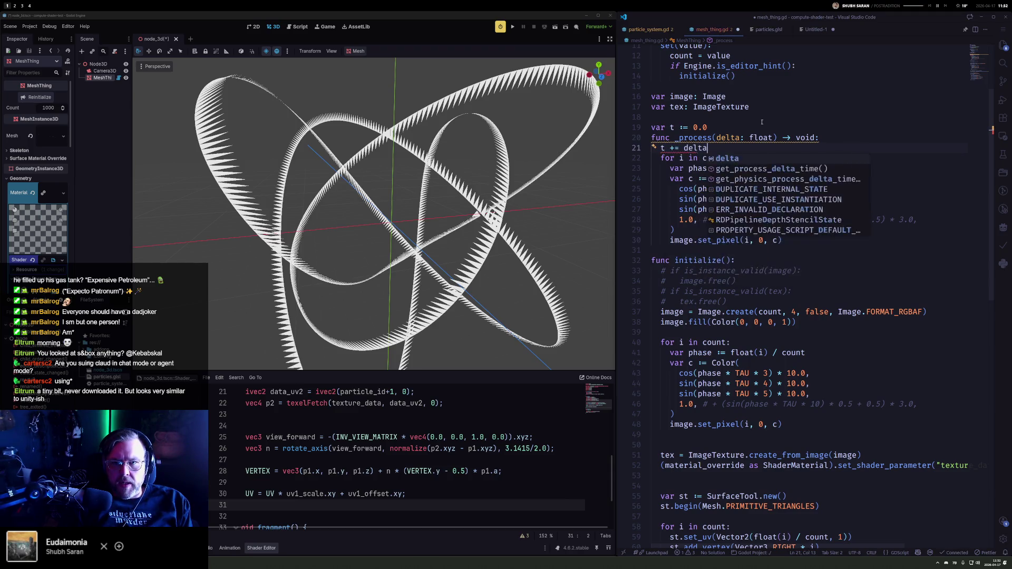
key("Down")
key("Down")
key("Down")
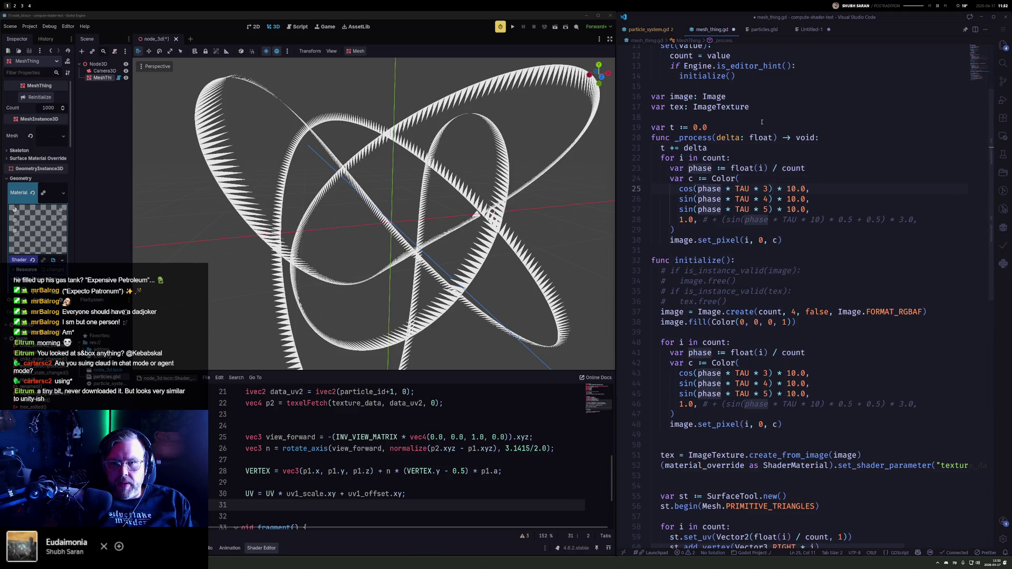
key("ctrl+Right")
key("ctrl+Right")
key("ctrl+Right")
type("+ ")
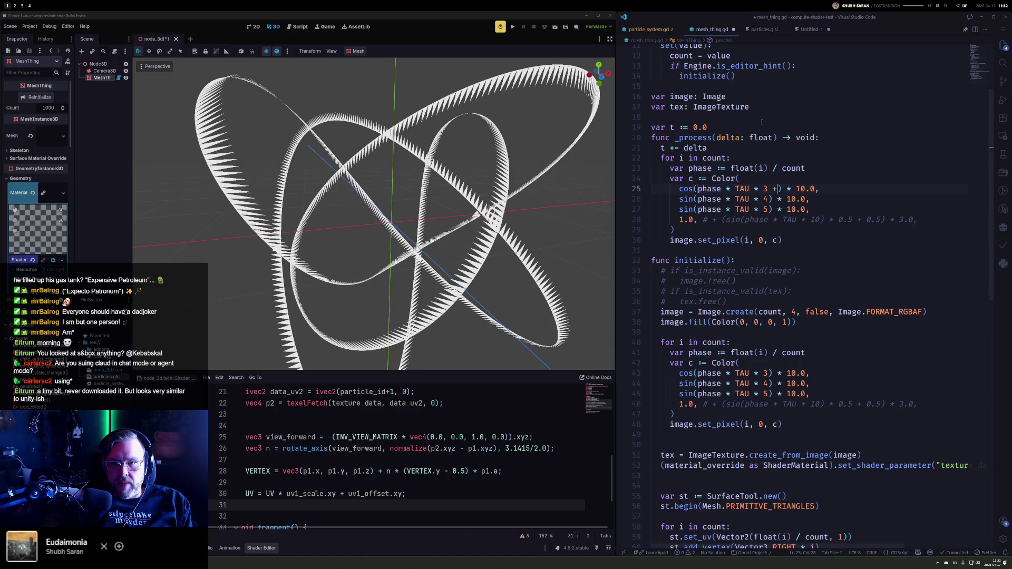
type("t")
key("ctrl+s")
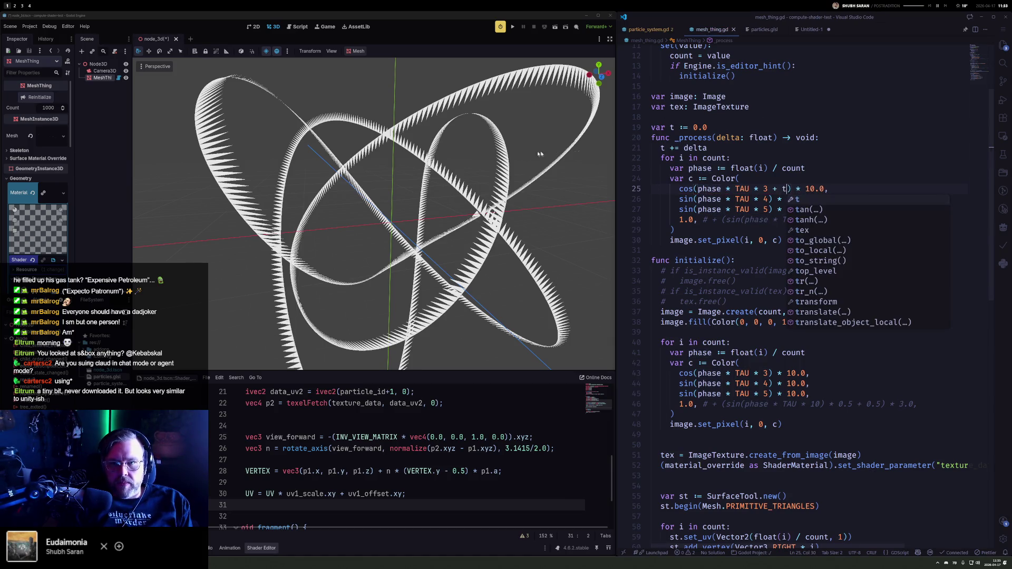
Step: Save the Godot scene with the MeshThing node selected
left_click(40, 97)
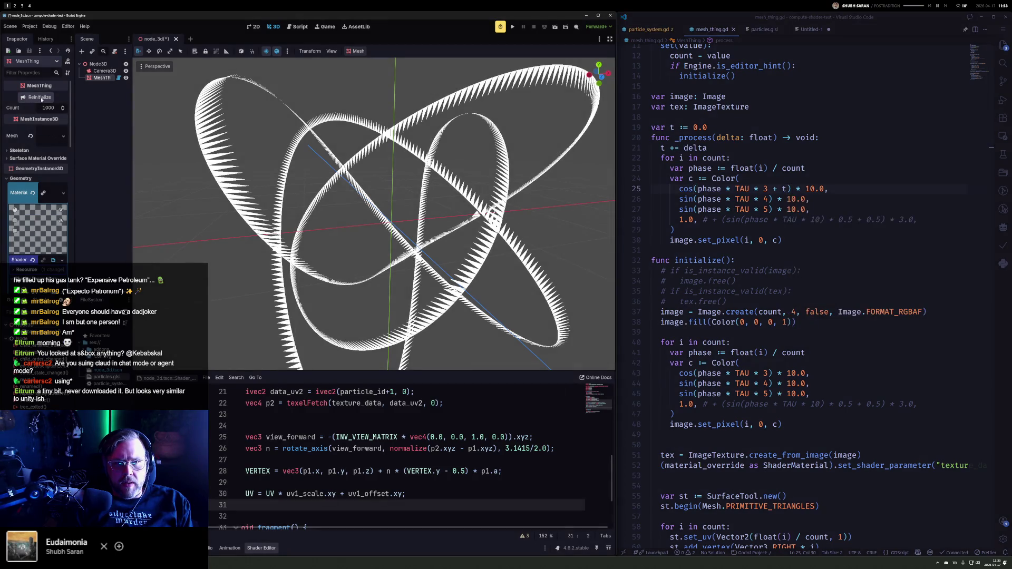
left_click(99, 64)
left_click(102, 77)
key("ctrl+s")
left_click(105, 70)
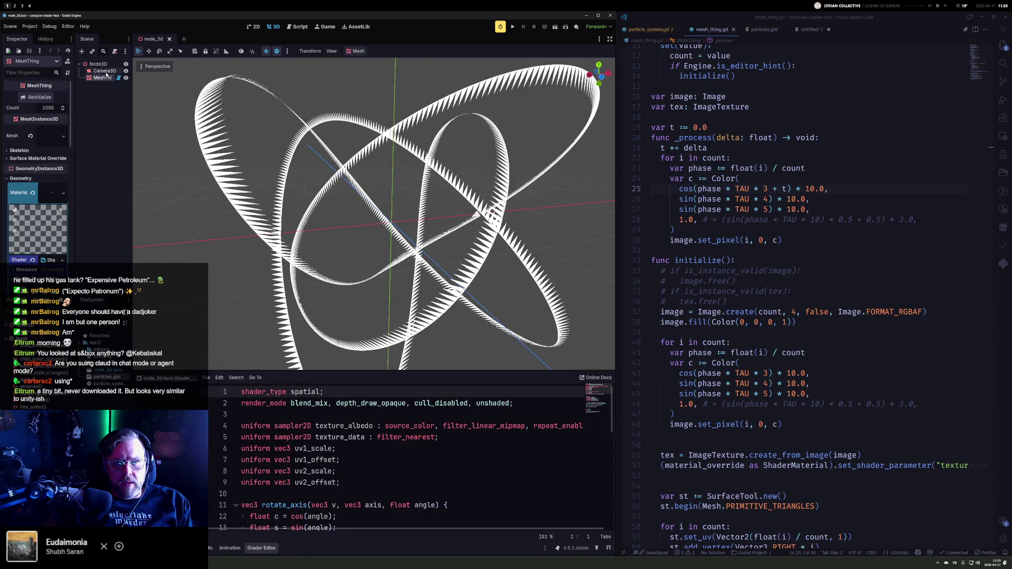
left_click(99, 78)
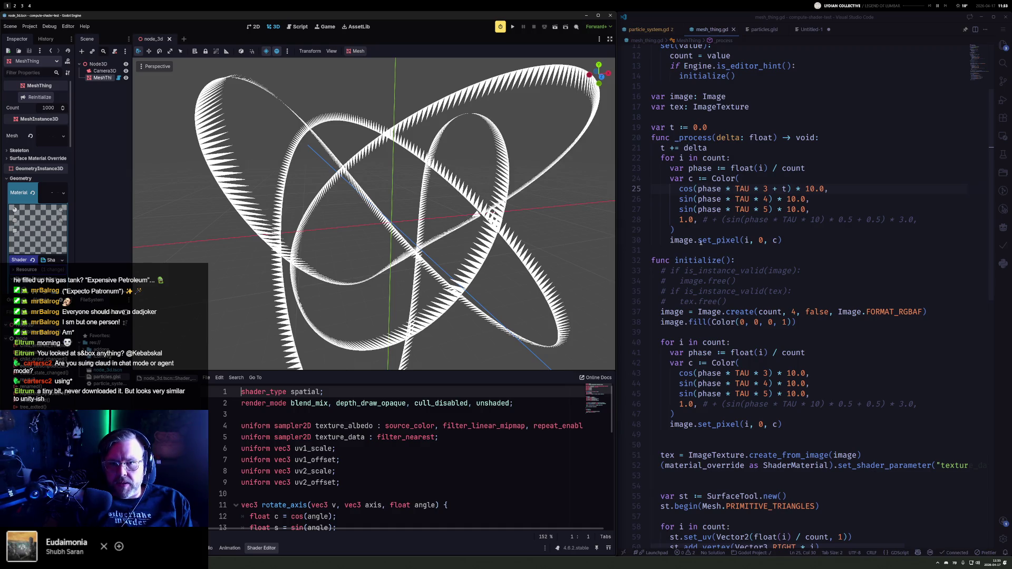
Step: Call tex.set_image(image) after the pixel loop in _process and save the script
left_click(810, 242)
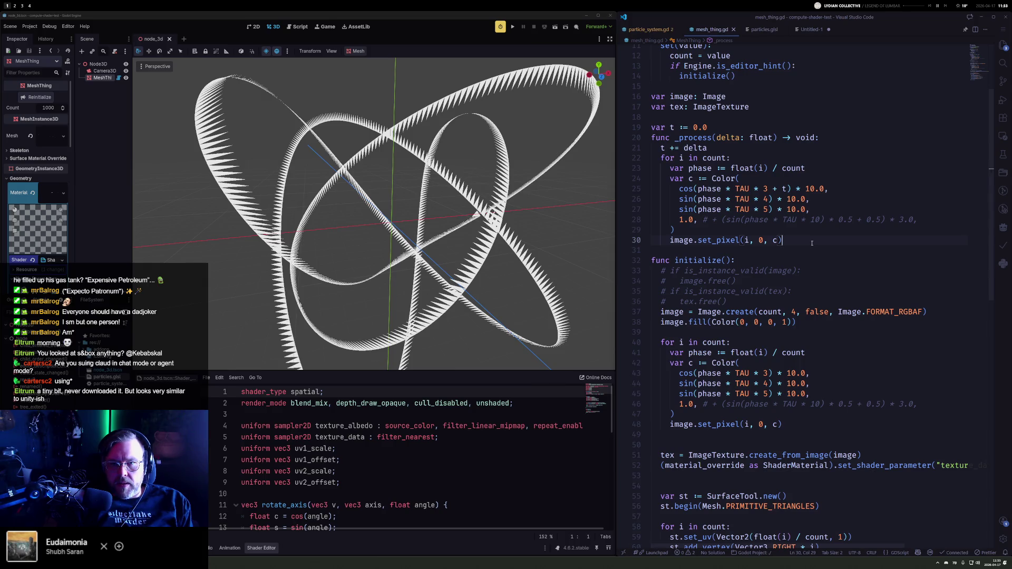
key("Return")
key("Return")
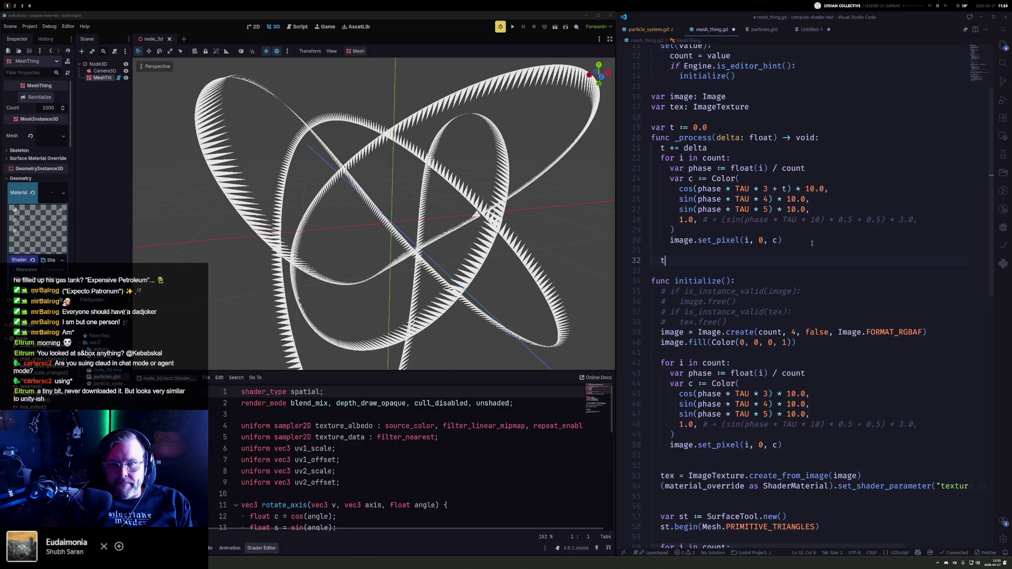
type("exture")
key("Escape")
type("tex.setfr")
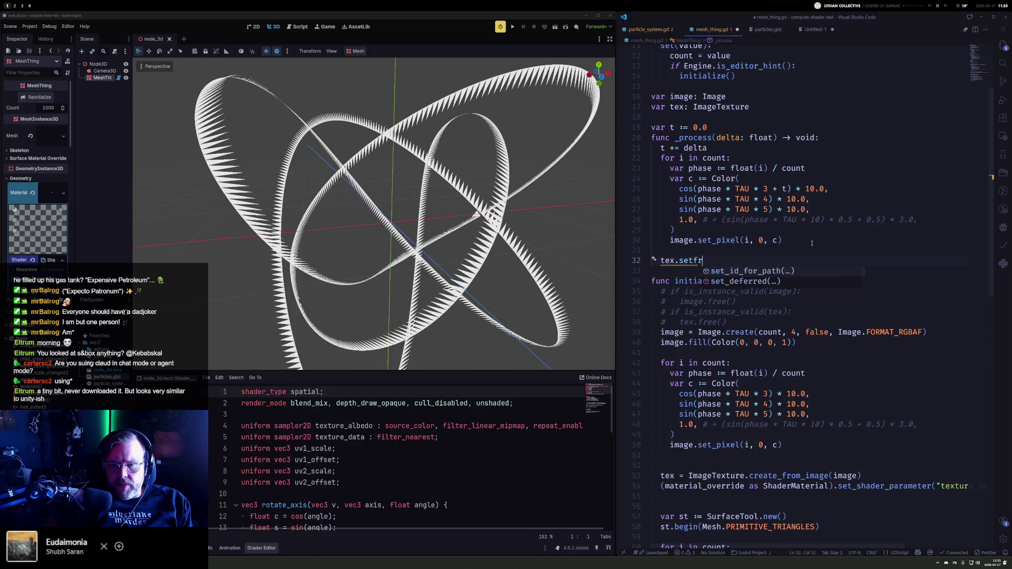
key("BackSpace")
key("BackSpace")
key("BackSpace")
key("BackSpace")
key("BackSpace")
type("image")
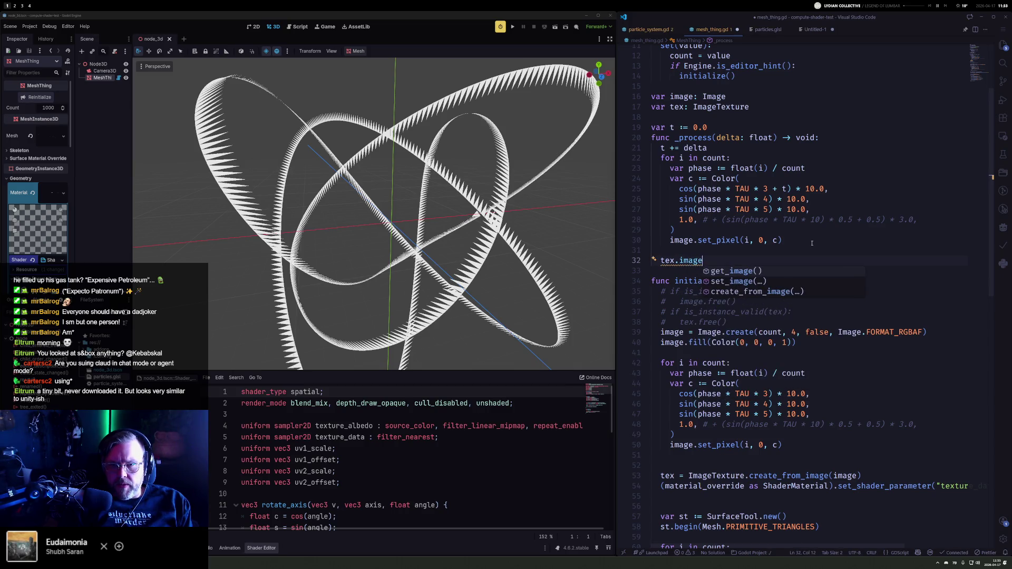
key("Return")
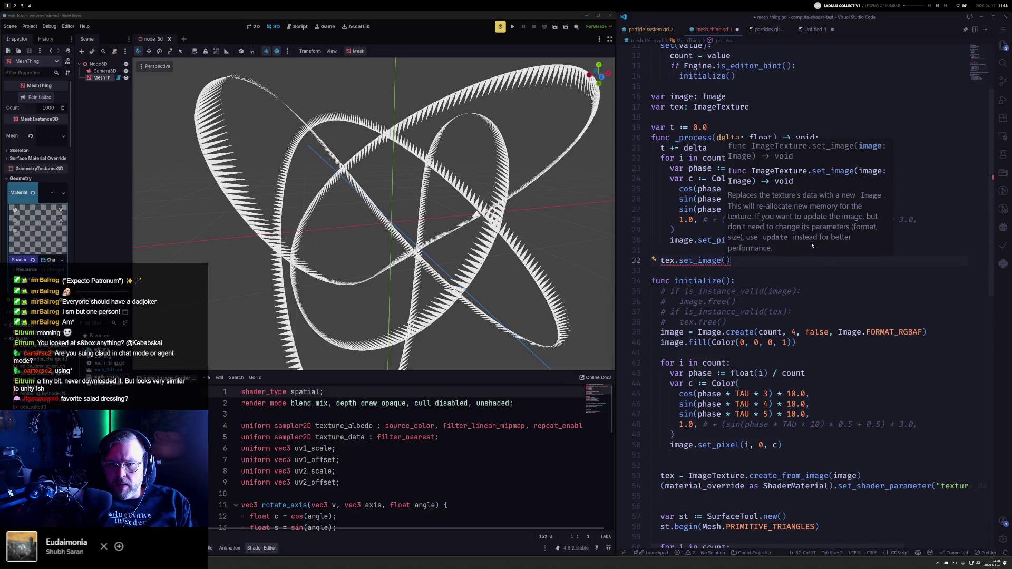
type("image)")
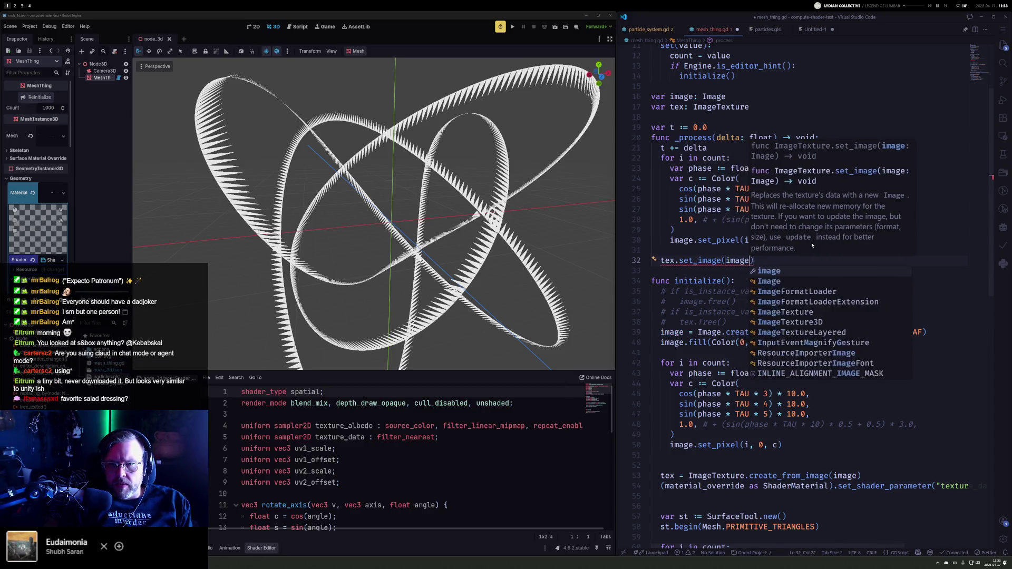
key("ctrl+s")
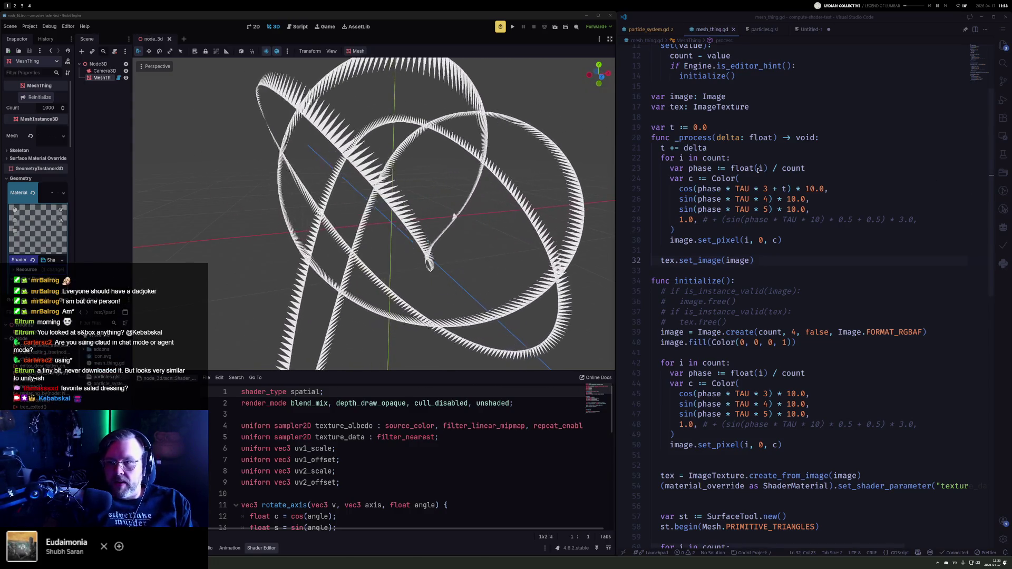
left_click(833, 189)
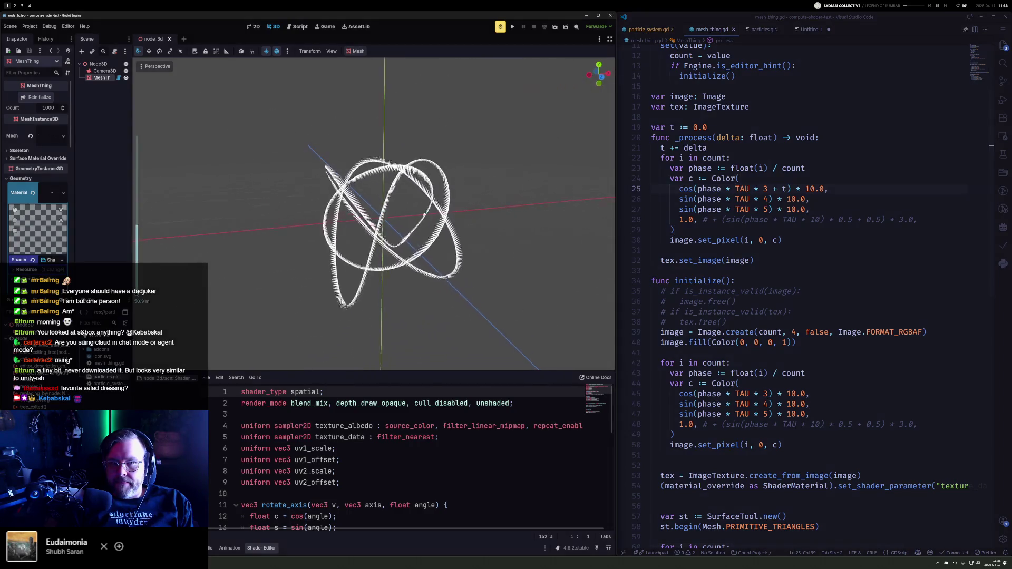
Step: Comment out lines 20–32, the whole _process function, in mesh_thing.gd
mouse_move(712, 96)
left_click(677, 107)
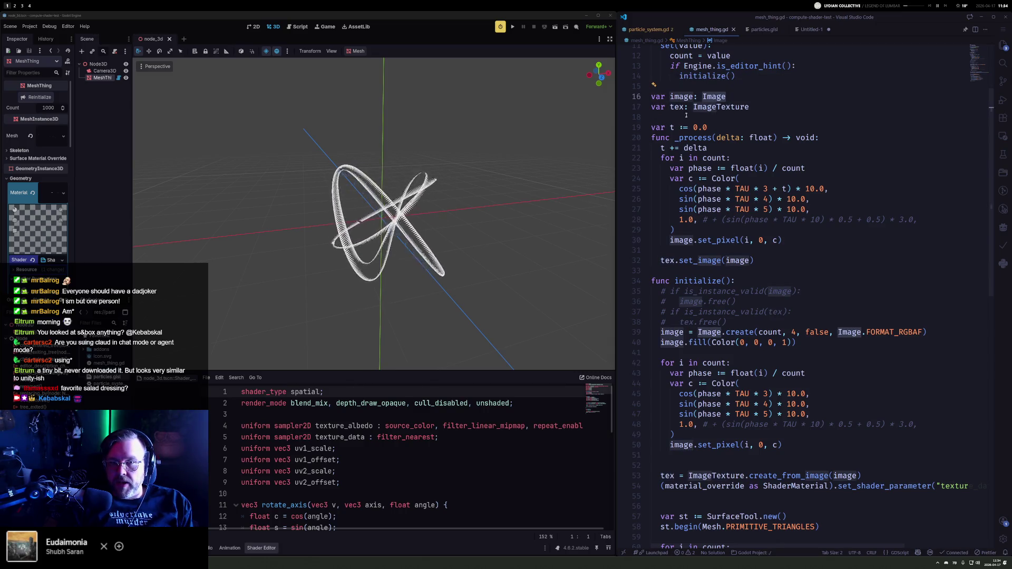
left_click(659, 149)
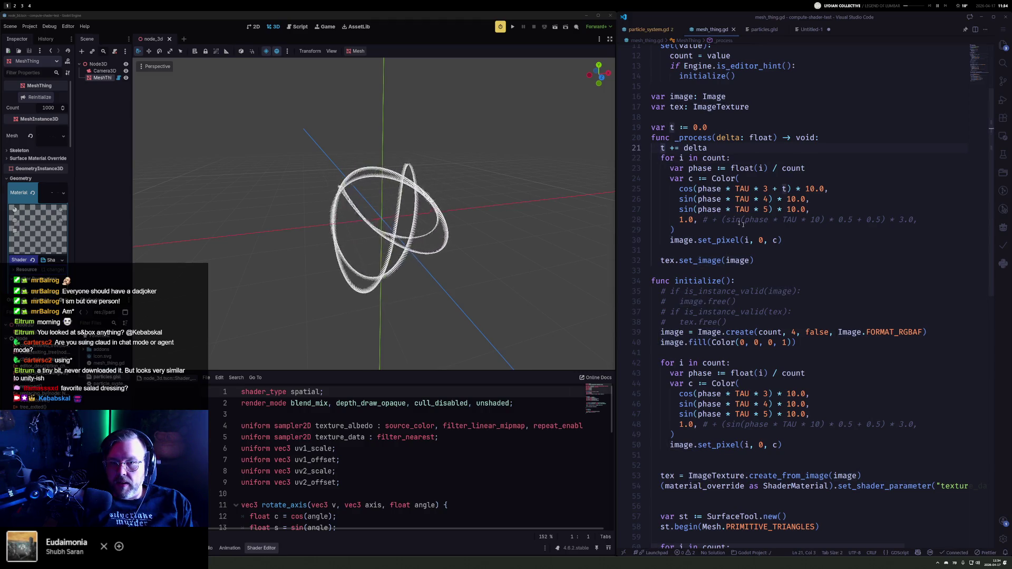
left_click(807, 240, "shift")
key("shift+Down")
key("shift+Down")
key("ctrl+slash")
key("ctrl+z")
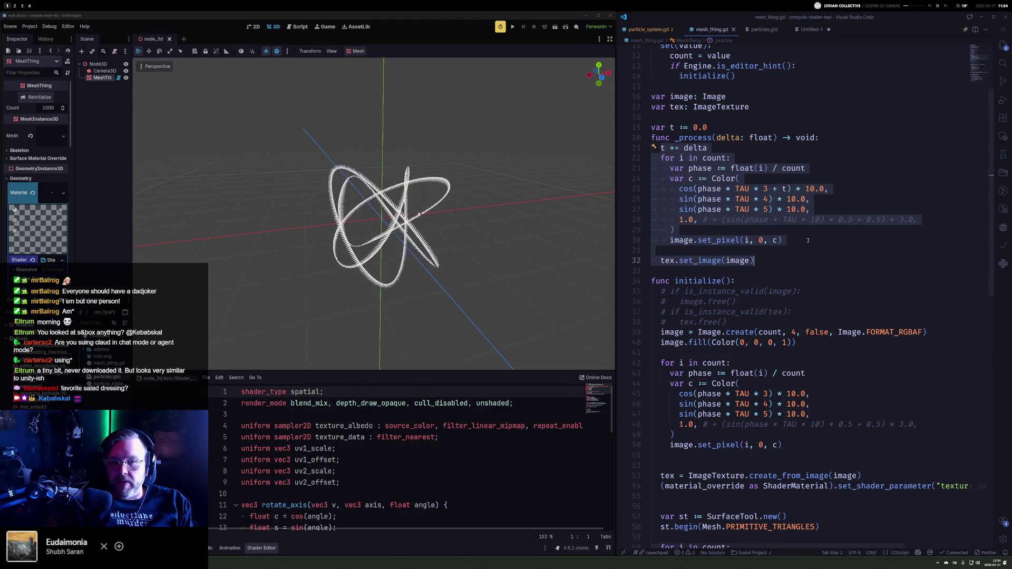
key("ctrl+slash")
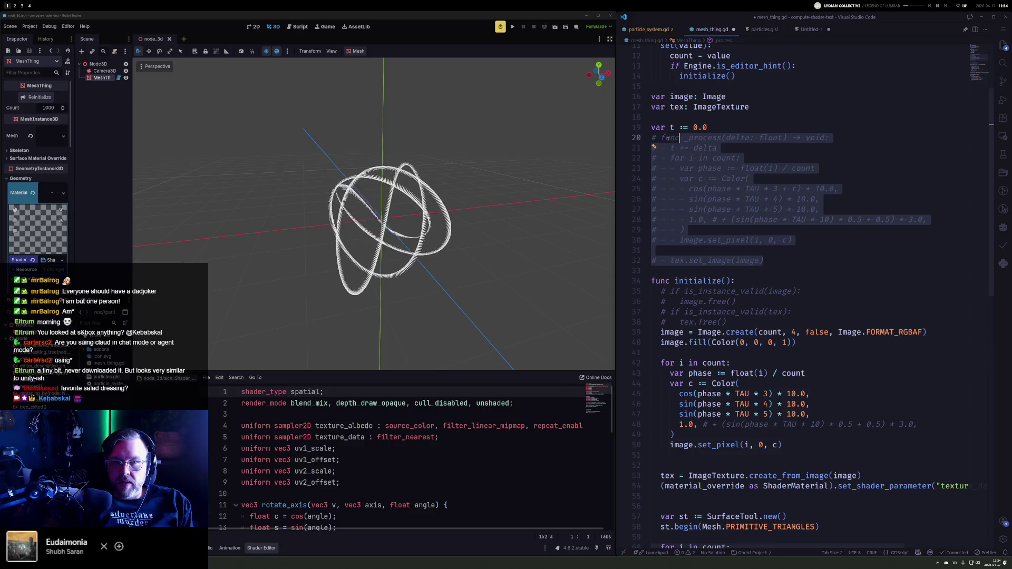
left_click(97, 64)
Step: Add a ParticleSystem node under Node3D with a MultiMeshInstance3D child
right_click(97, 64)
left_click(115, 74)
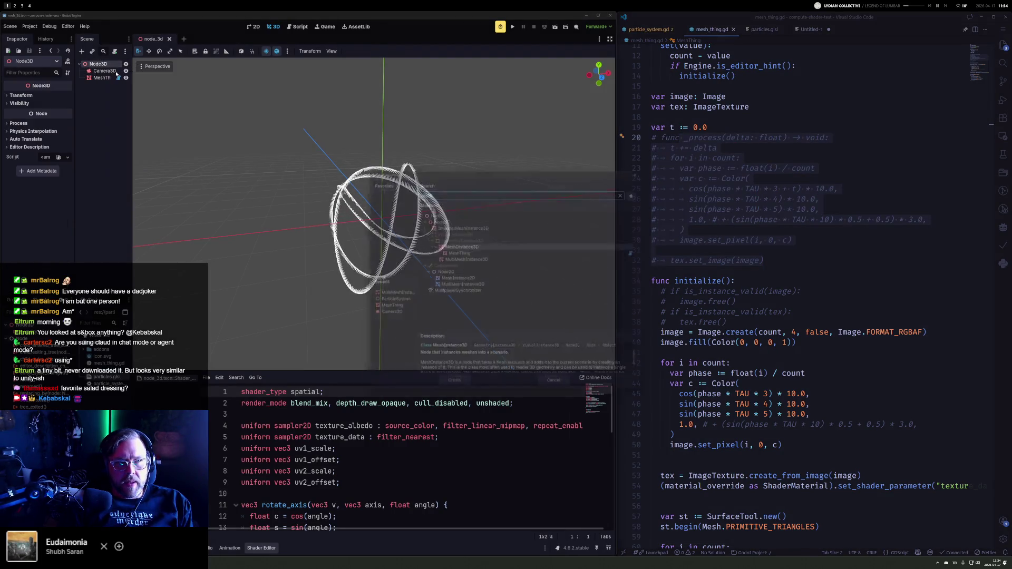
type("particle")
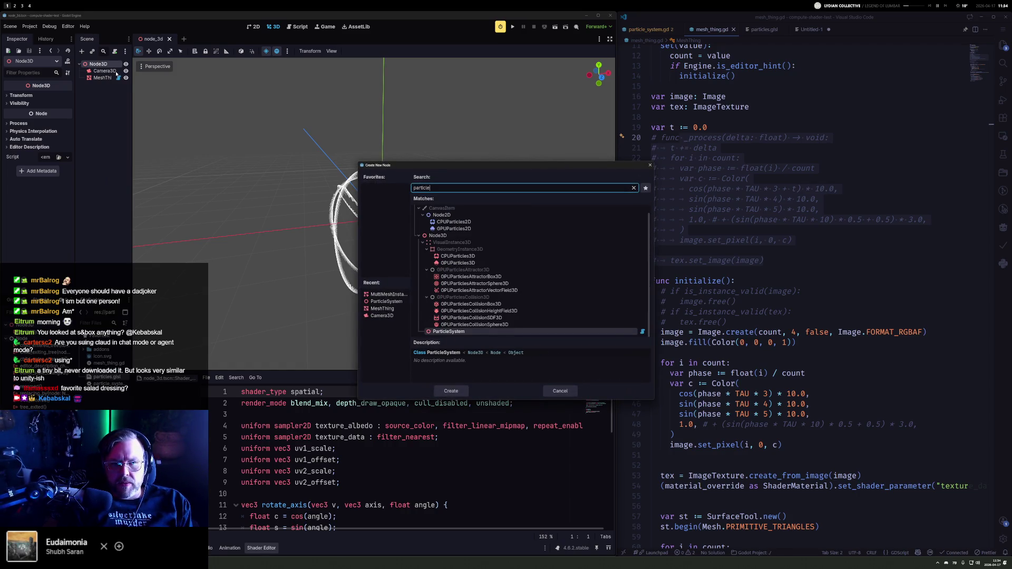
key("Return")
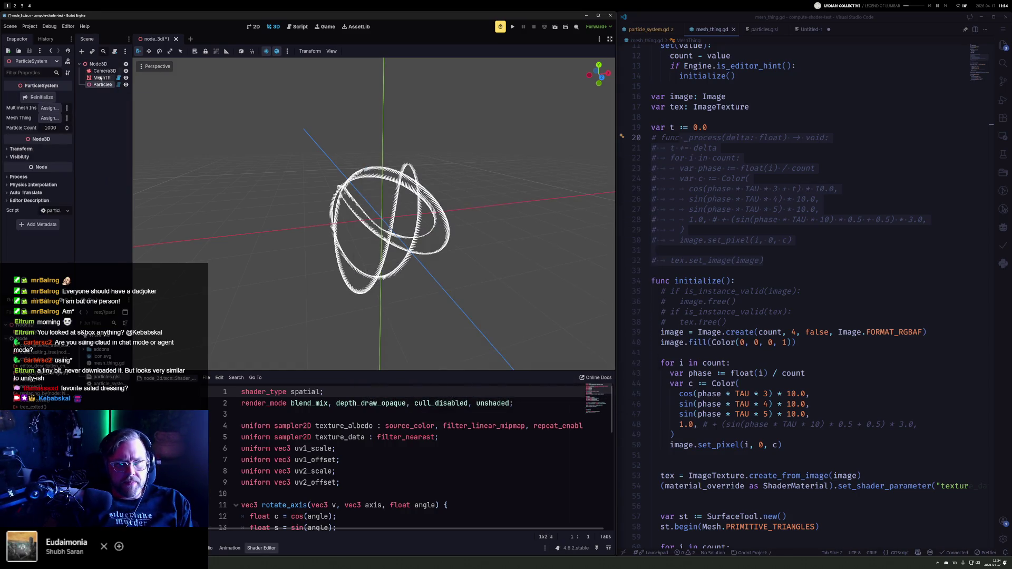
type("multimesh")
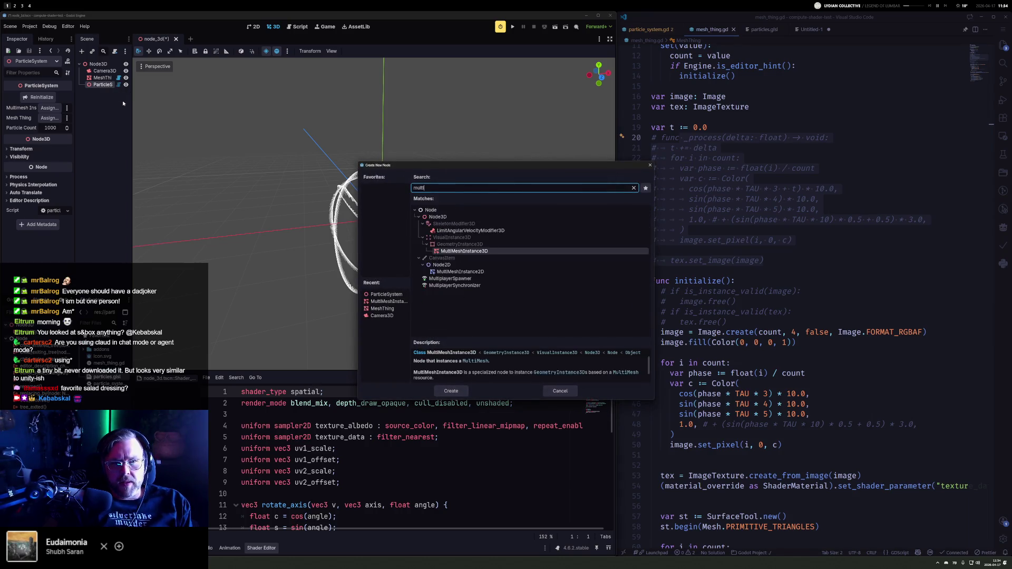
key("Return")
Step: Give it a new MultiMesh with Transform Format 3D and Use Colors on, and save
left_click(68, 97)
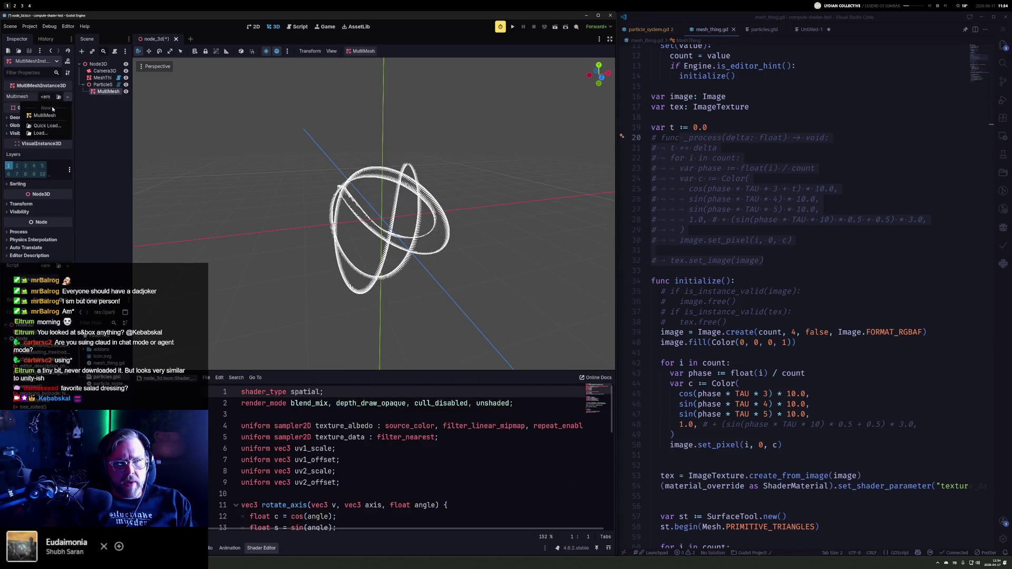
left_click(52, 112)
left_click(52, 97)
left_click(47, 111)
left_click(47, 126)
left_click(44, 118)
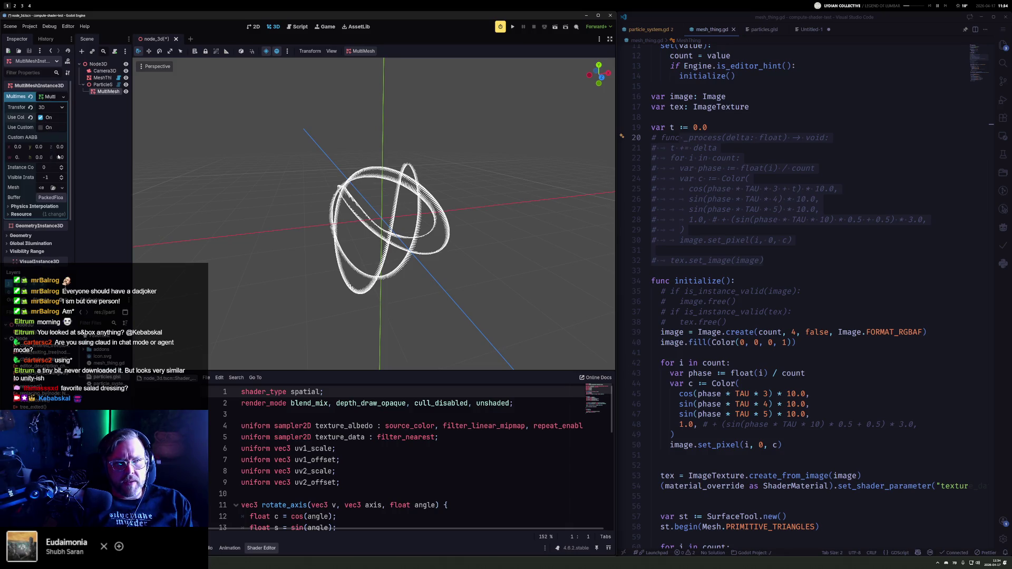
key("ctrl+s")
Step: Assign MeshThing to the ParticleSystem's Mesh Thing property and reinitialize
left_click(102, 85)
right_click(102, 84)
left_click(107, 77)
mouse_move(107, 77)
left_mouse_down()
mouse_move(105, 93)
mouse_move(50, 107)
left_mouse_up()
mouse_move(102, 78)
left_mouse_down()
mouse_move(84, 103)
mouse_move(52, 118)
left_mouse_up()
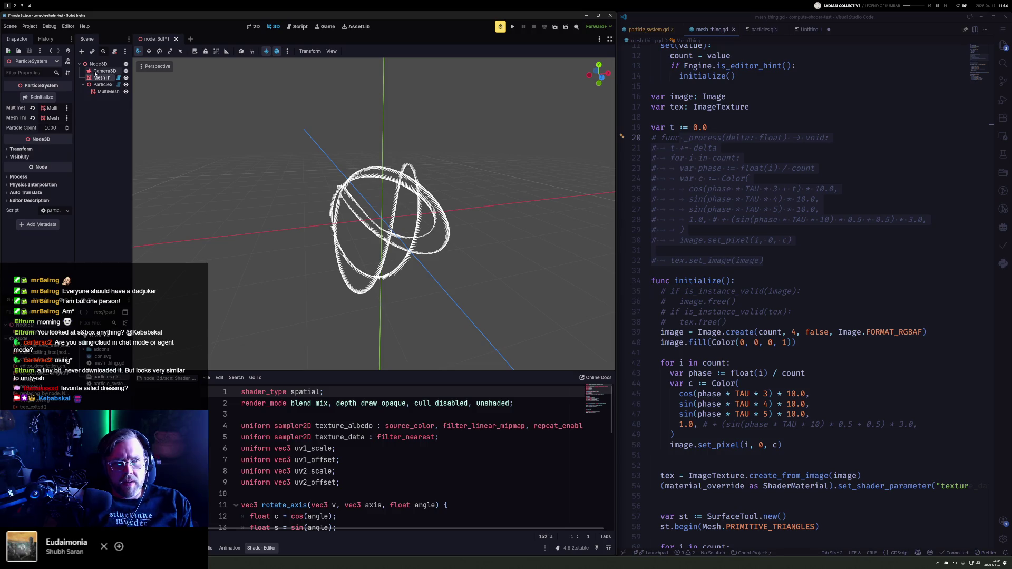
left_click(48, 99)
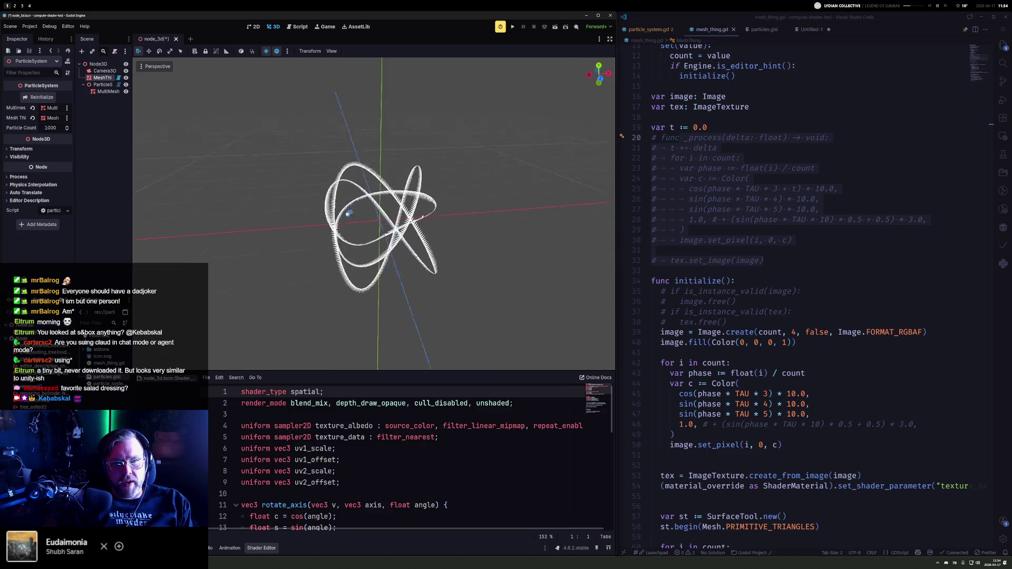
scroll(379, 215, "up", 10)
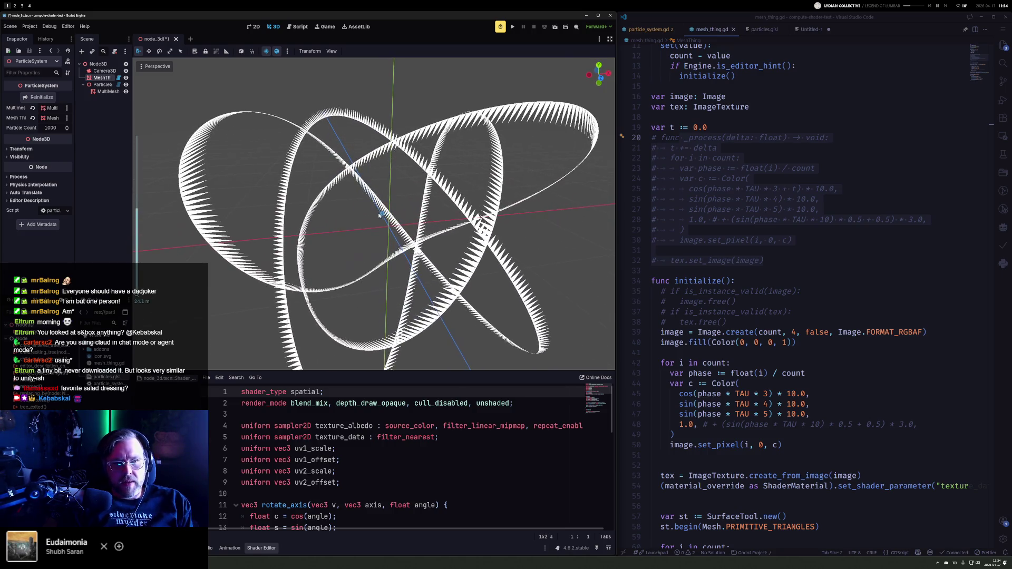
left_click(107, 92)
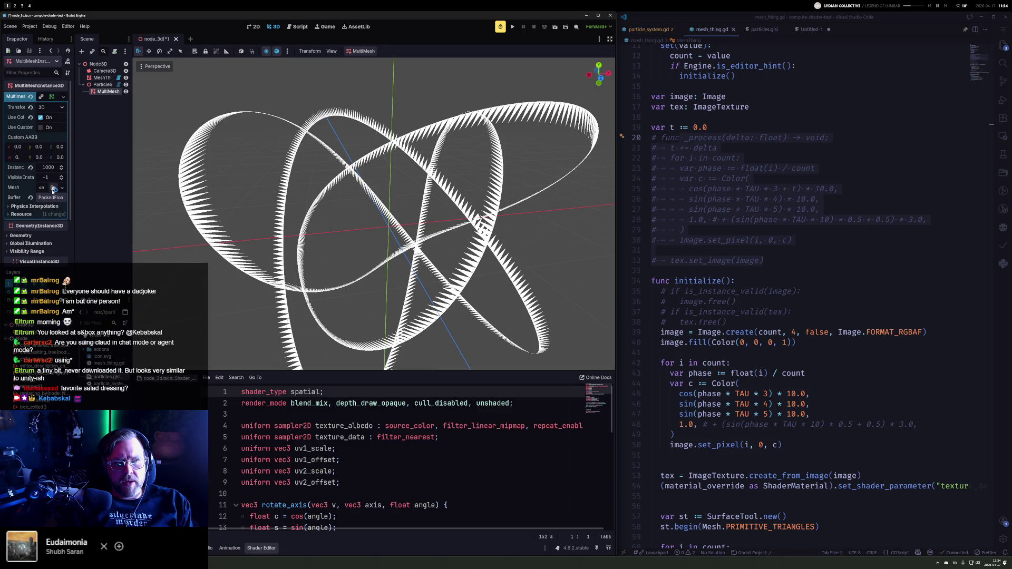
scroll(54, 179, "down", 2)
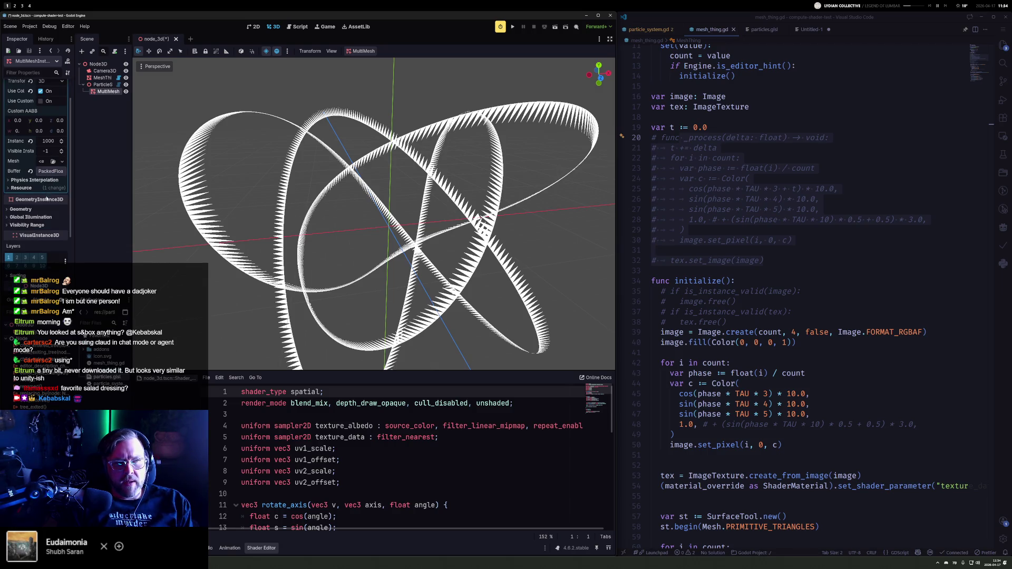
Step: Create a new mesh for the MultiMesh instances and expand its properties
left_click(20, 210)
scroll(41, 157, "up", 2)
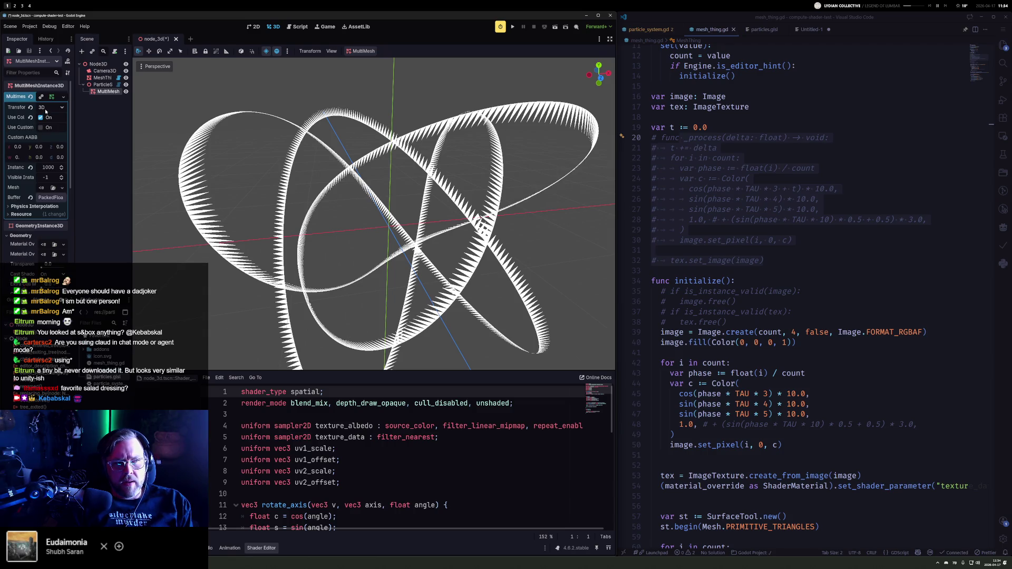
left_click(61, 187)
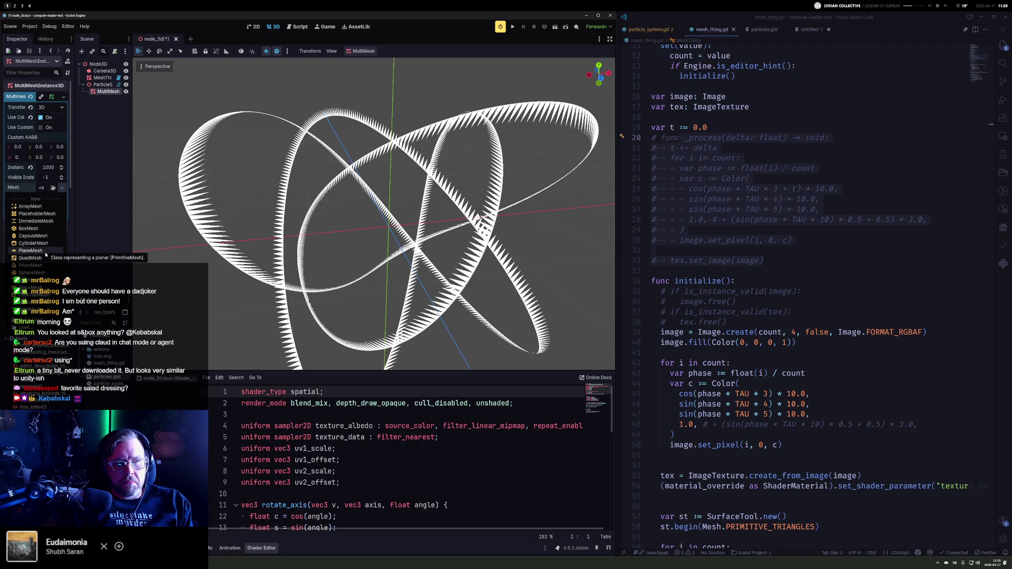
left_click(40, 251)
left_click(52, 193)
scroll(61, 263, "down", 3)
scroll(47, 184, "down", 5)
Step: Assign a new StandardMaterial3D as the MultiMeshInstance3D's Material Override
left_click(64, 141)
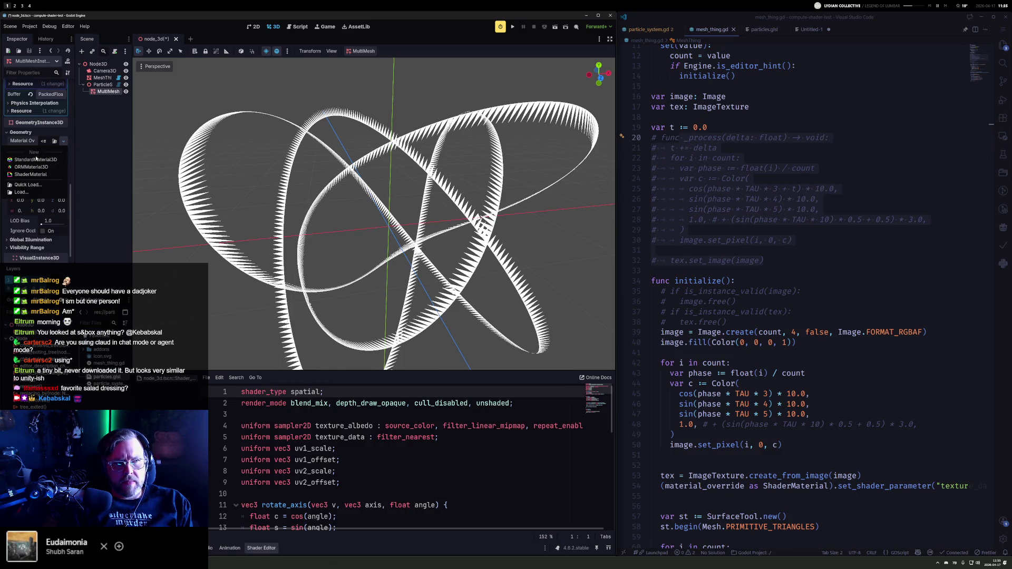
left_click(34, 159)
left_click(63, 147)
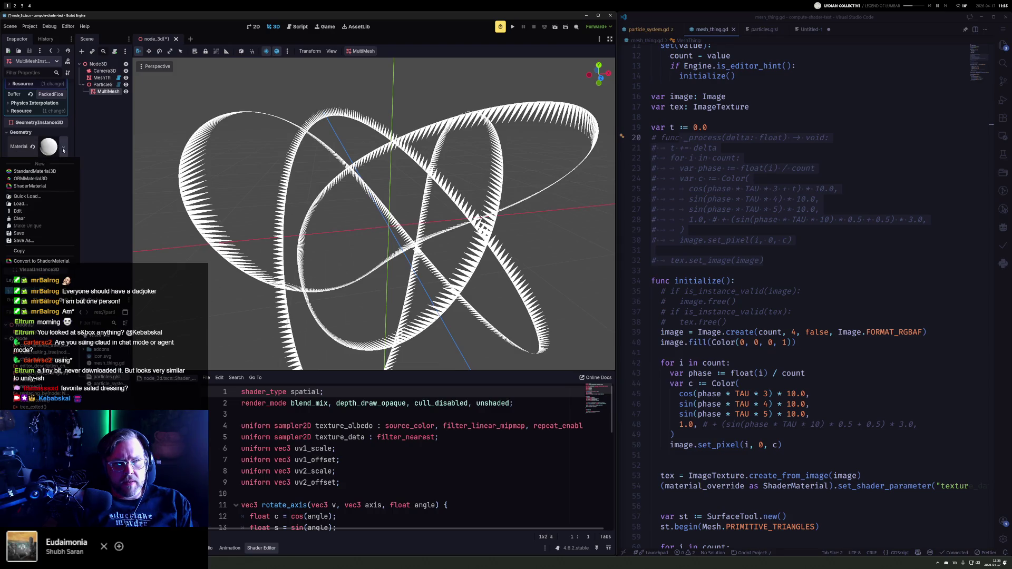
left_click(35, 174)
scroll(416, 213, "down", 10)
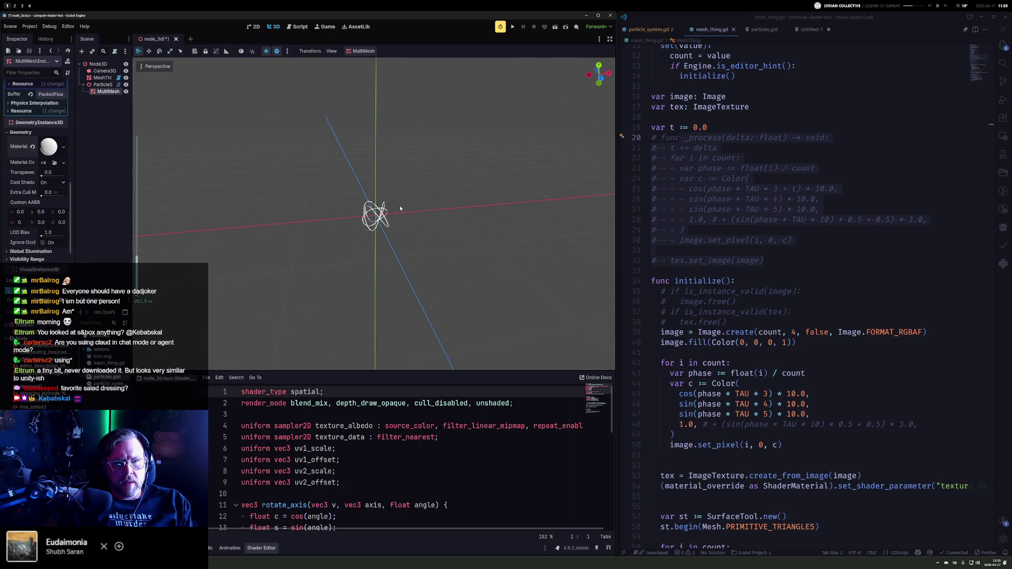
scroll(399, 216, "up", 8)
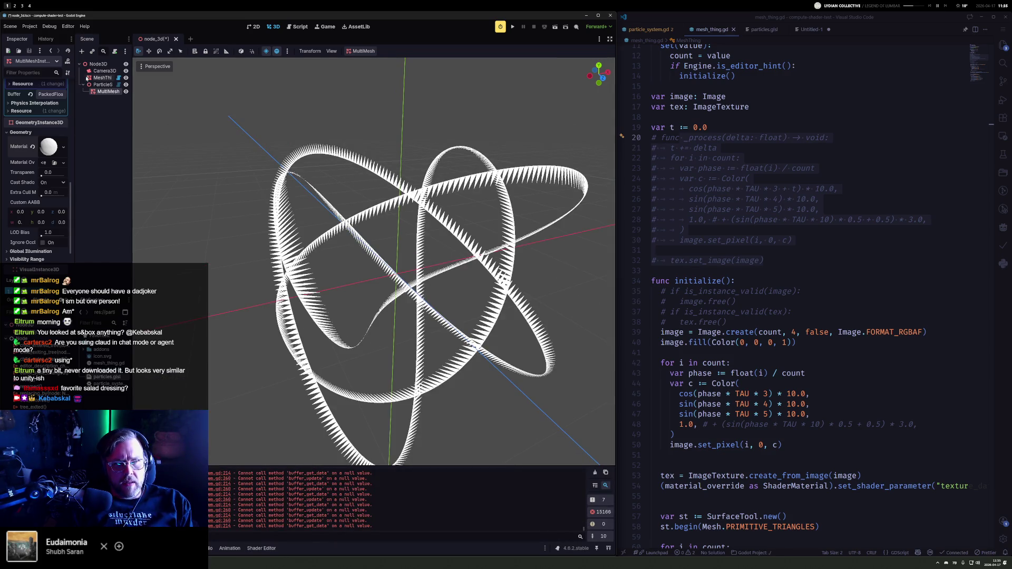
Step: Reinitialize the ParticleSystem, then select the MultiMeshInstance3D node
left_click(98, 86)
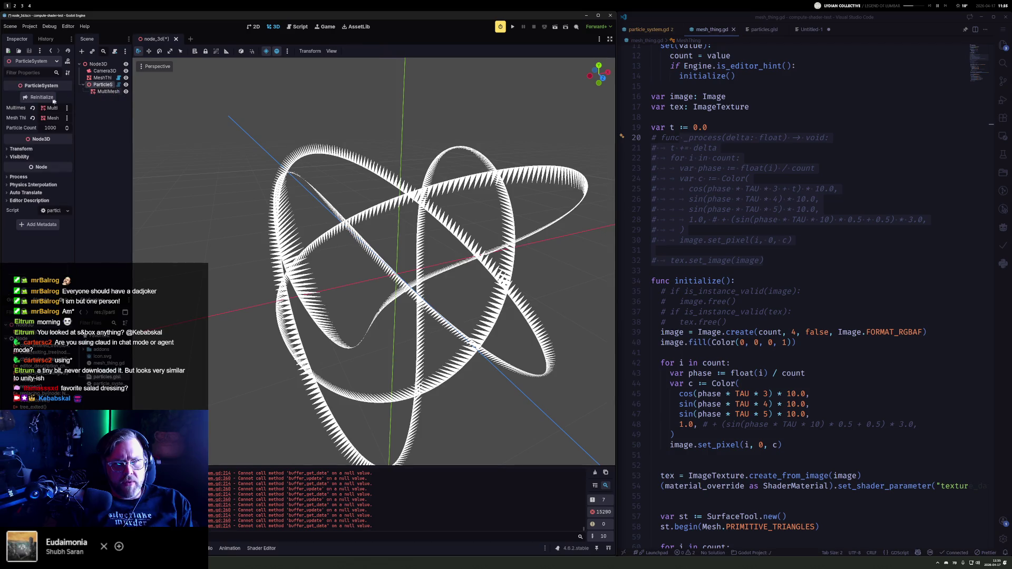
left_click(33, 98)
left_click(103, 92)
scroll(41, 119, "up", 3)
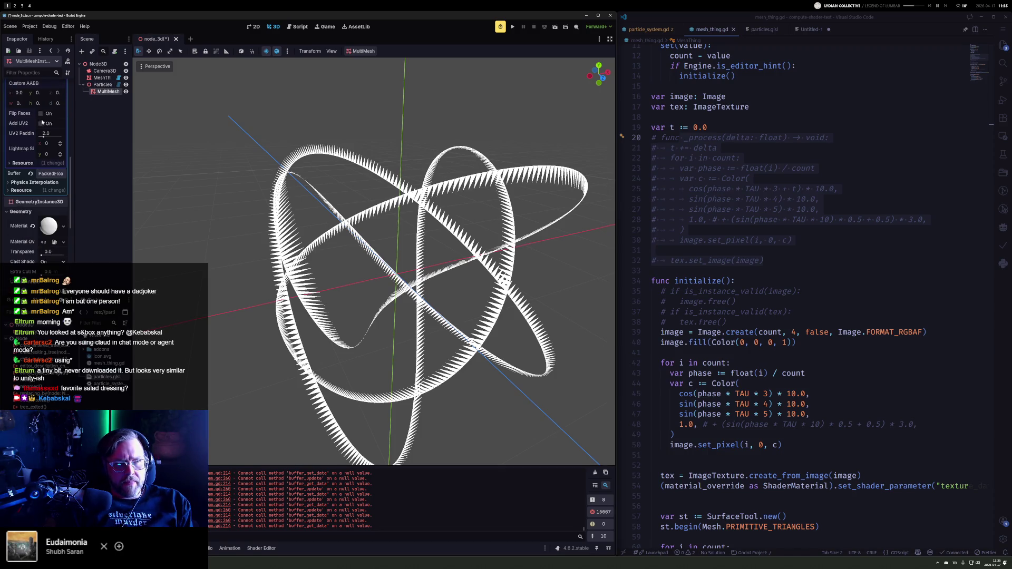
Step: Expand and collapse the MultiMesh's 16000-value particle buffer array
left_click(53, 174)
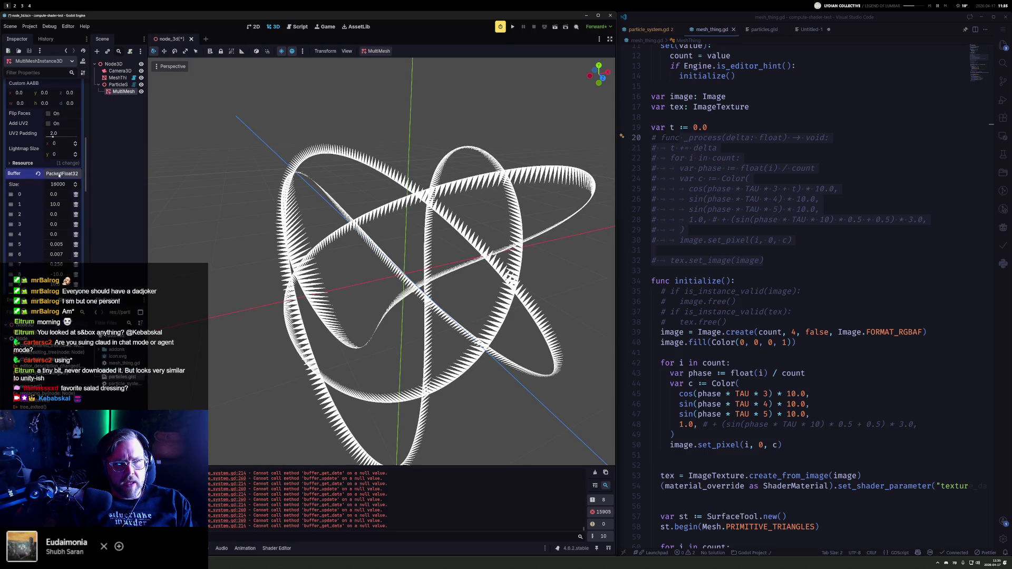
left_click(59, 174)
scroll(48, 125, "up", 3)
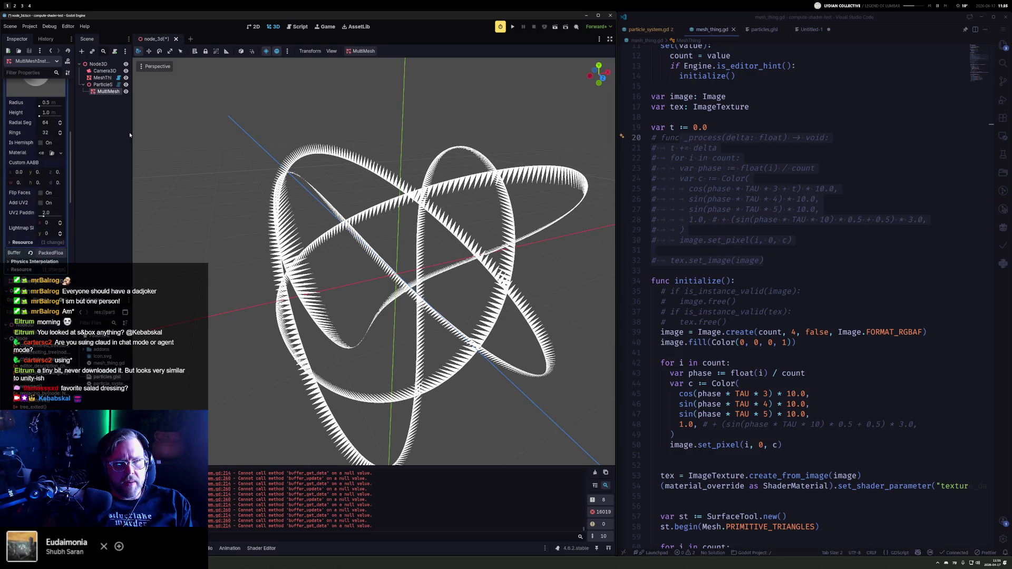
Step: Widen the Inspector dock to show the sphere mesh's radius 0.5 and height 1.0
left_click_drag(132, 135, 241, 135)
mouse_move(73, 168)
left_mouse_down()
mouse_move(169, 168)
mouse_move(147, 167)
left_mouse_up()
scroll(78, 149, "up", 5)
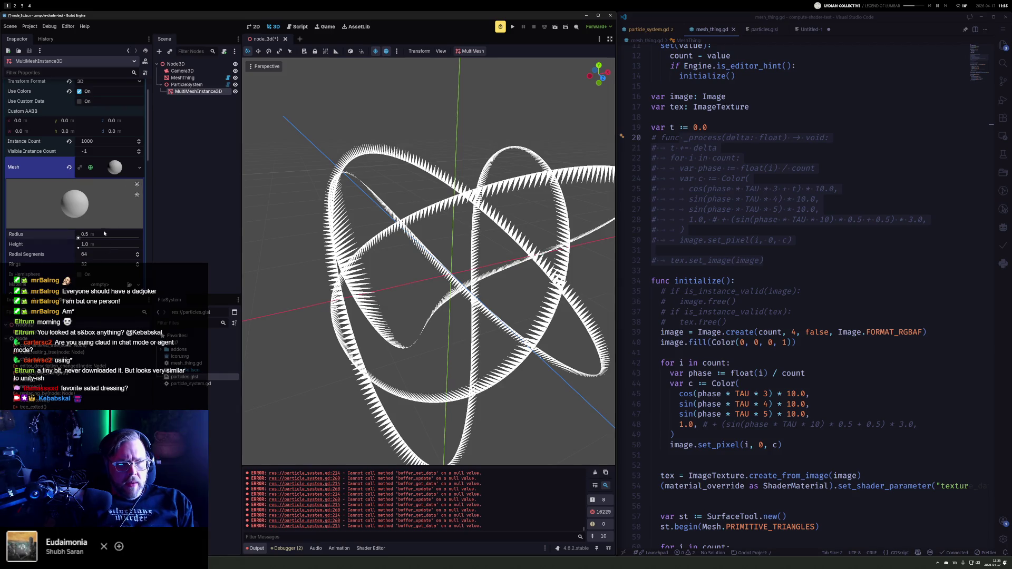
type("0.1")
Step: Set the instance sphere to radius 0.1, height 0.2, 7 radial segments and 5 rings
key("Tab")
type("0")
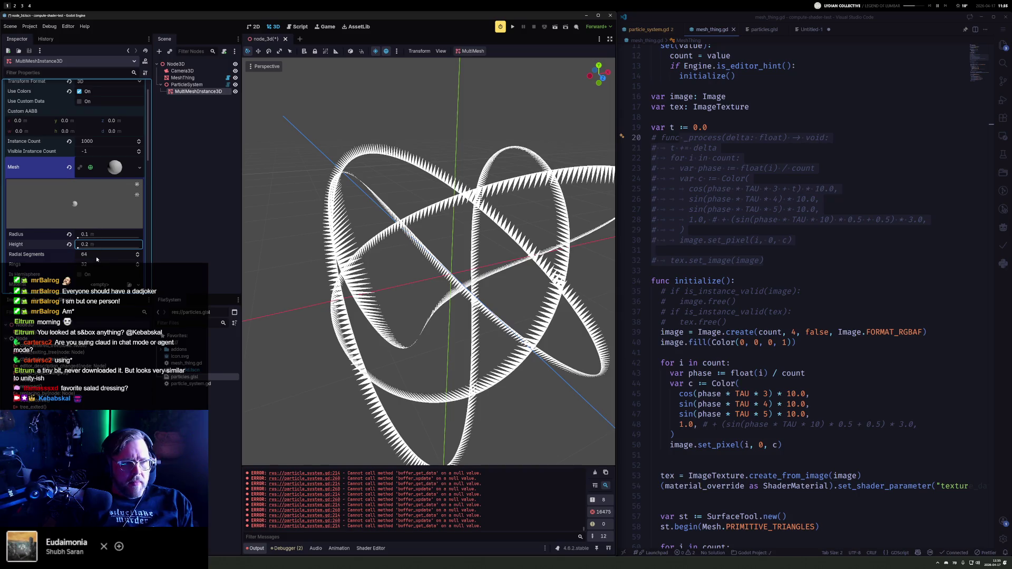
key("Return")
scroll(98, 215, "down", 2)
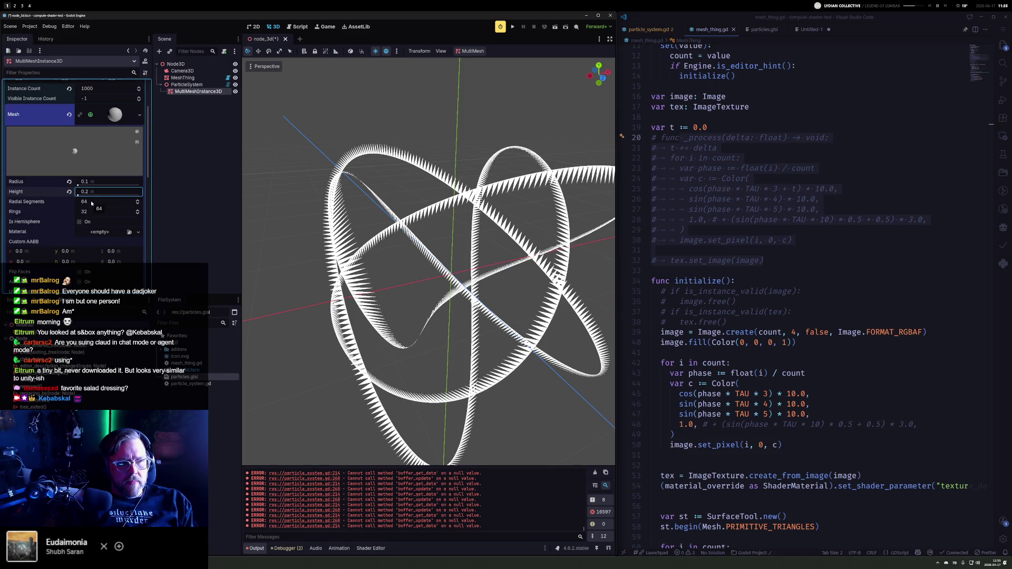
left_click(90, 203)
key("BackSpace")
key("Tab")
type("7")
key("Return")
key("Return")
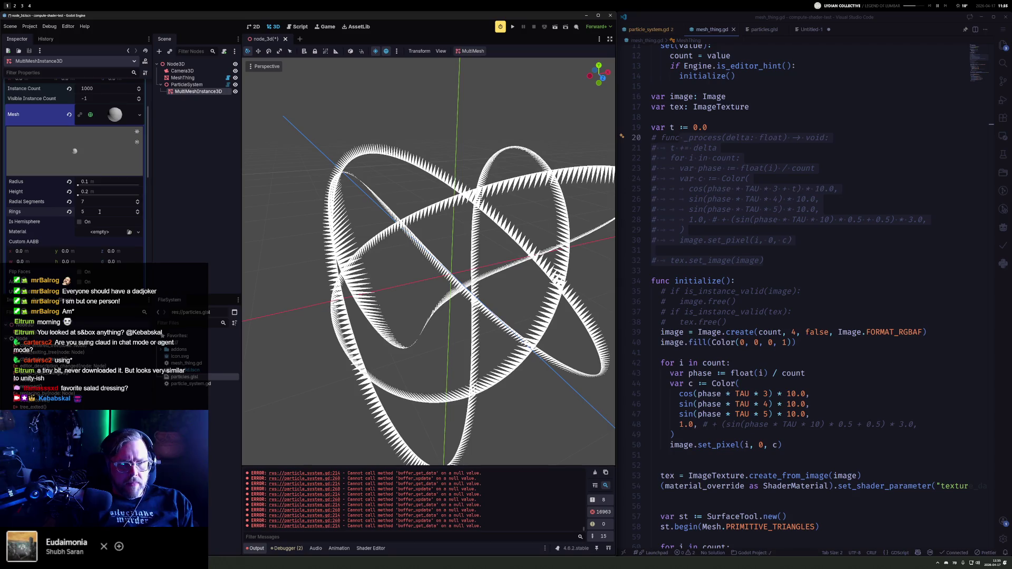
Step: Hide the MeshThing knot in the 3D view
scroll(554, 277, "down", 10)
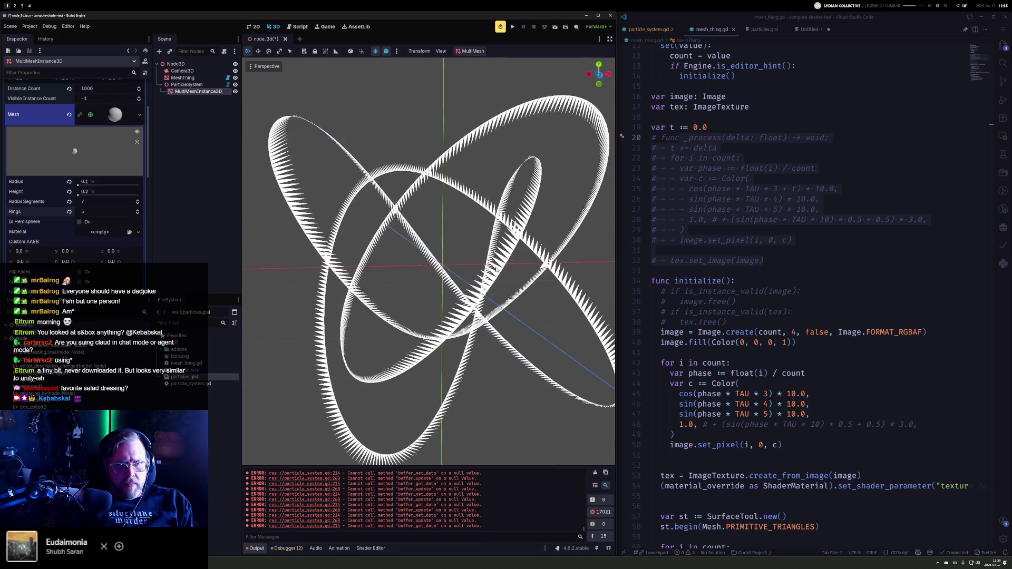
left_click(235, 78)
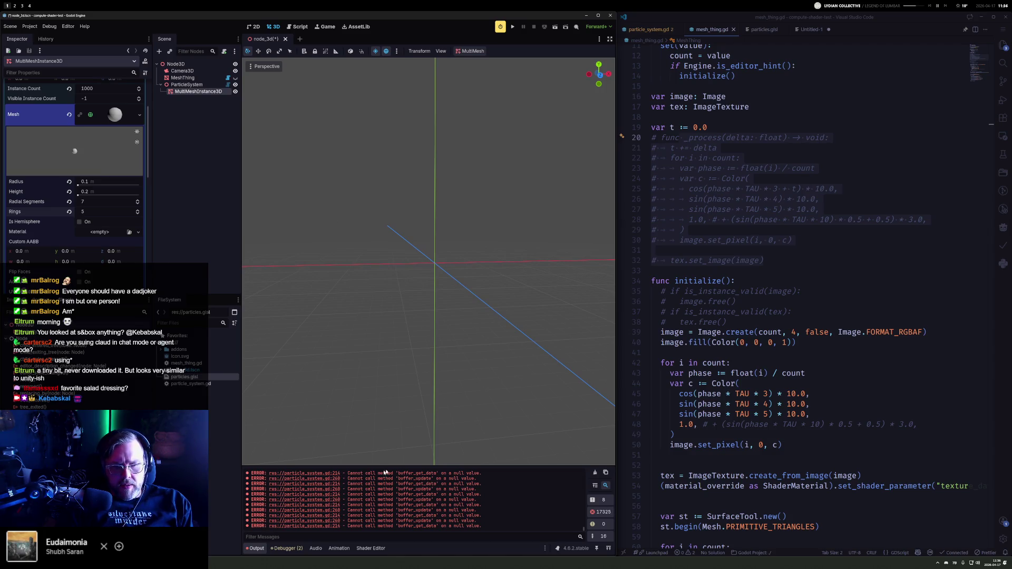
left_click(812, 304)
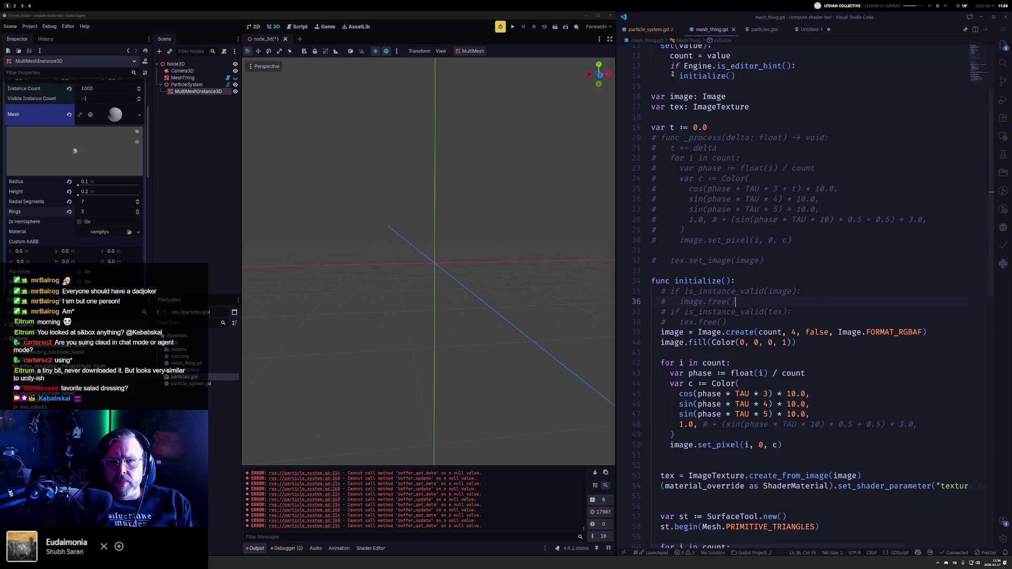
Step: Switch to particle_system.gd and go to line 214 inside _sync_to_multimesh
left_click(648, 29)
scroll(828, 220, "up", 10)
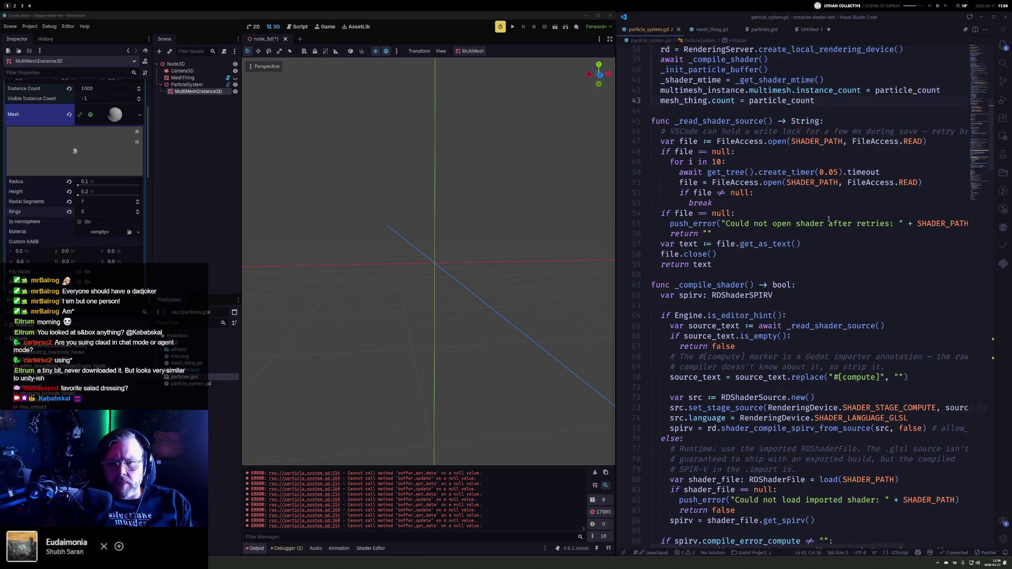
key("ctrl+p")
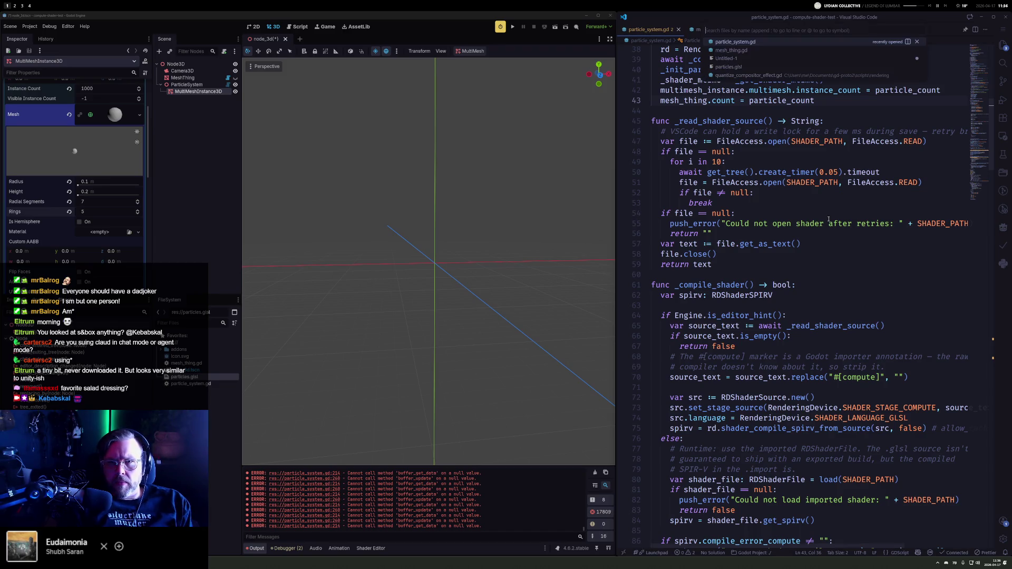
type("2")
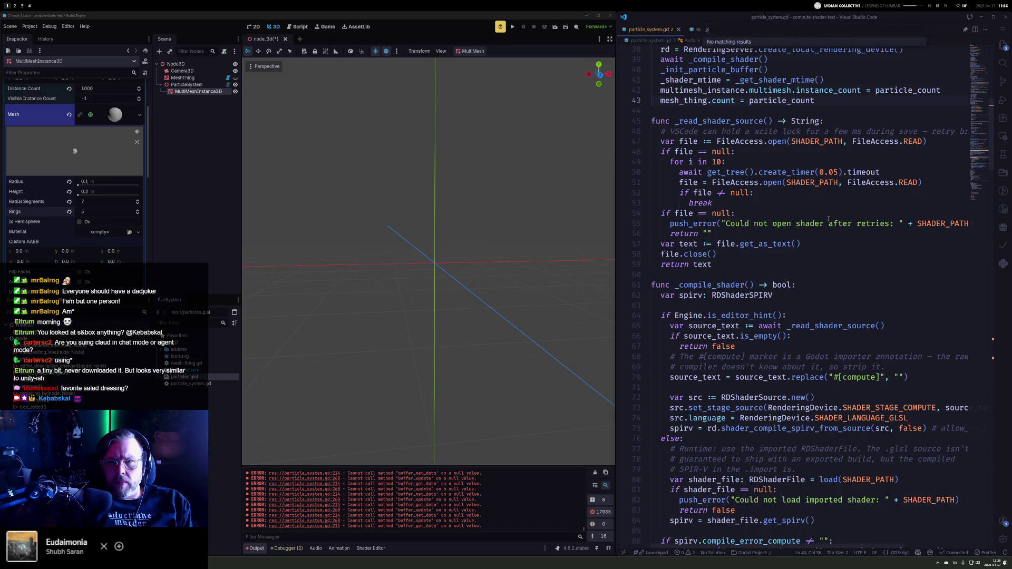
key("BackSpace")
type(":2134")
key("BackSpace")
key("BackSpace")
type("4")
key("Return")
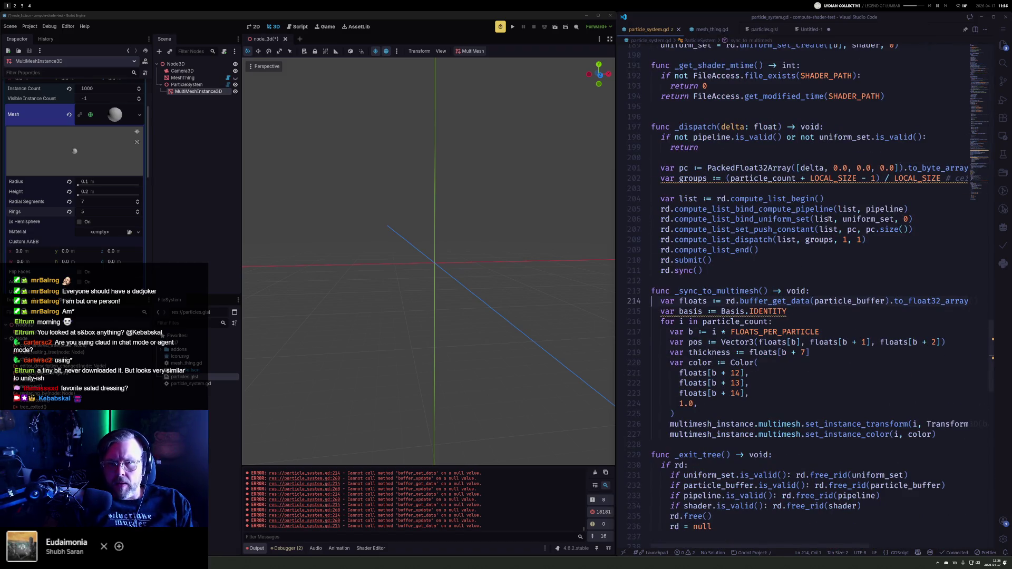
key("Home")
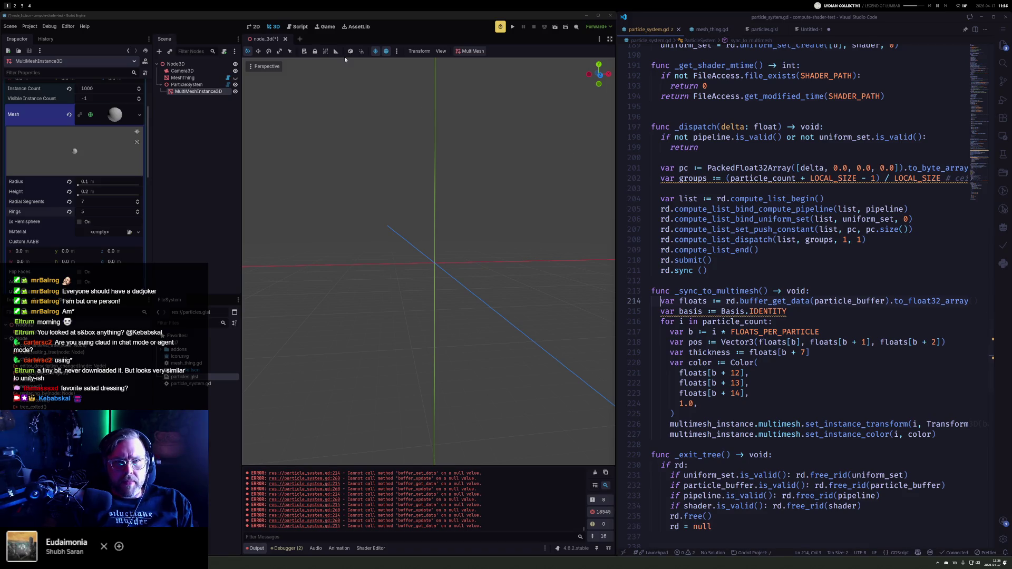
Step: Save and close the node_3d scene, then reopen it
left_click(285, 40)
left_click(459, 302)
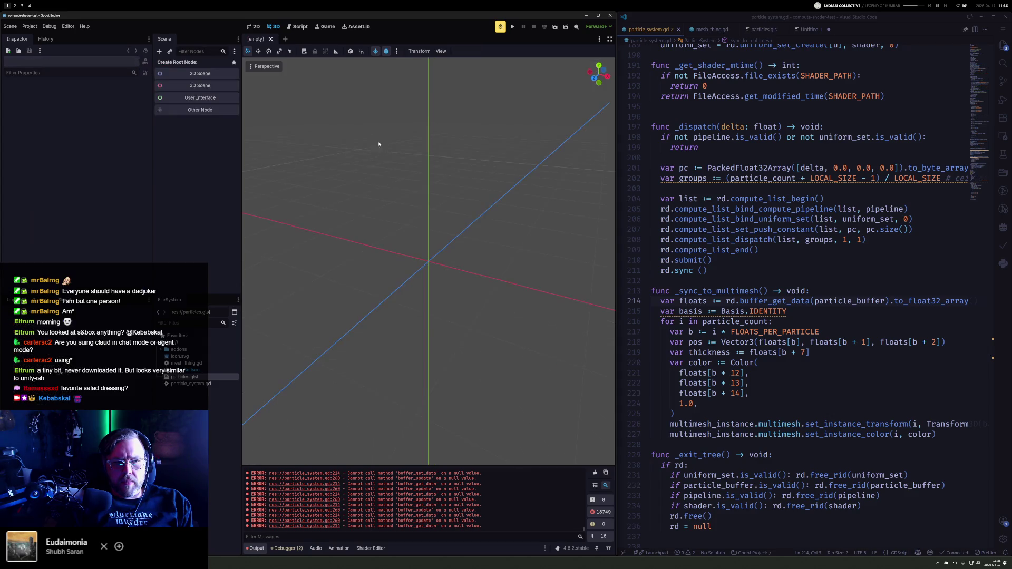
key("ctrl+shift+t")
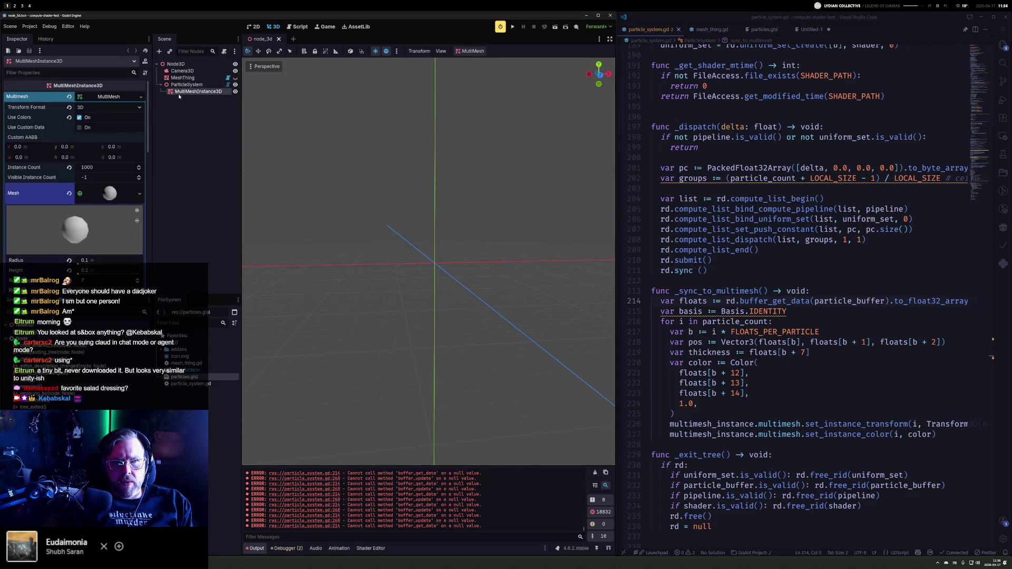
Step: Select the ParticleSystem node and reload the current project
left_click(177, 86)
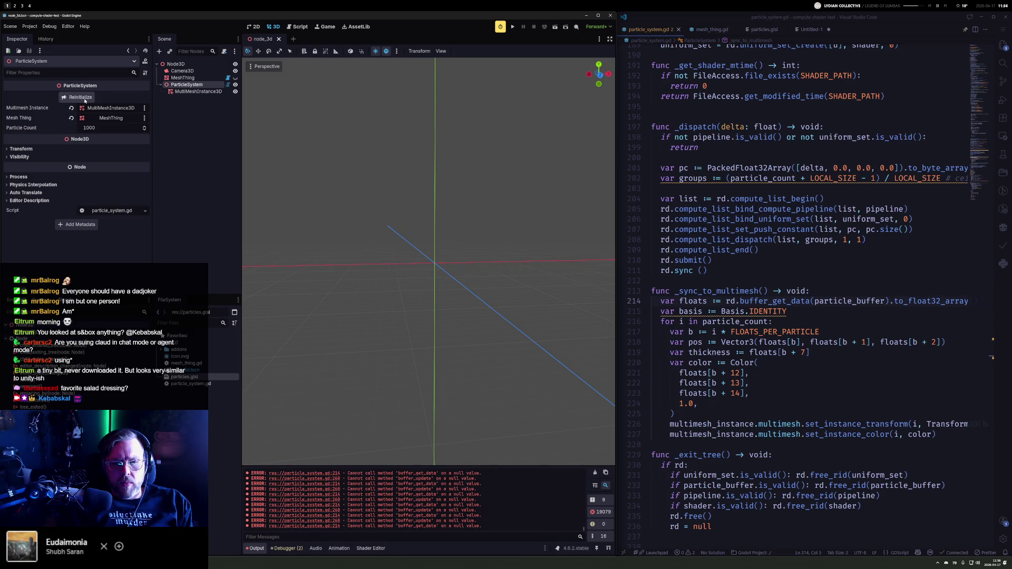
left_click(29, 26)
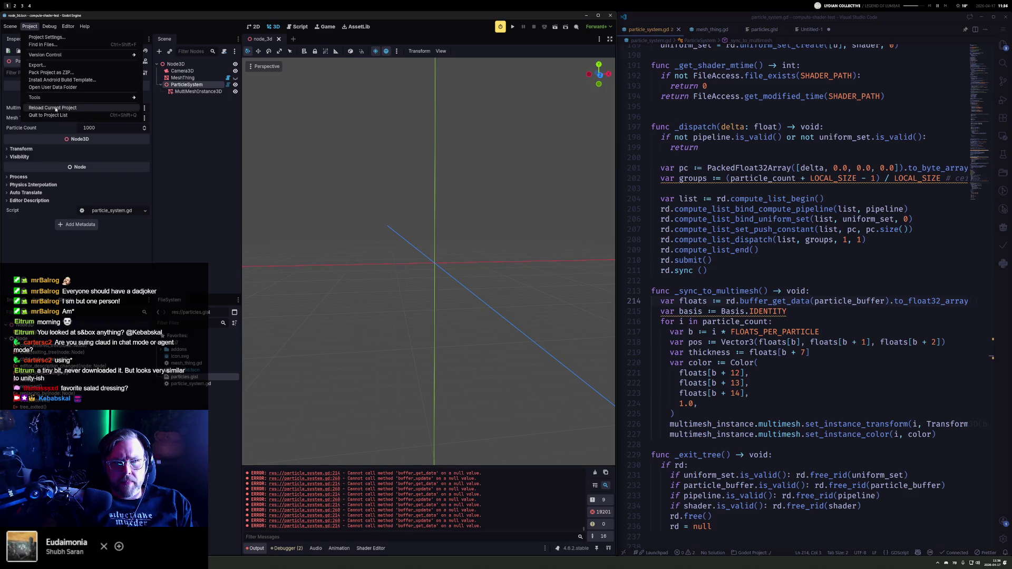
left_click(47, 109)
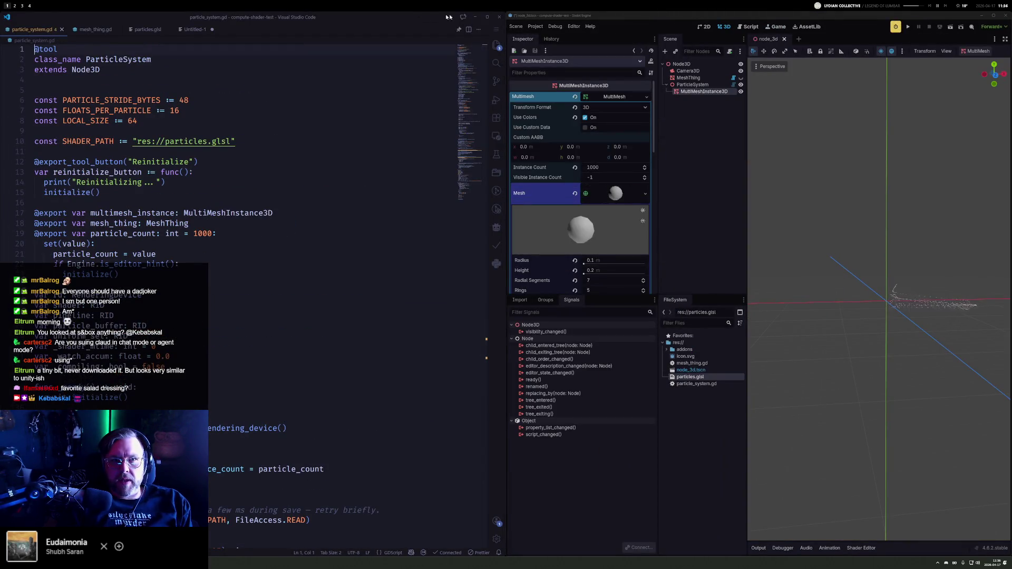
Step: Move Godot back to the left half and zoom the 3D view onto the moving white particle trails
left_click_drag(462, 20, 554, 17)
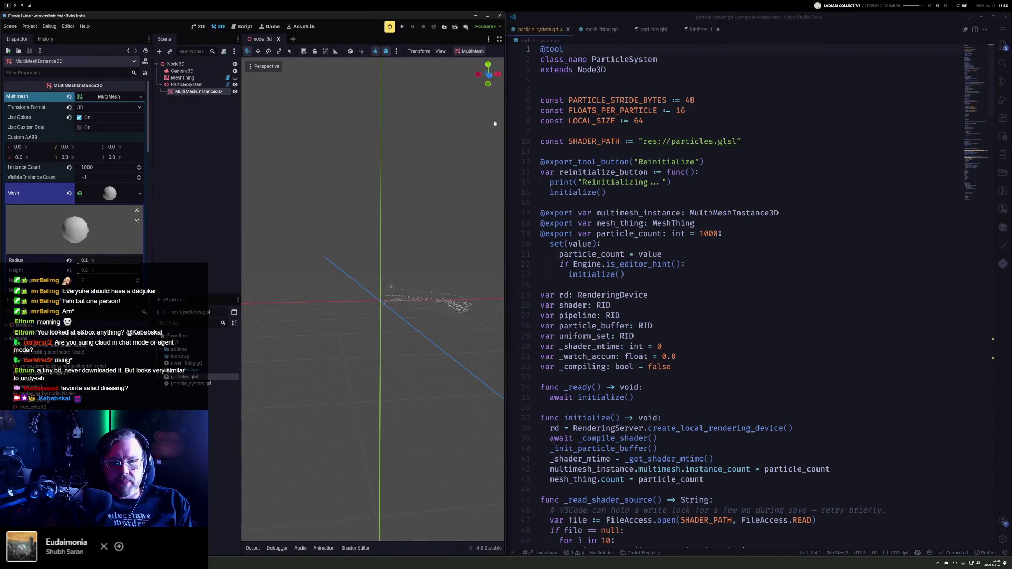
scroll(368, 302, "up", 10)
scroll(368, 302, "down", 10)
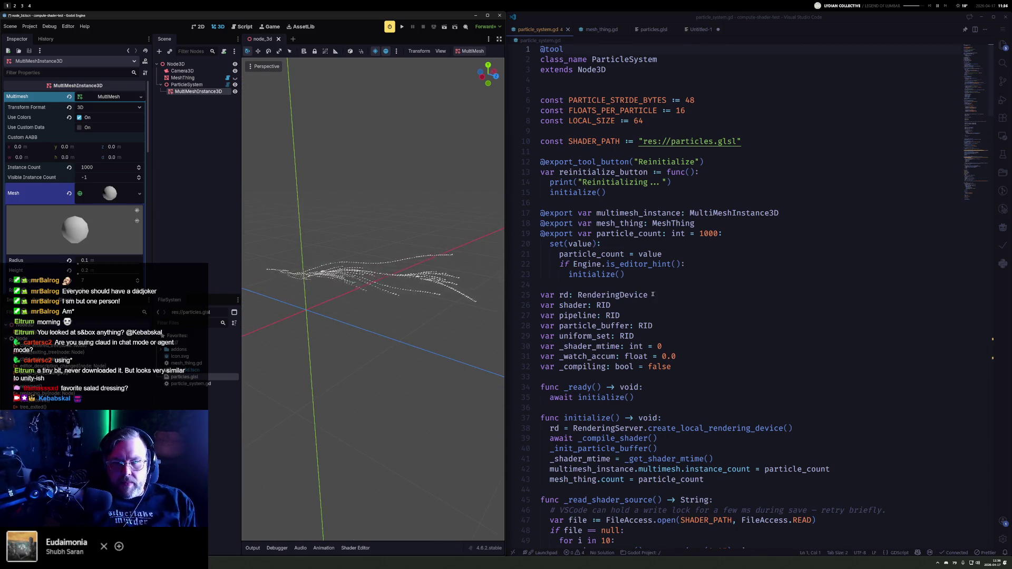
scroll(838, 245, "down", 4)
left_click_drag(974, 66, 974, 196)
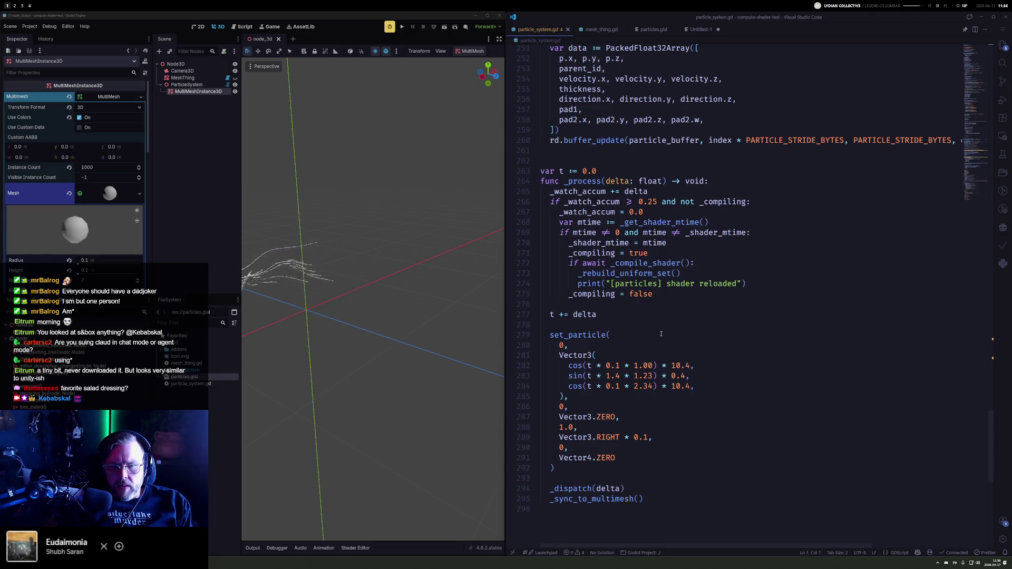
Step: Add blank lines after the _sync_to_multimesh call in _process and drop the half-typed 'for'
scroll(664, 358, "down", 3)
left_click(675, 405)
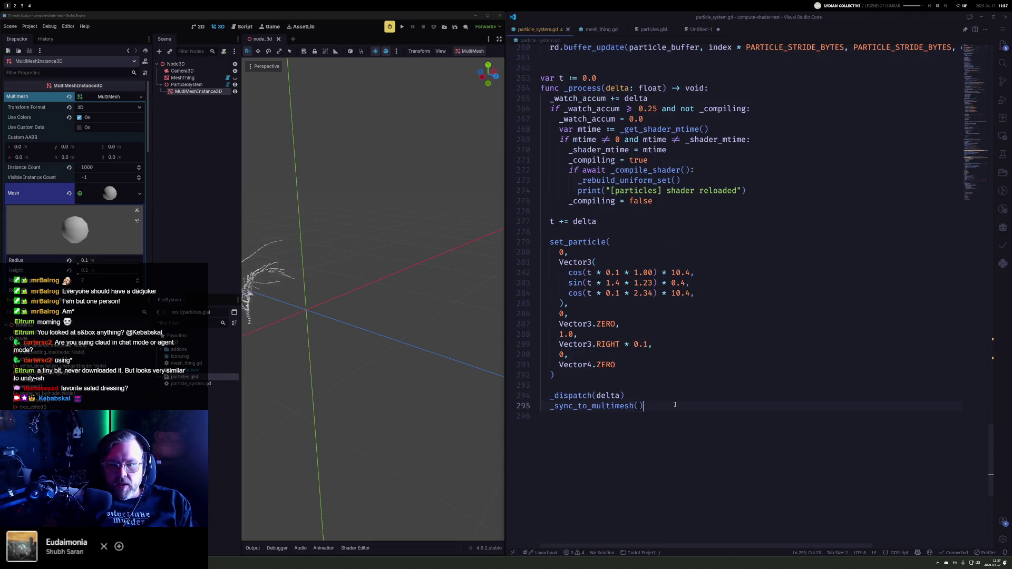
key("Return")
key("Return")
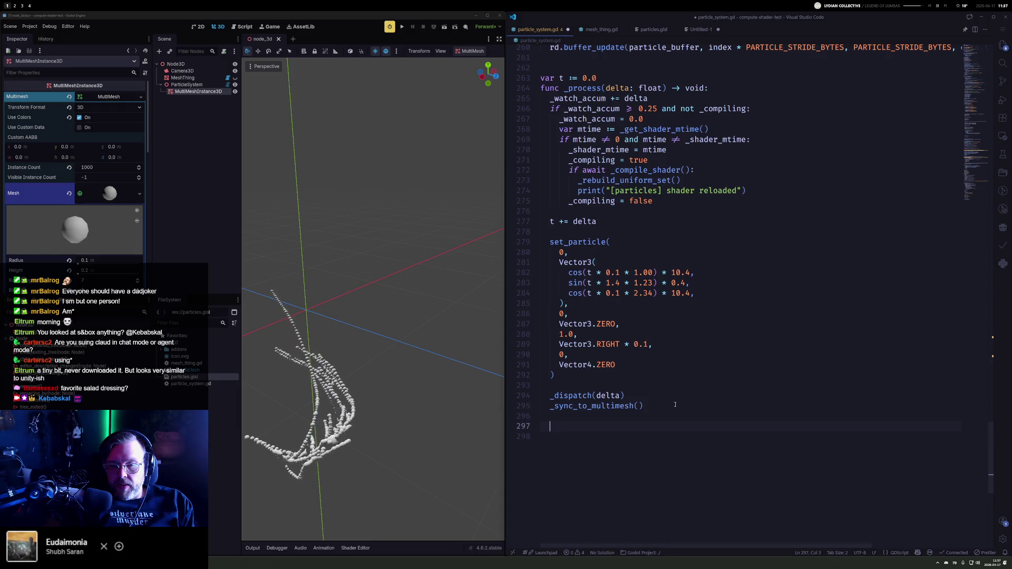
type("for")
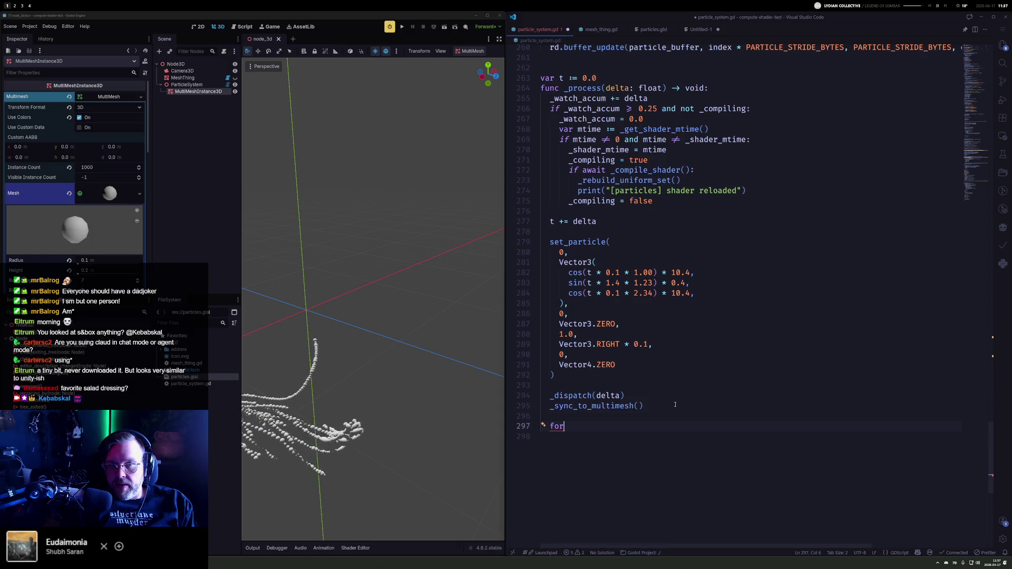
key("BackSpace")
key("BackSpace")
key("BackSpace")
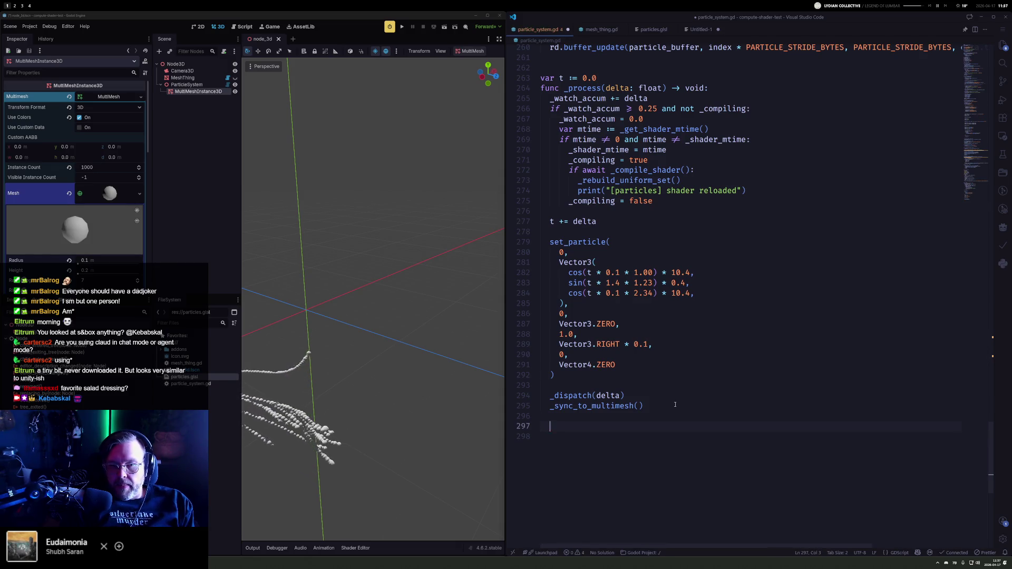
Step: Reload the VS Code window and jump to the _sync_to_multimesh definition
left_click(618, 406)
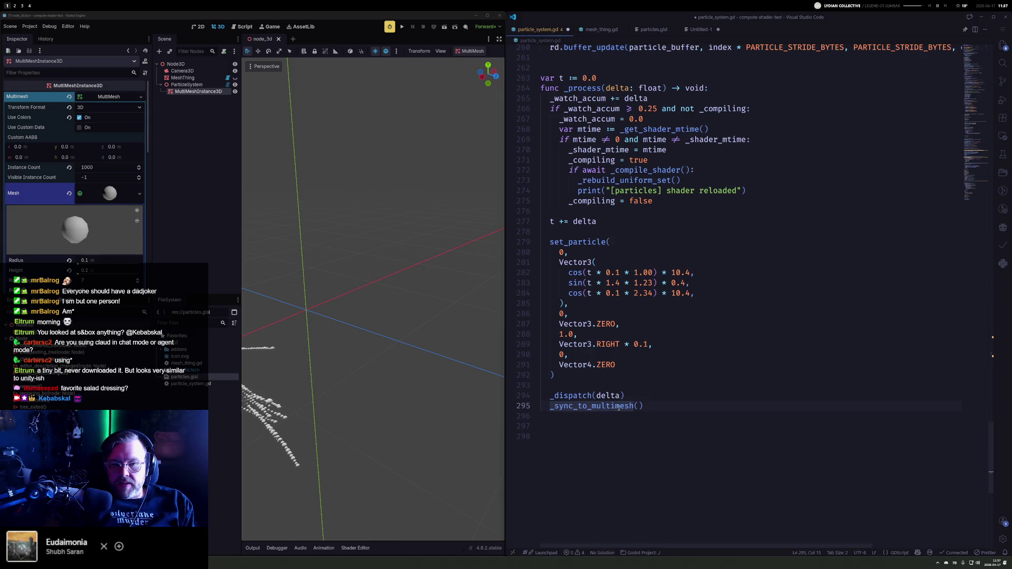
key("ctrl+shift+p")
type("re")
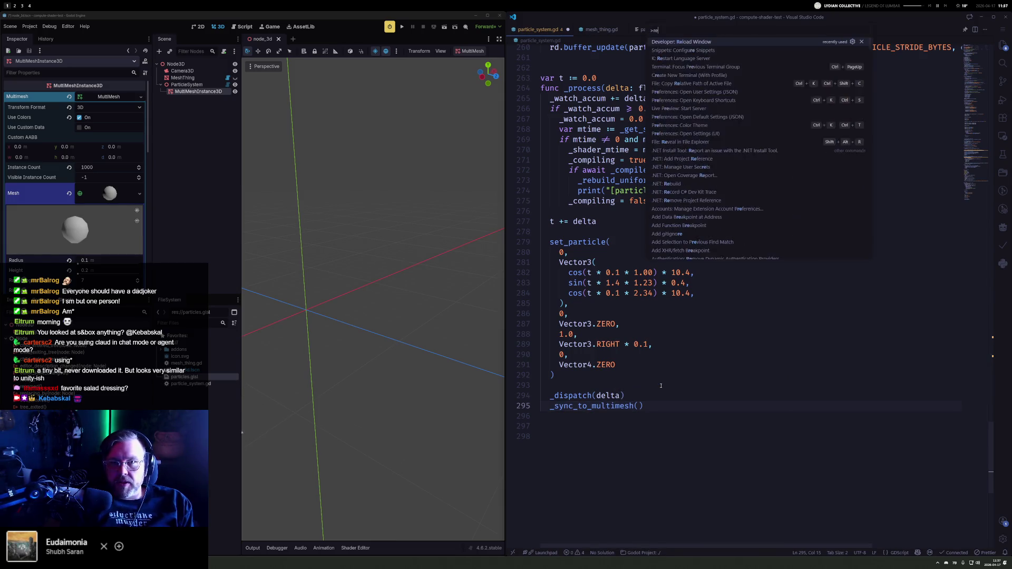
key("Return")
left_click(614, 406)
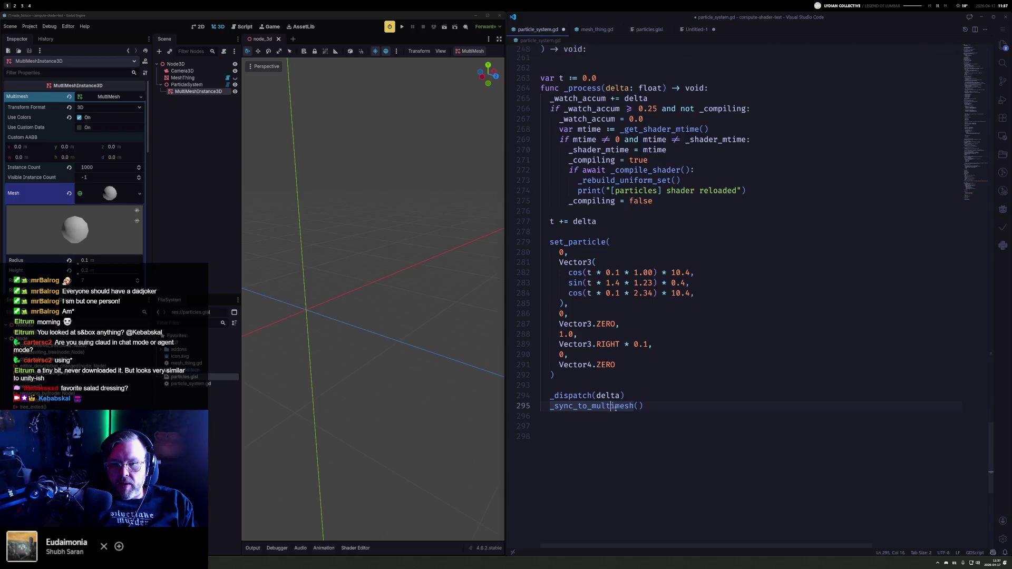
left_click(615, 406, "ctrl")
Step: Add a 'var image' line after the basis in _sync_to_multimesh's loop
left_click(577, 212)
key("Down")
key("Down")
key("Down")
key("Return")
key("Return")
key("Return")
key("Up")
key("Up")
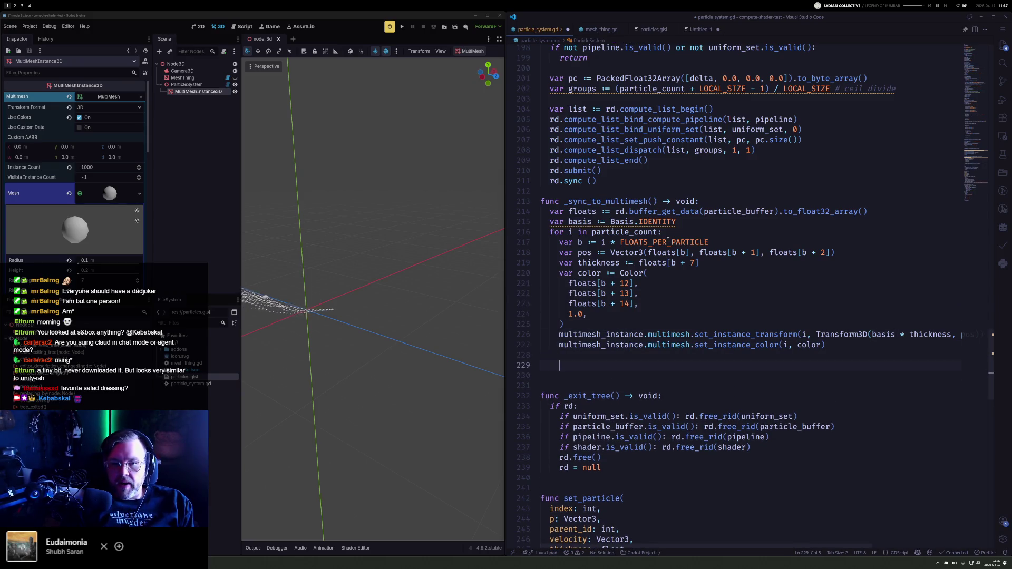
key("Up")
key("Up")
key("Up")
key("End")
key("Return")
type("var ")
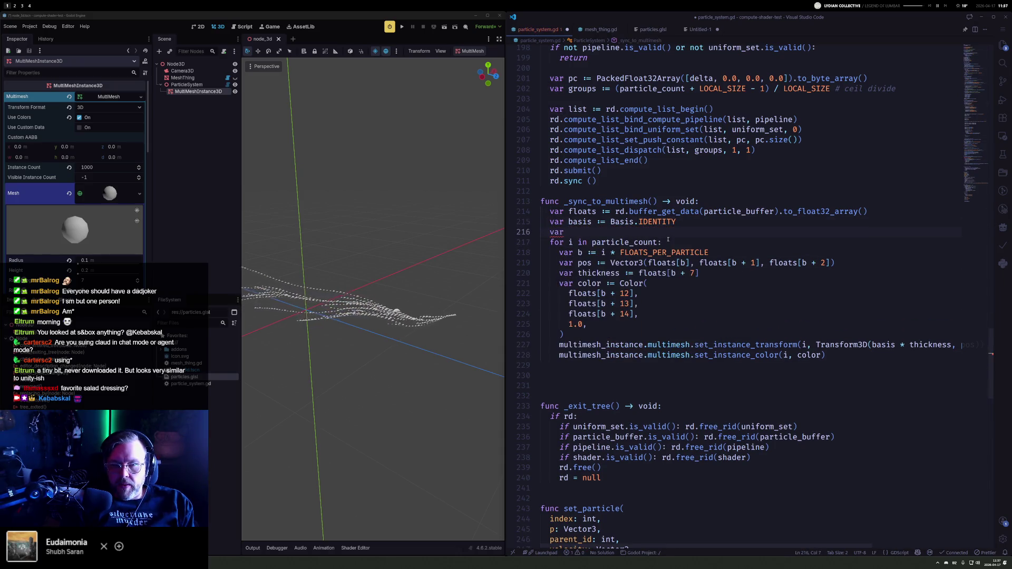
type("image")
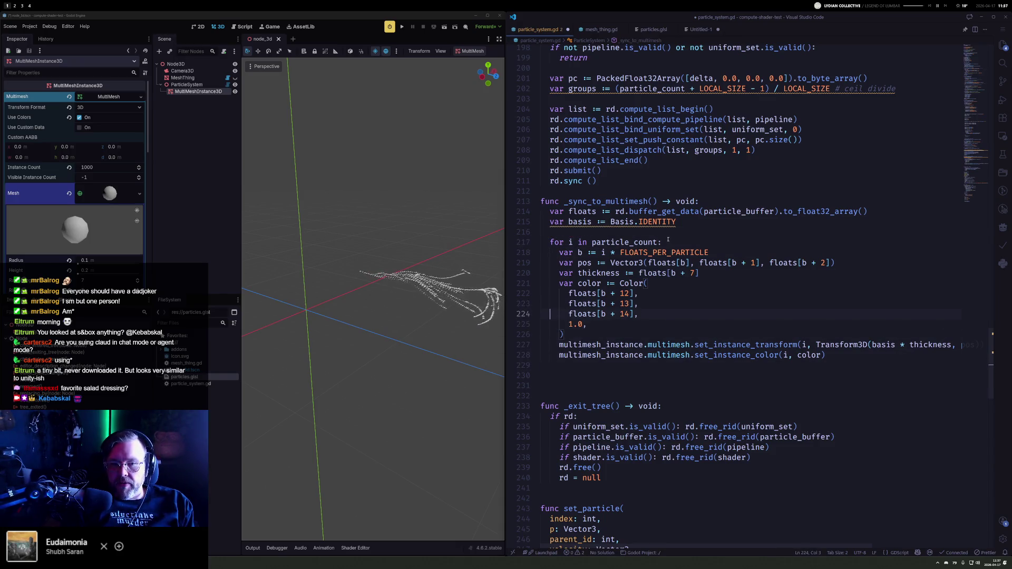
Step: Add mesh_thing.image.set_pixel(i, 0, Color(pos.x, pos.y, pos.z, thickness)) in the loop
key("End")
key("Return")
key("Return")
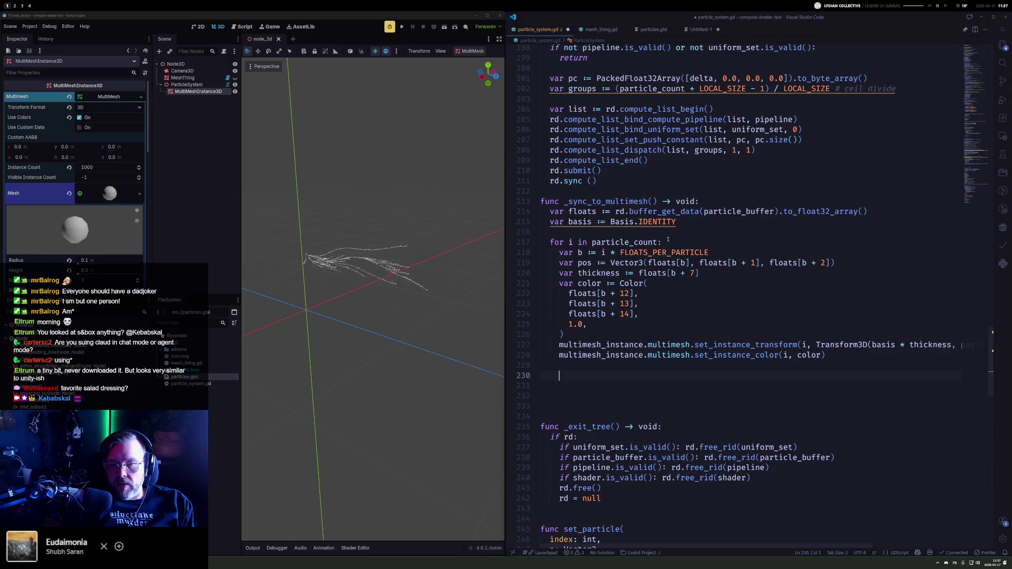
type("mesh_thing.im")
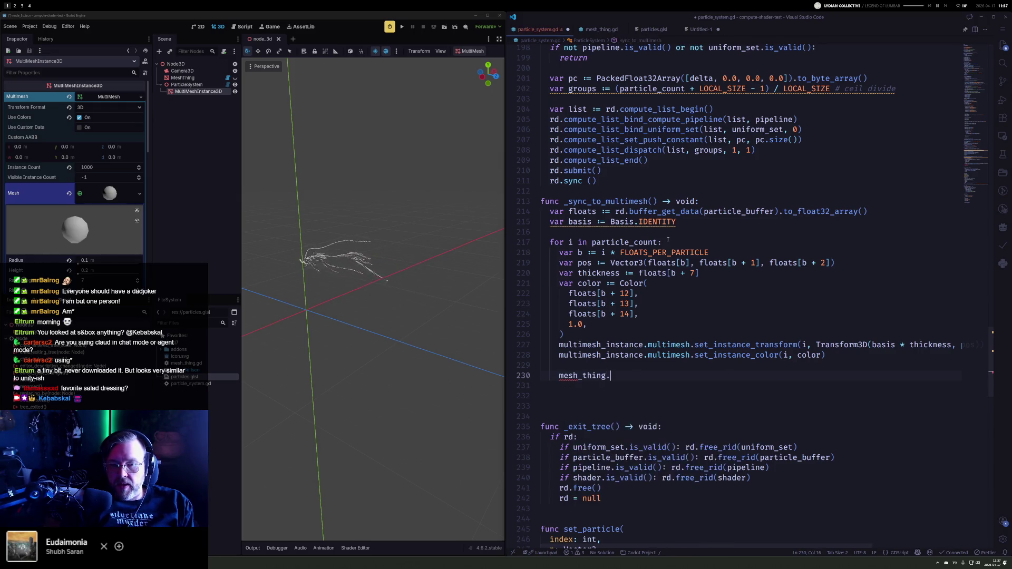
key("Tab")
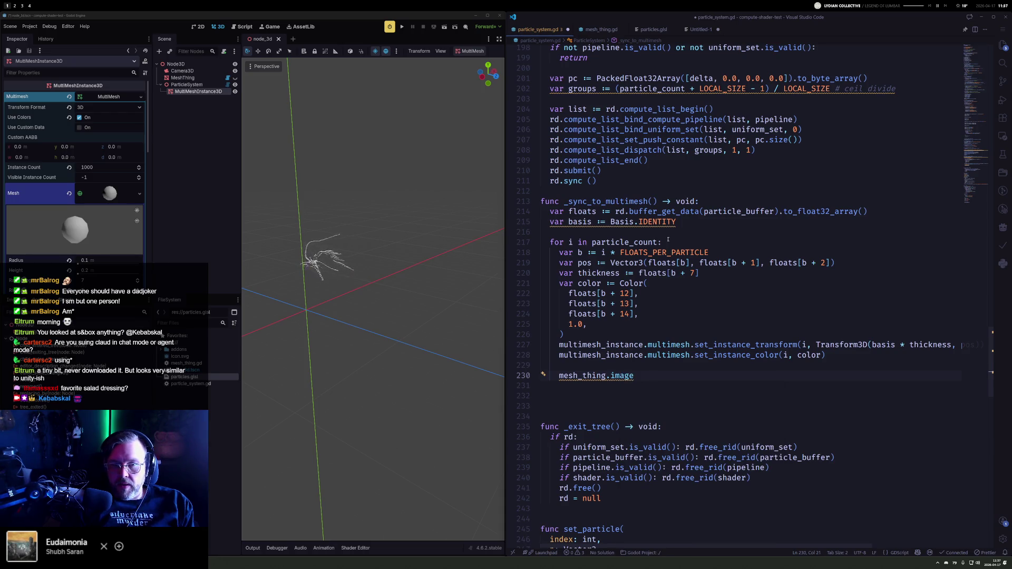
type(".")
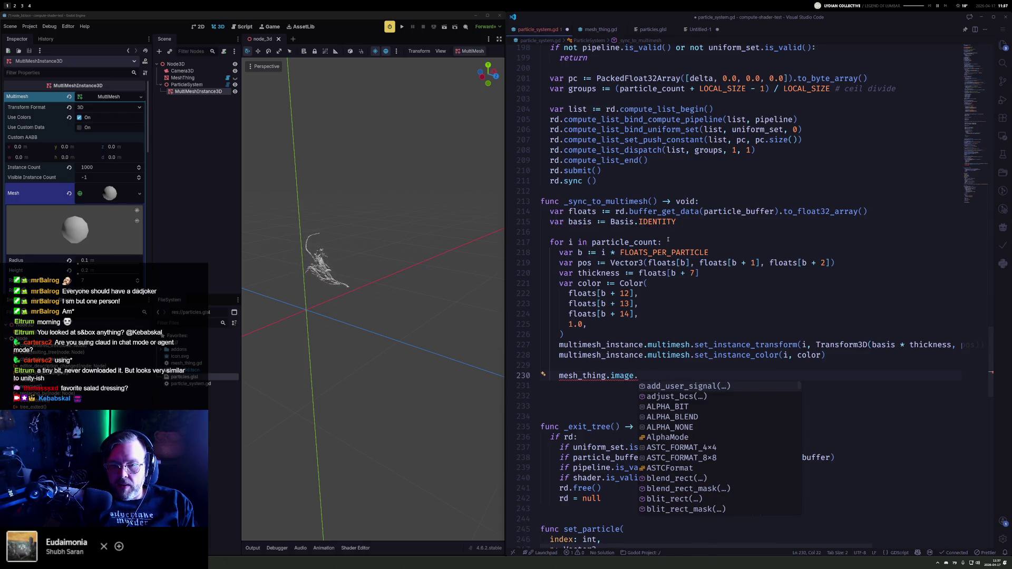
type("setp")
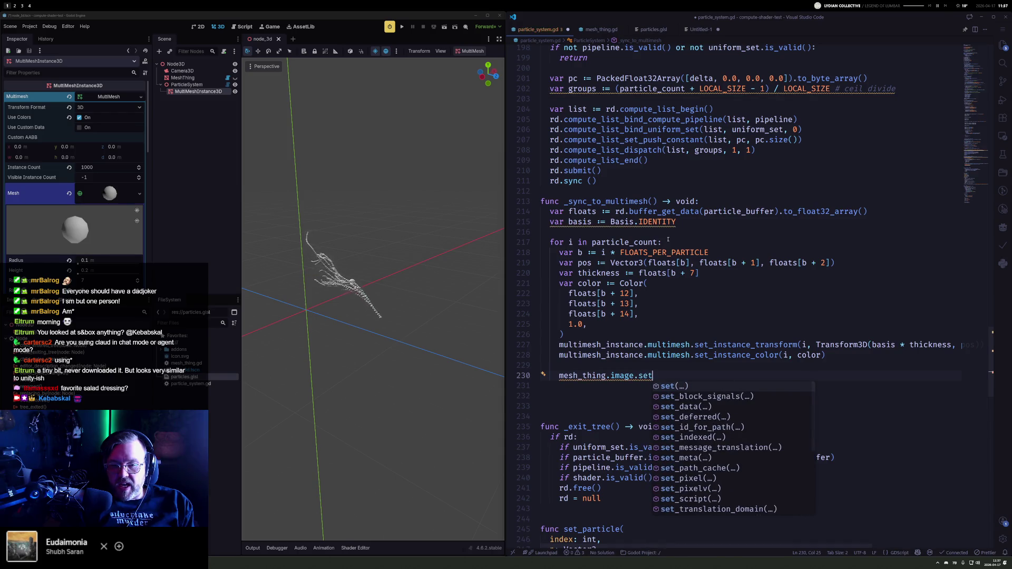
key("Down")
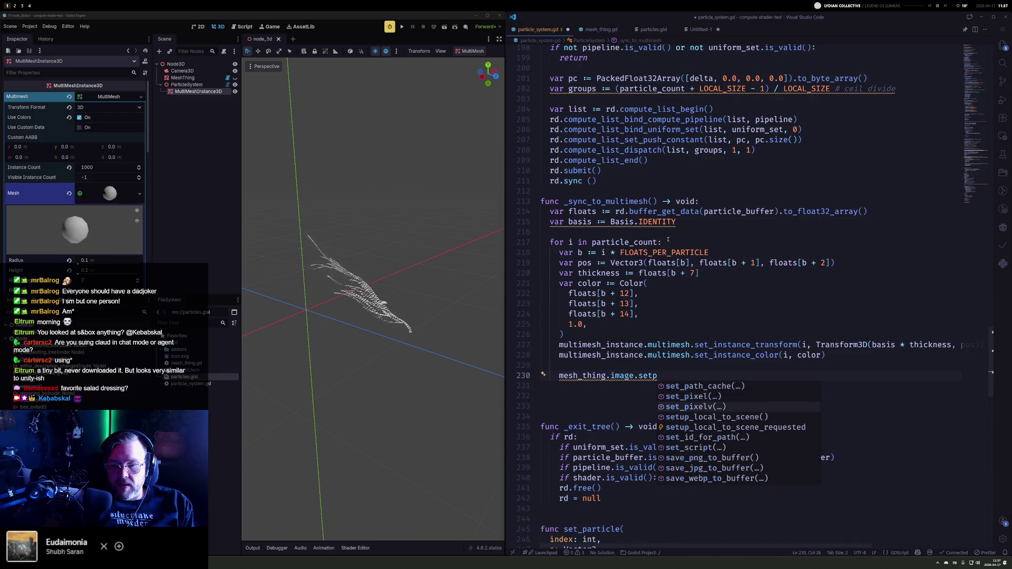
key("Up")
key("Return")
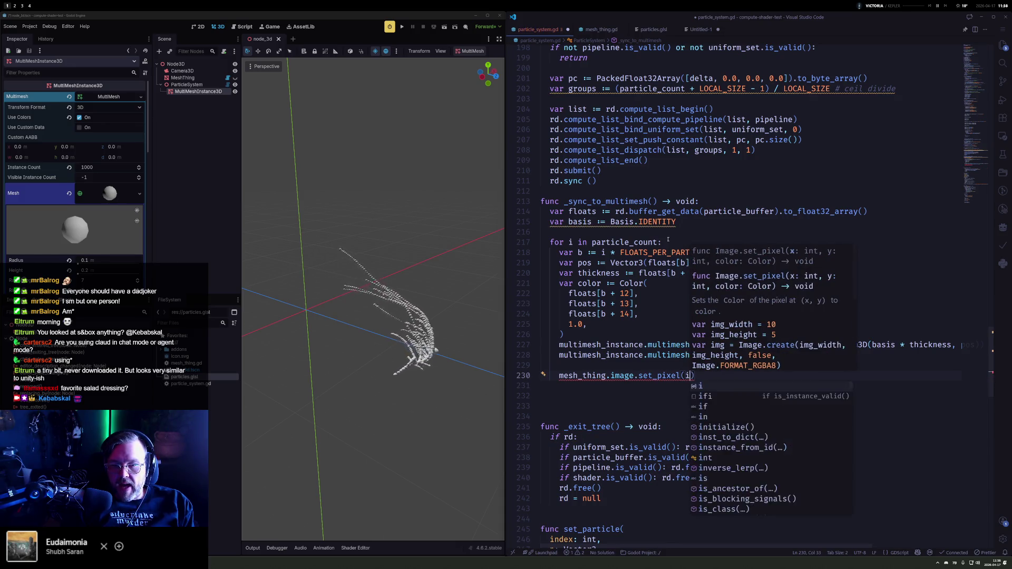
type("i, 0, ")
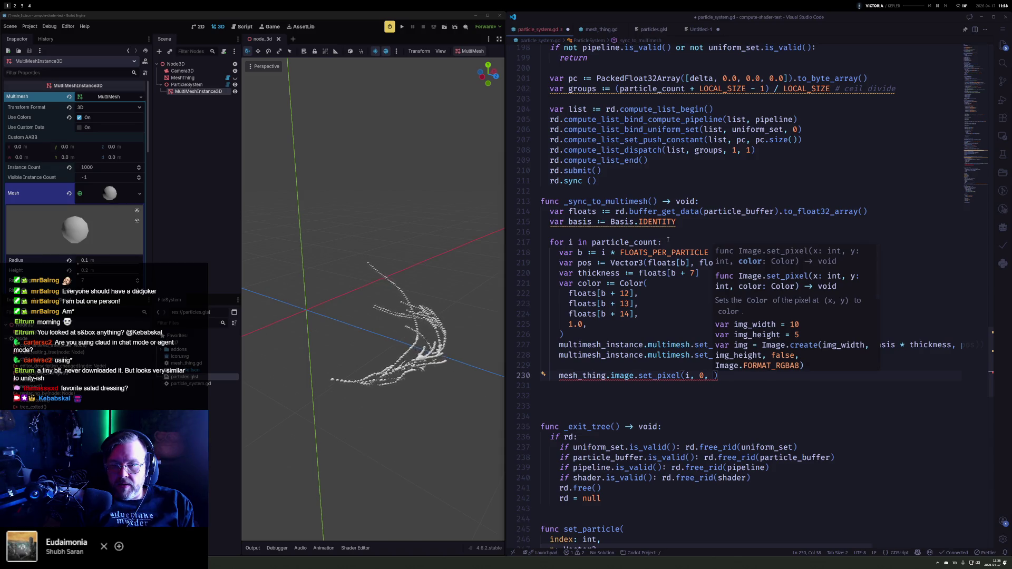
type("V")
key("BackSpace")
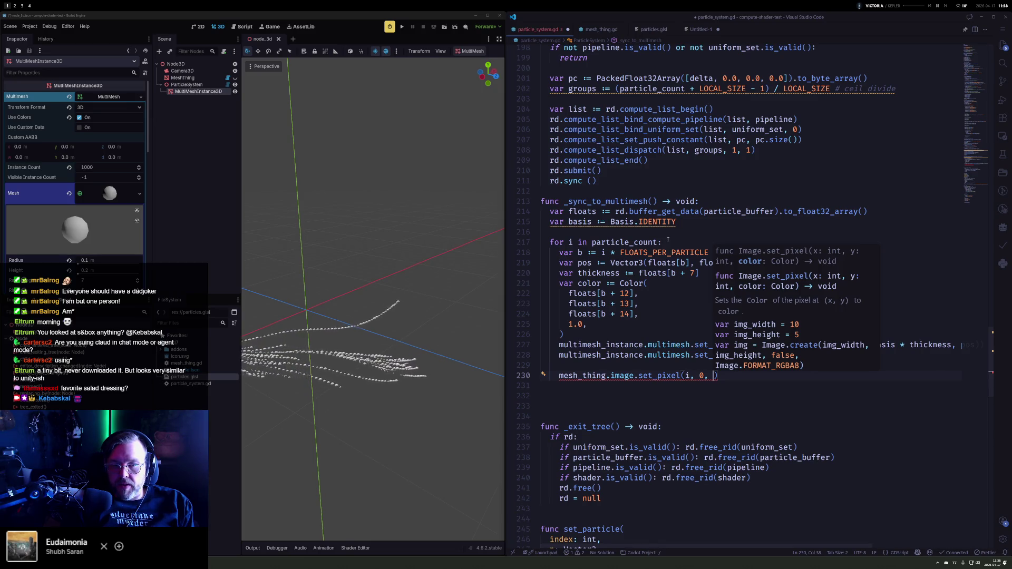
type("Color")
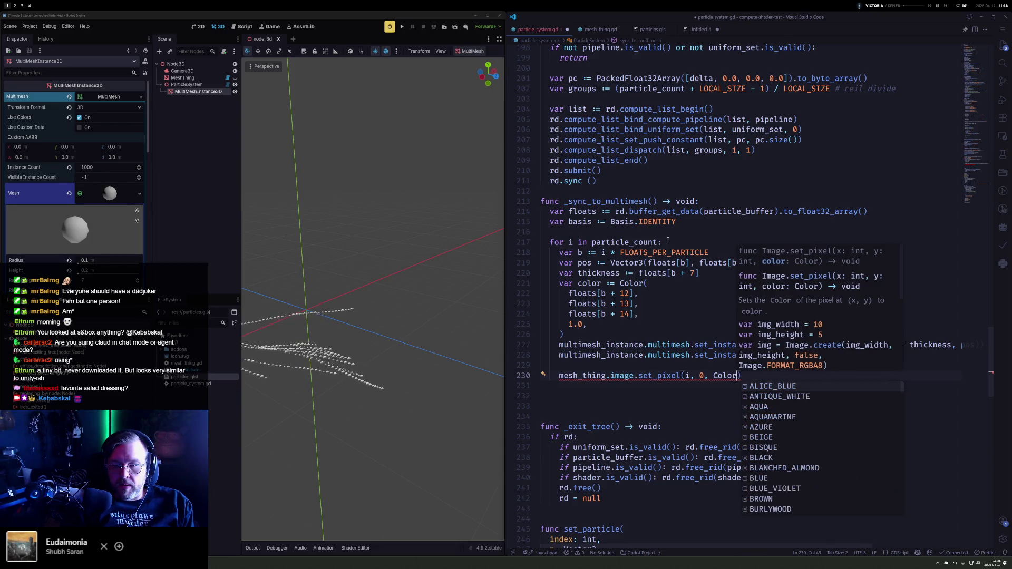
type("(pos.x, ")
type("pos.y, p")
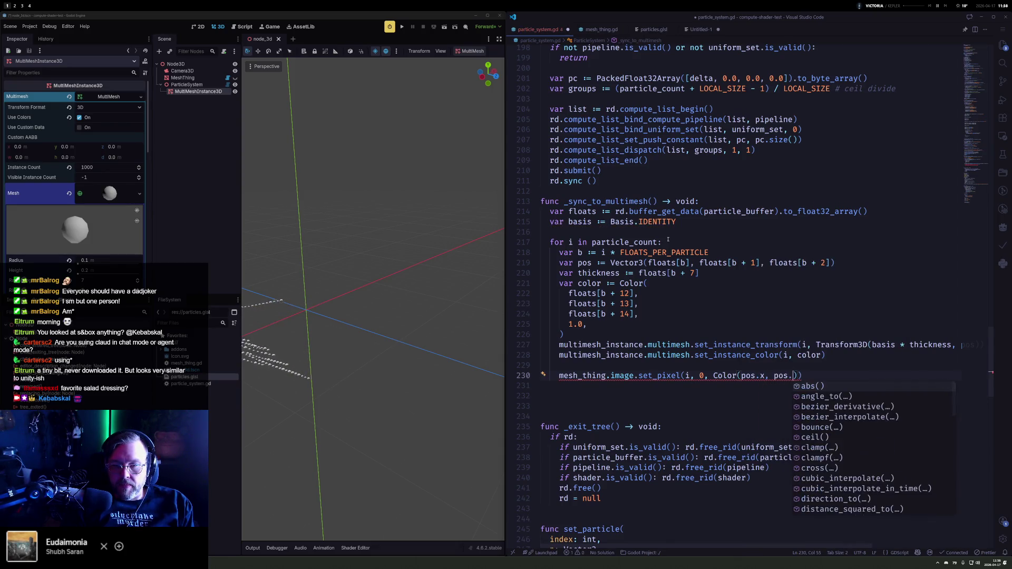
type("os.z, ")
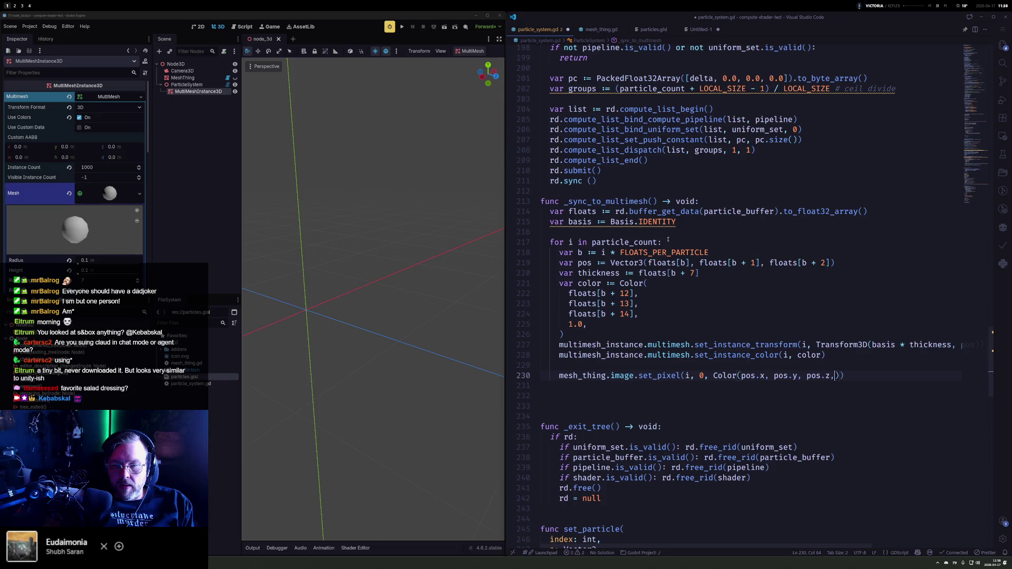
type("thickness")
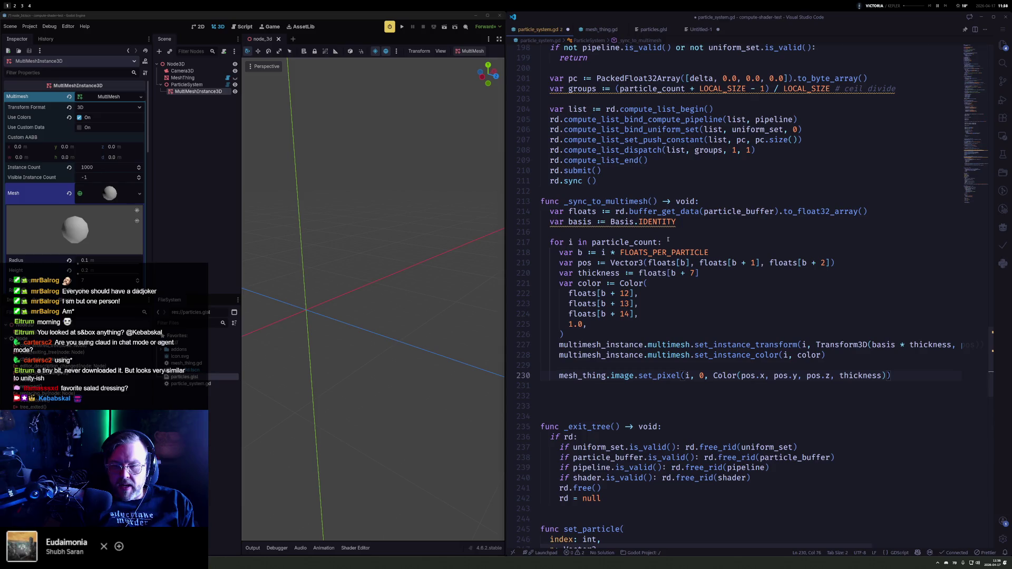
key("Return")
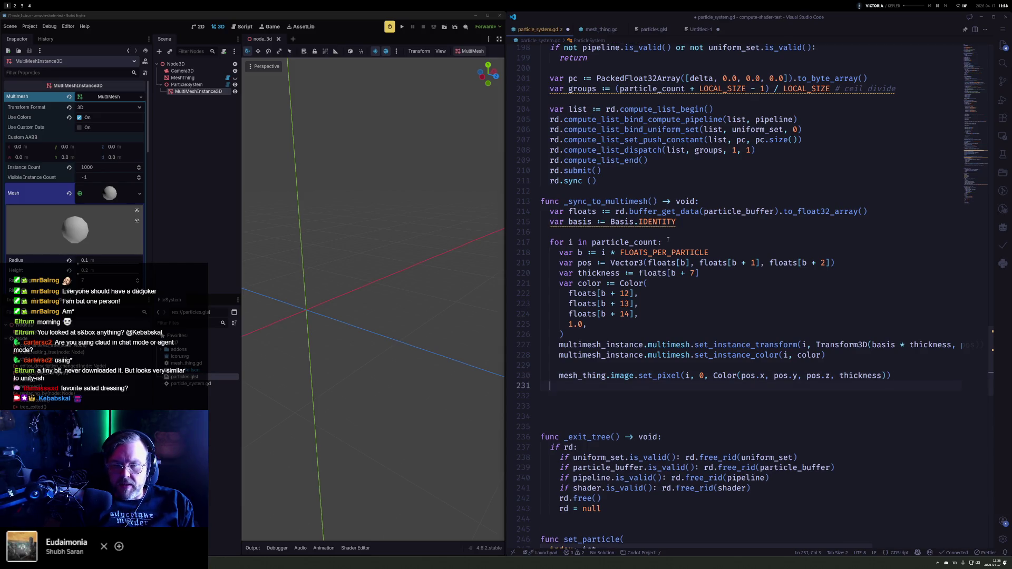
Step: Add mesh_thing.tex.set_image(mesh_thing.image) after the loop and save the script
key("Return")
type("mesh")
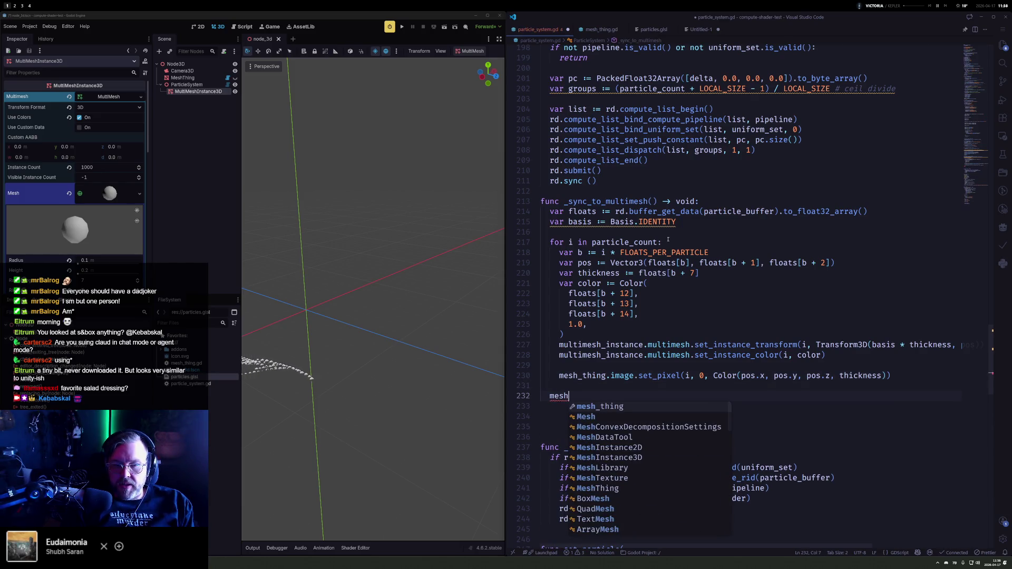
type("_thing.tex.setim")
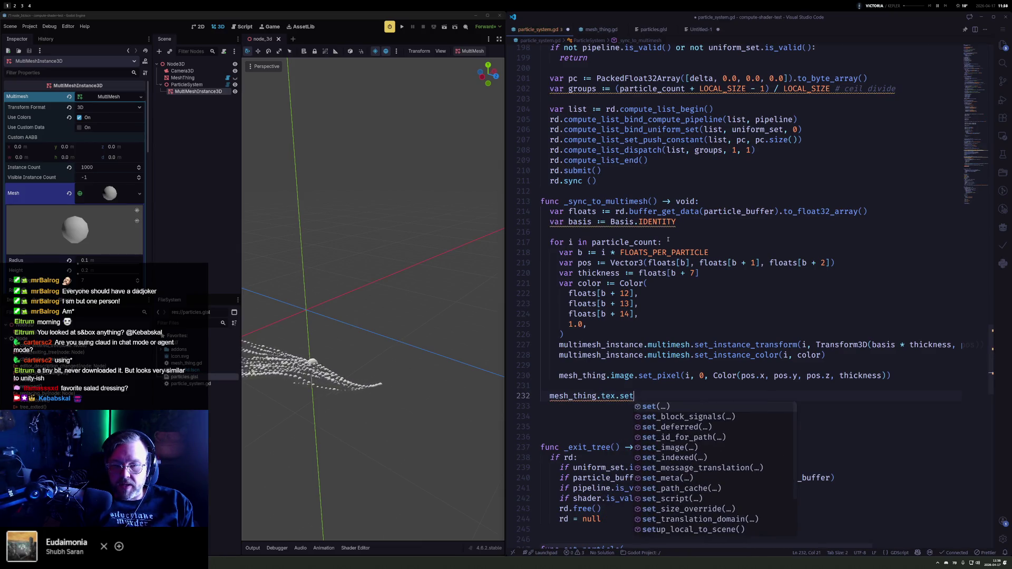
key("Return")
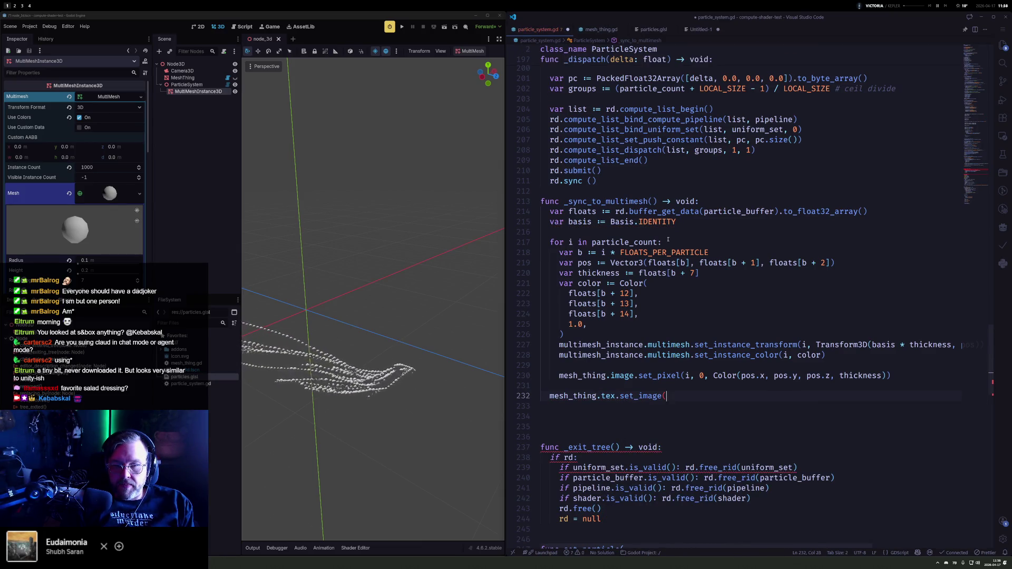
type("mesh_thing")
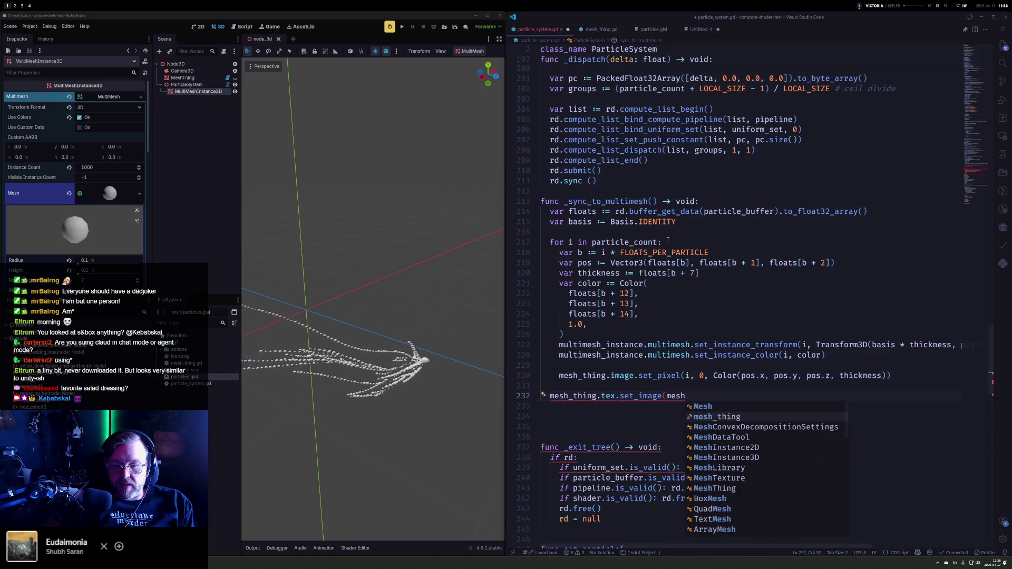
type(".im")
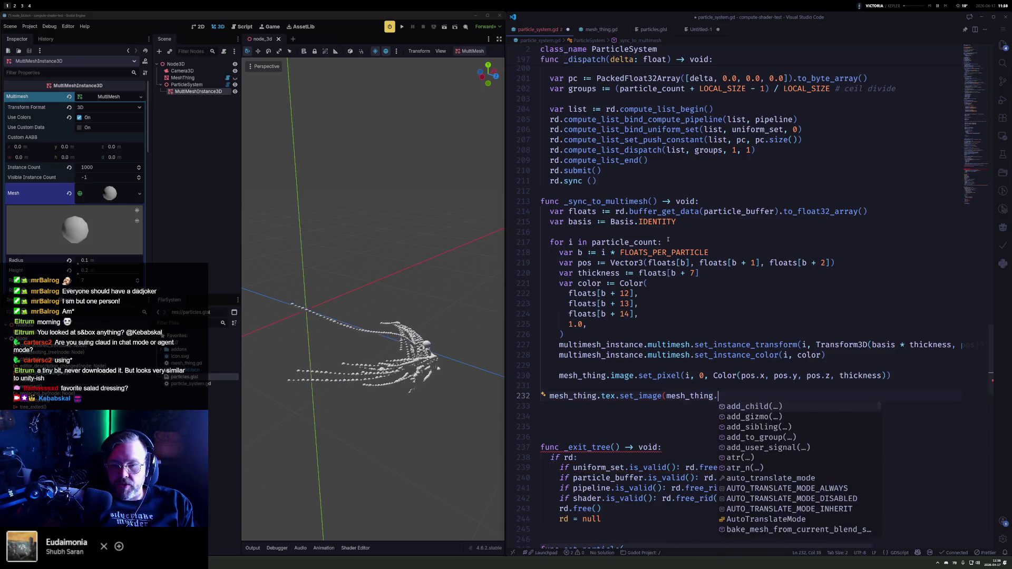
key("Return")
type(")")
key("ctrl+s")
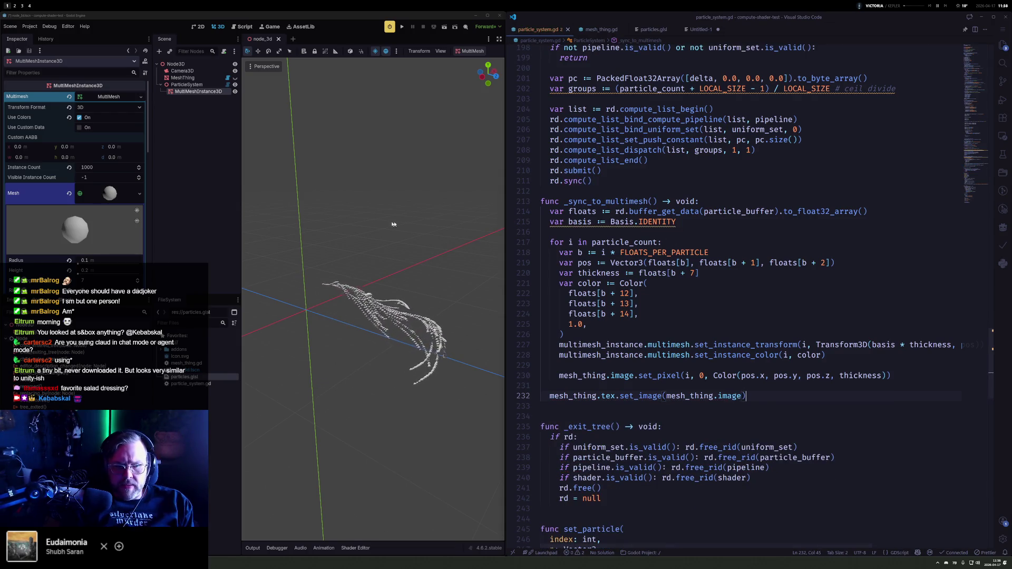
Step: Select MeshThing to show its shader, then zoom and orbit around the white particle mesh
left_click(206, 78)
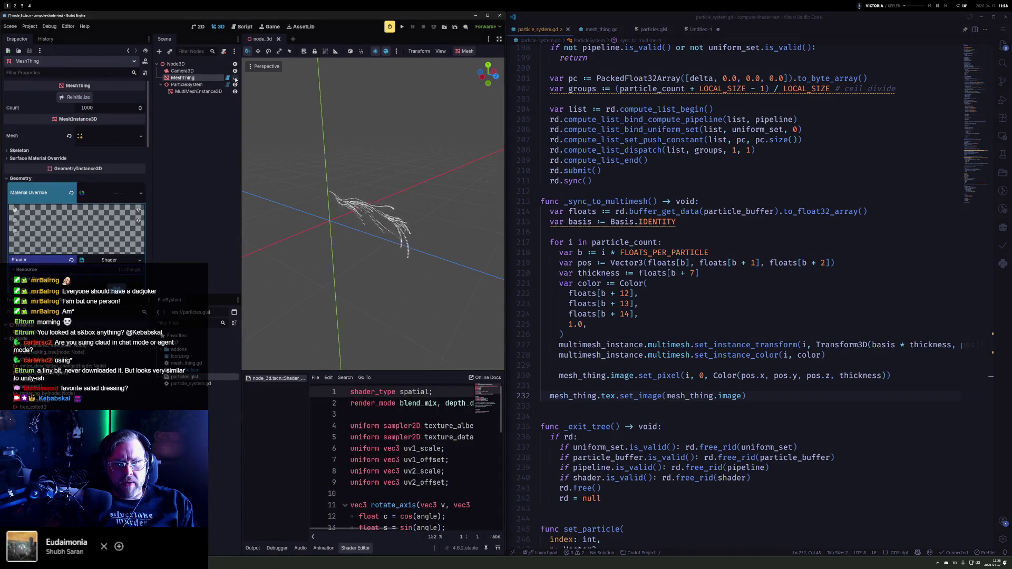
scroll(255, 101, "up", 5)
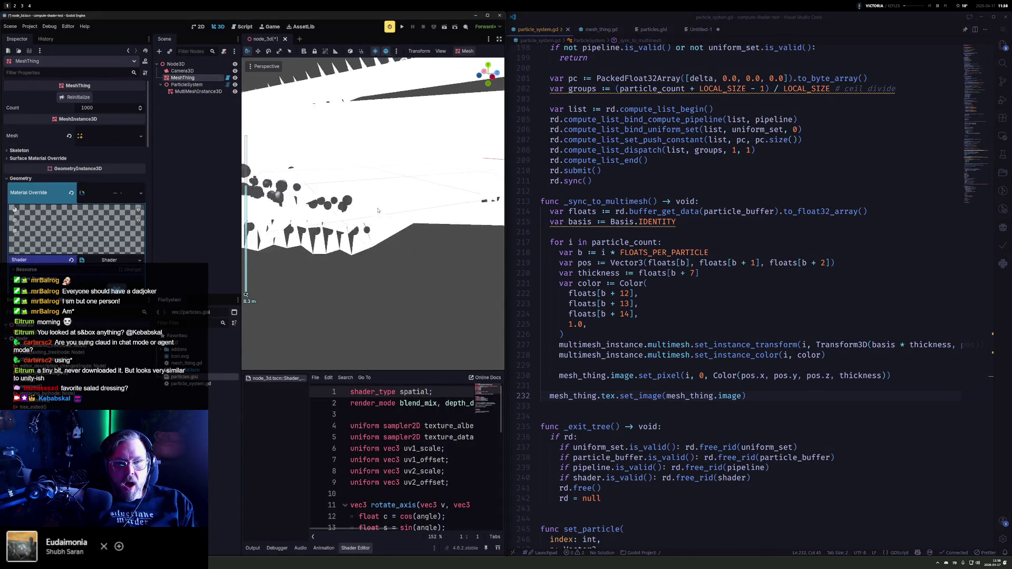
left_click_drag(322, 222, 385, 214)
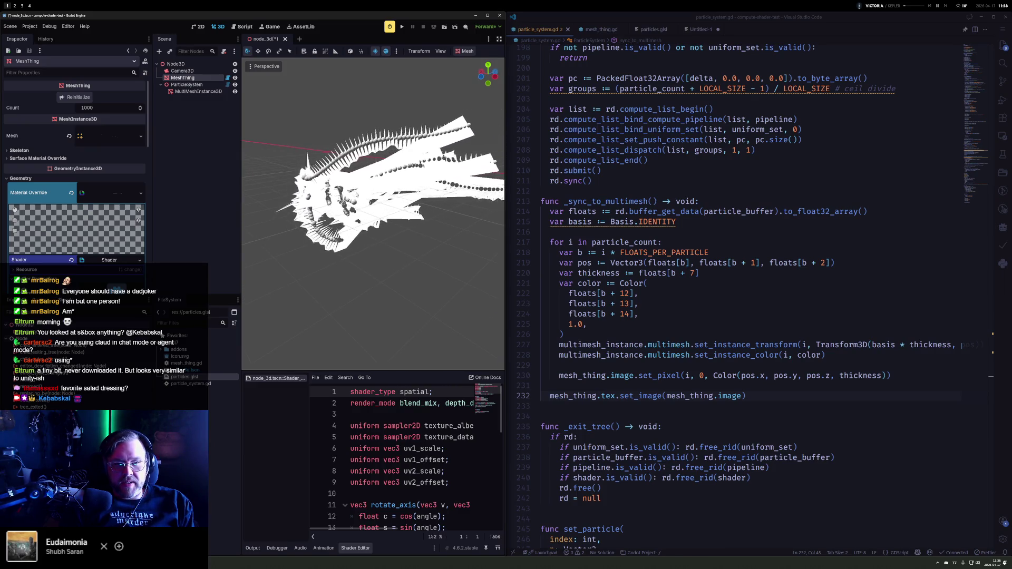
scroll(353, 194, "up", 2)
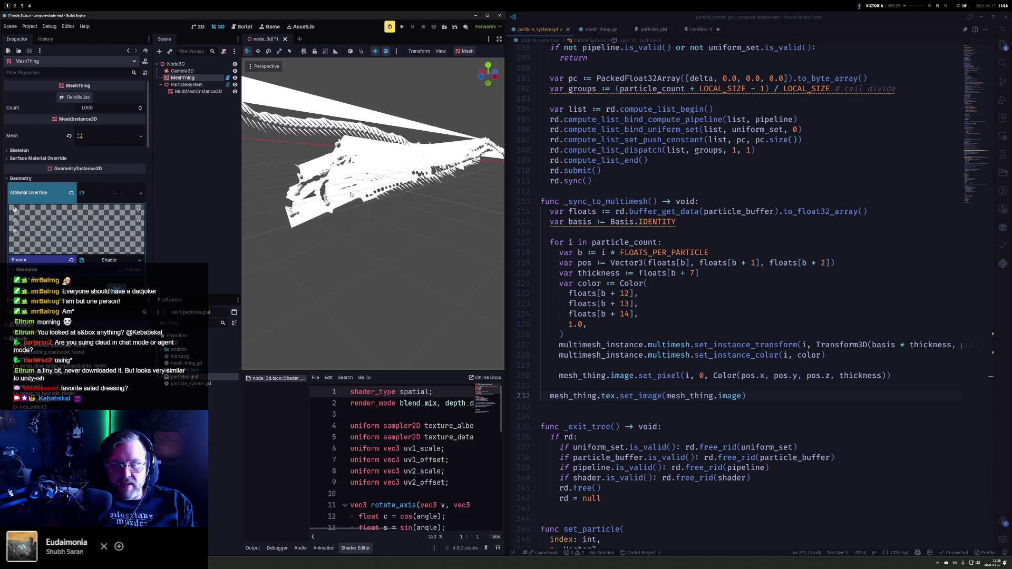
scroll(430, 166, "down", 3)
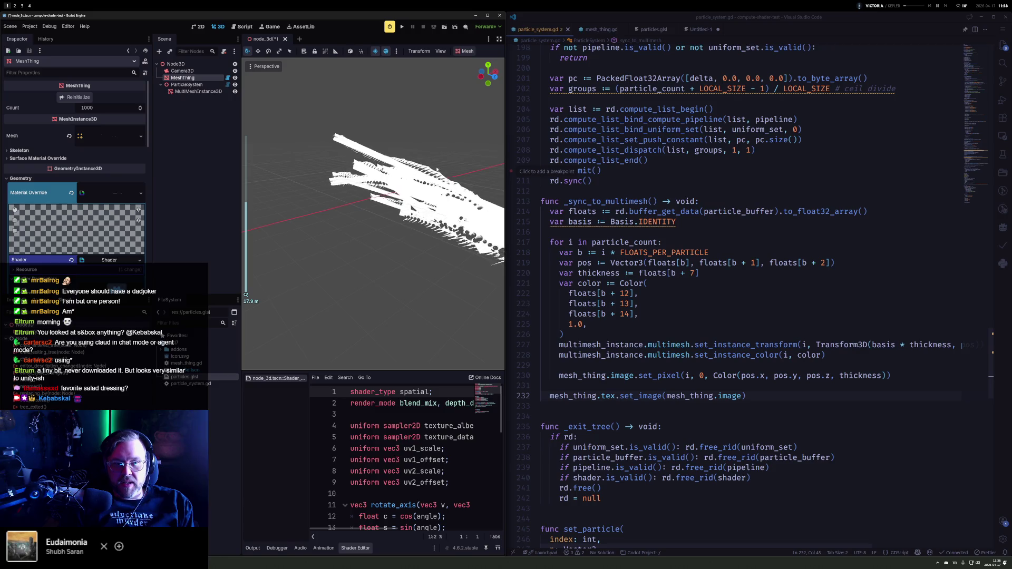
left_click_drag(430, 167, 353, 164)
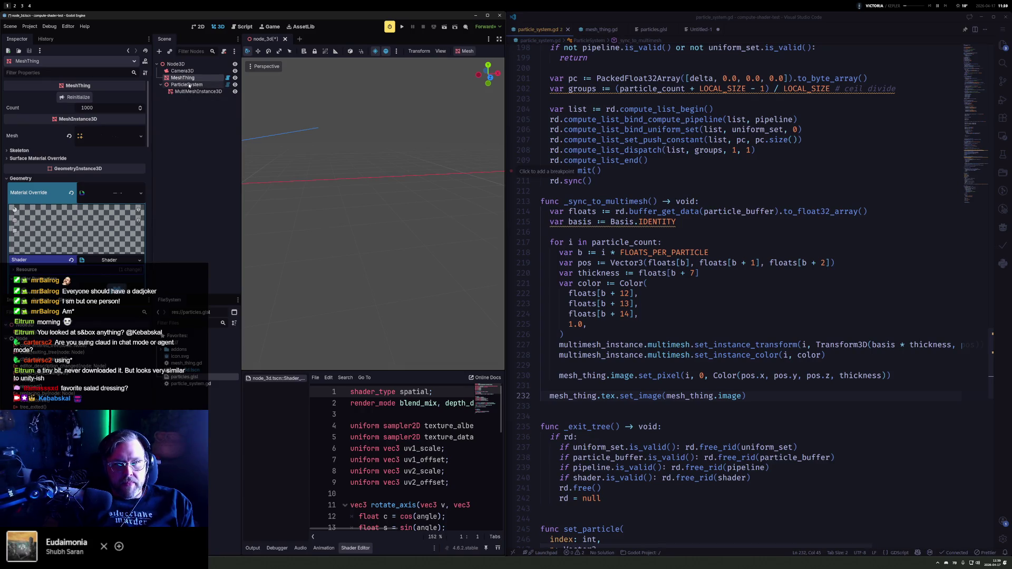
Step: Widen the shader code area and scroll to the fragment function's ALBEDO line
scroll(406, 468, "down", 6)
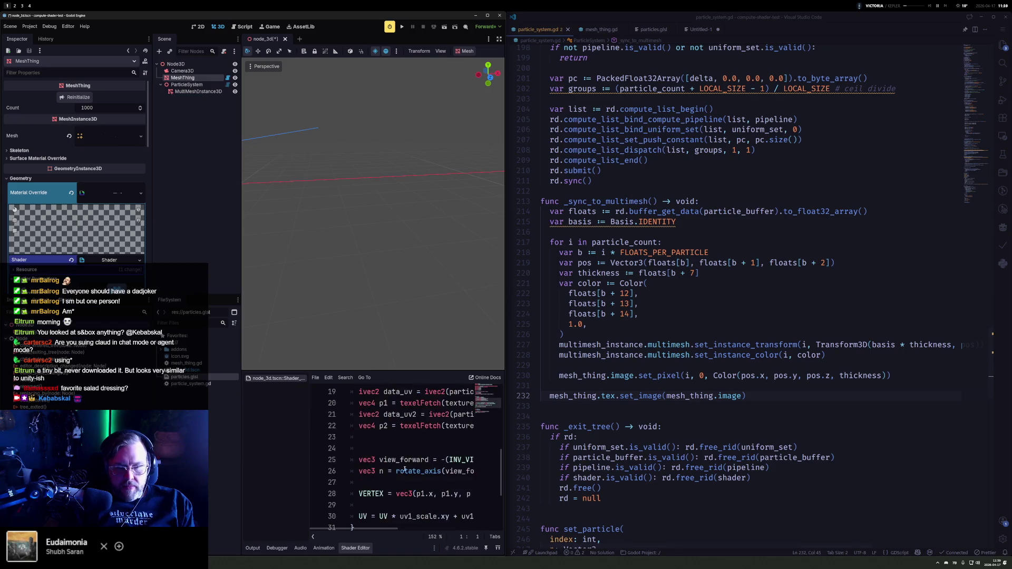
left_click_drag(309, 414, 276, 414)
scroll(396, 484, "down", 3)
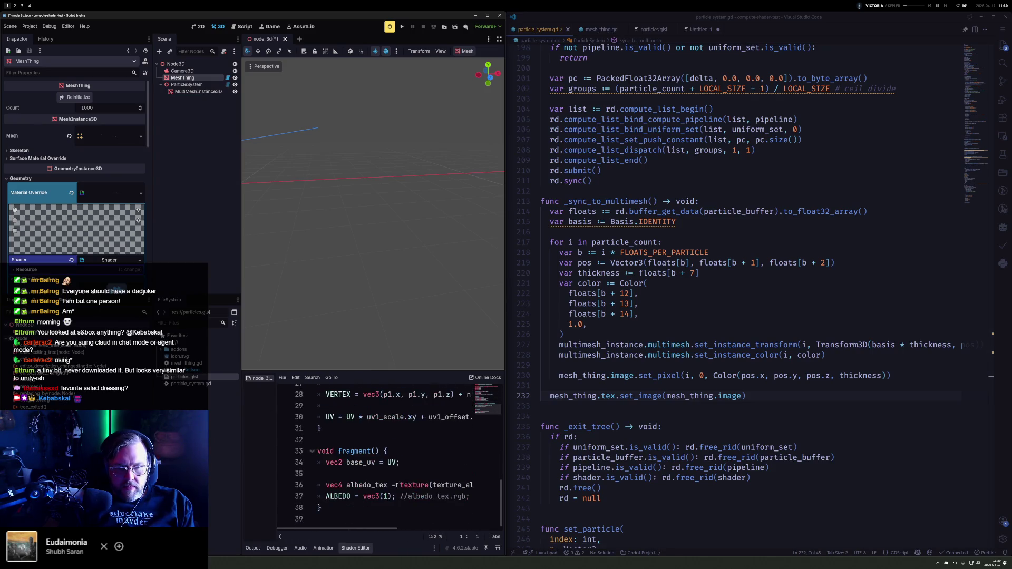
left_click(415, 496)
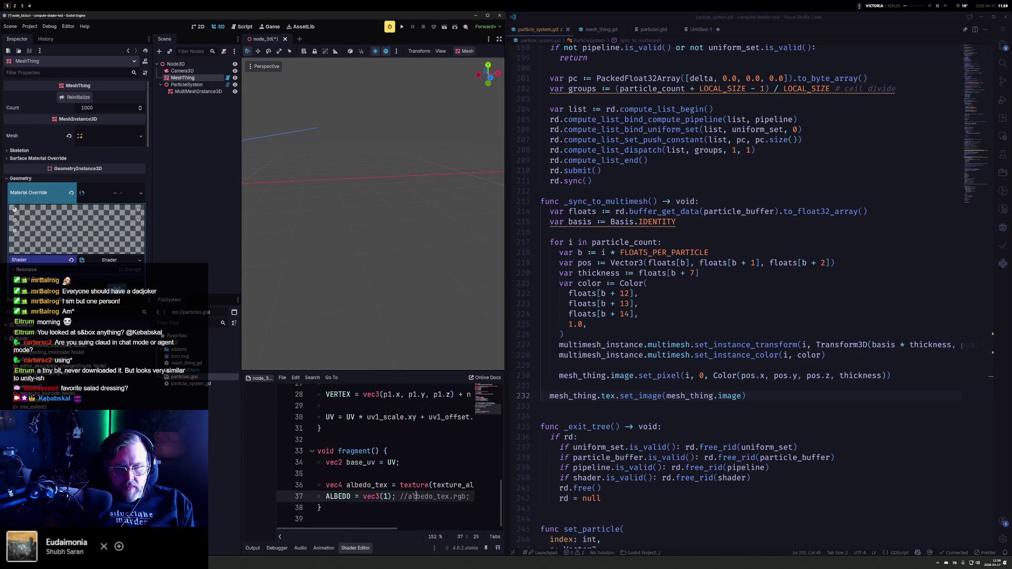
Step: Hide the MultiMeshInstance3D particles and orbit the view around the ribbon mesh
left_click(236, 93)
scroll(347, 201, "up", 5)
scroll(321, 209, "up", 3)
scroll(371, 213, "up", 3)
left_click_drag(449, 215, 461, 158)
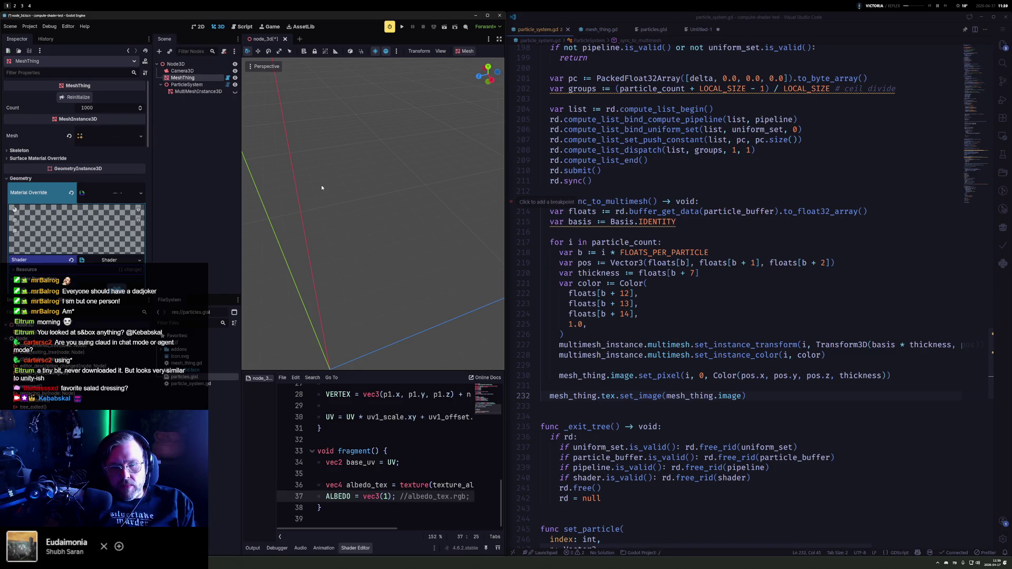
left_click(449, 430)
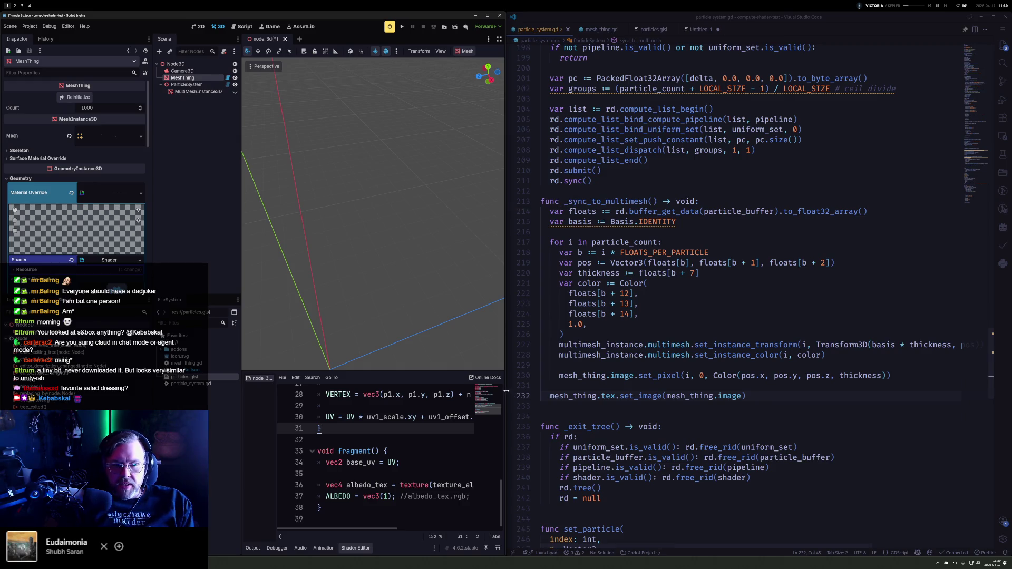
Step: Change shader line 28 to offset by n * (VERTEX.y) * p1.a, save, and view the widened ribbons
left_click_drag(506, 391, 700, 390)
scroll(479, 407, "up", 3)
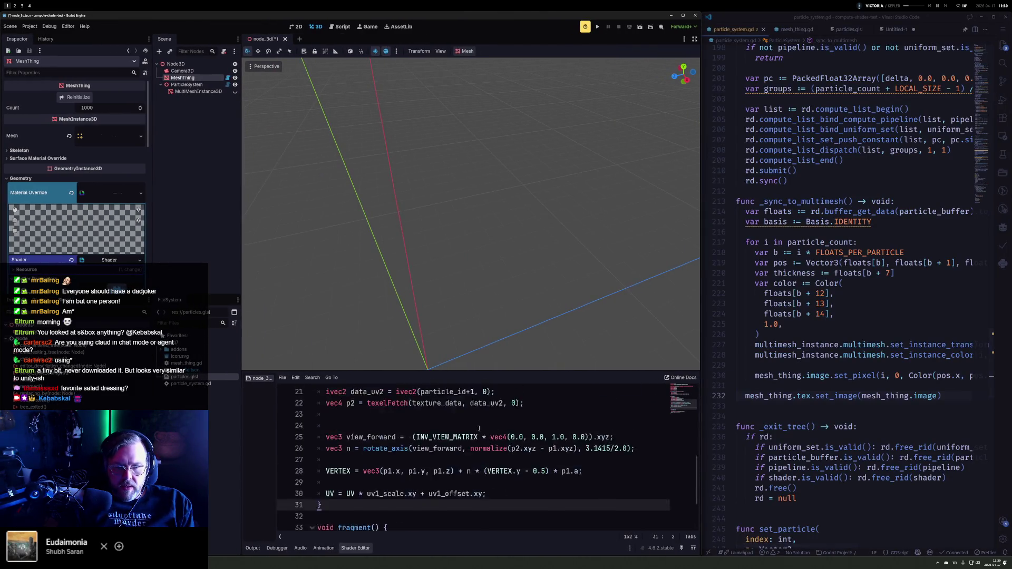
left_click(549, 505)
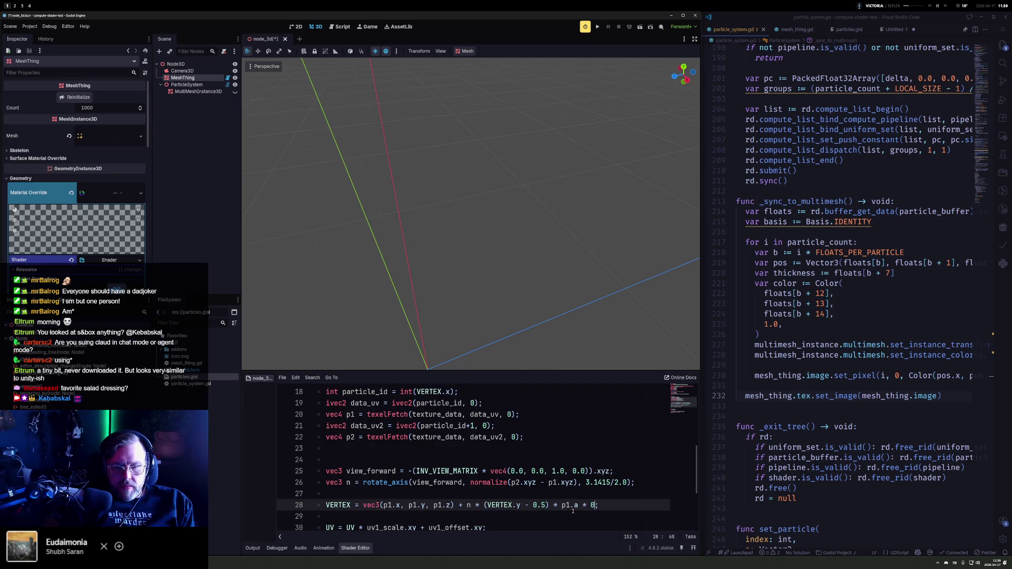
type(".5")
key("ctrl+s")
scroll(489, 316, "down", 5)
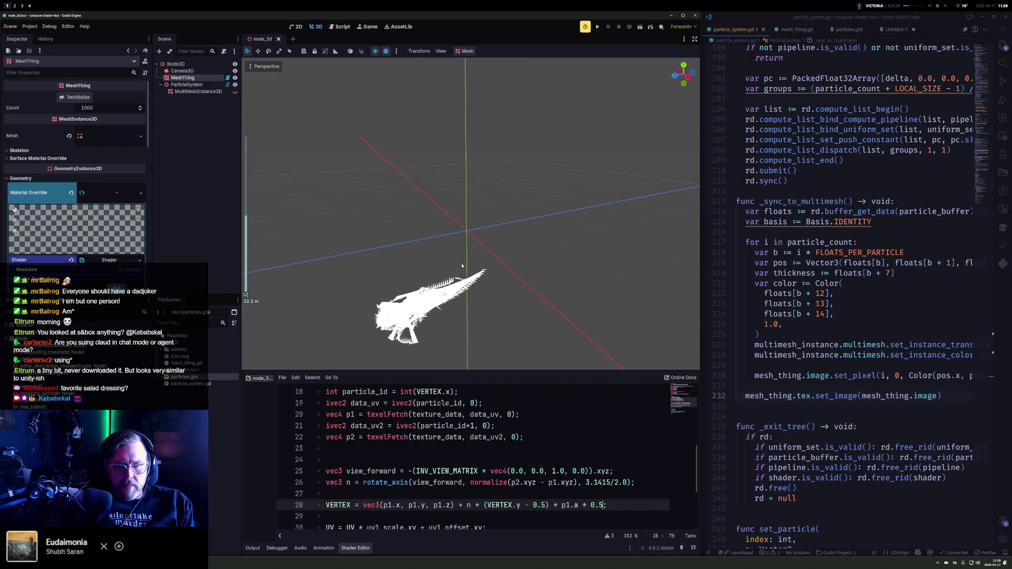
scroll(452, 295, "up", 4)
key("BackSpace")
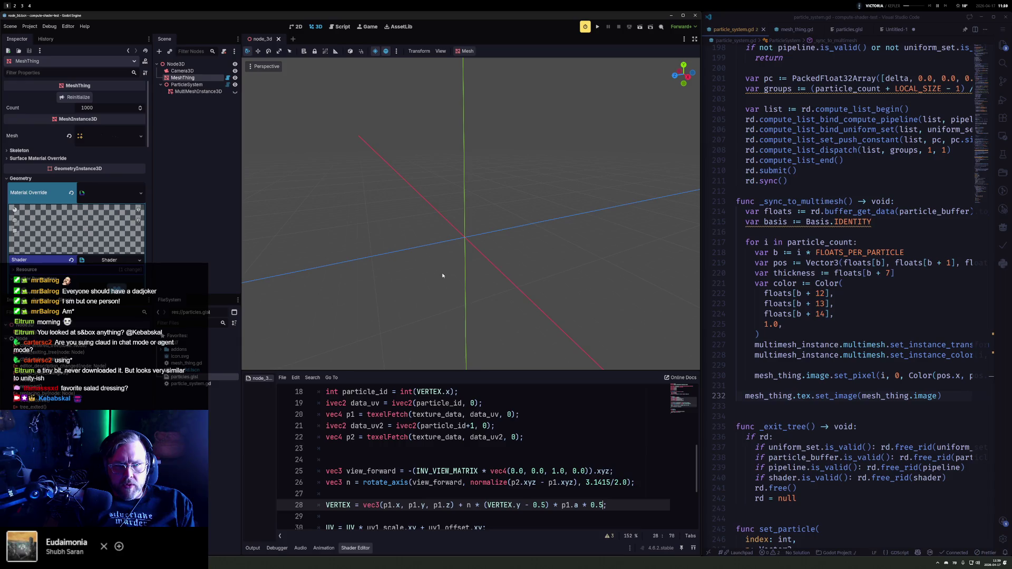
mouse_move(444, 273)
left_mouse_down()
mouse_move(452, 242)
mouse_move(411, 267)
mouse_move(318, 272)
left_mouse_up()
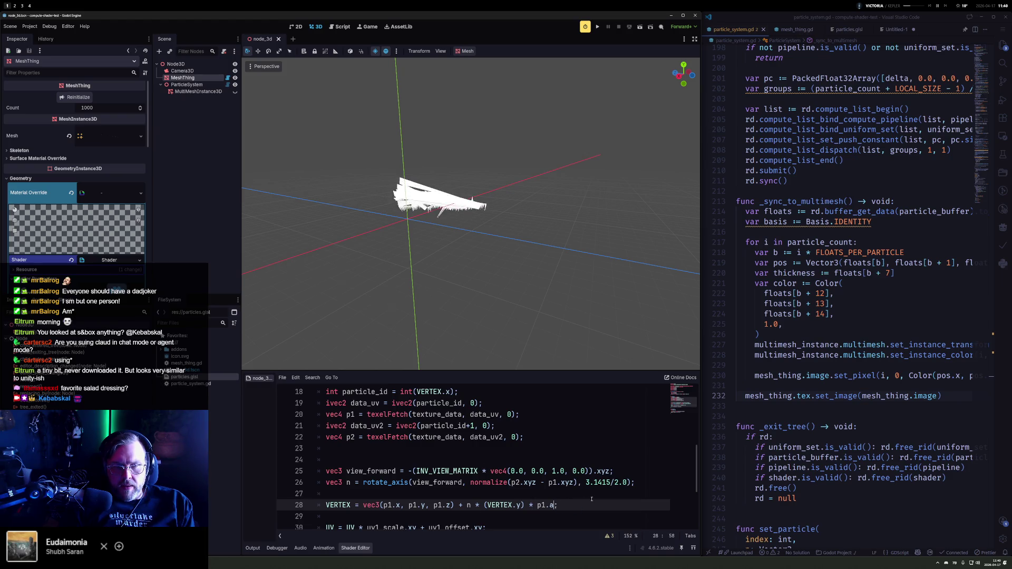
scroll(456, 215, "up", 5)
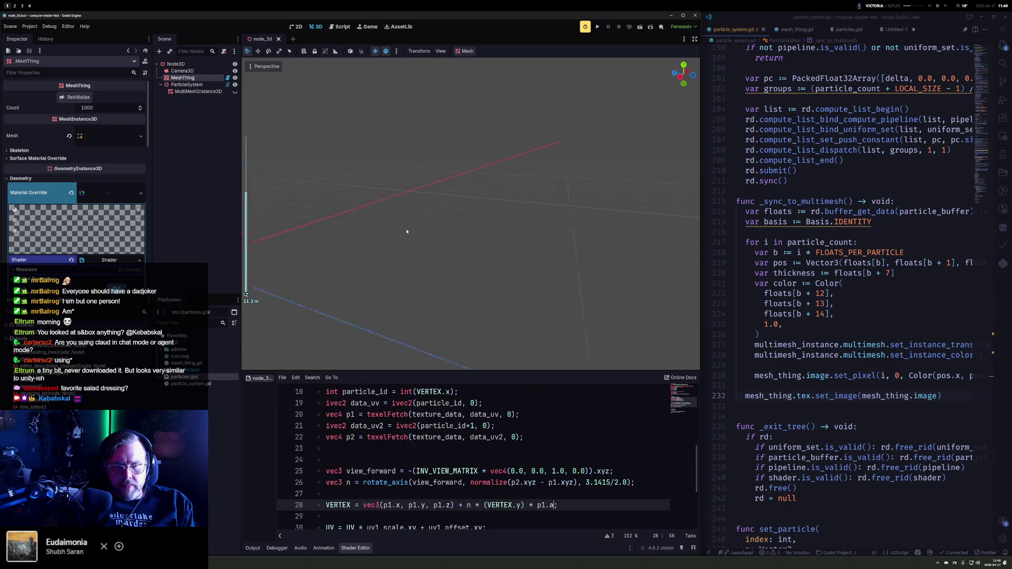
scroll(455, 232, "down", 5)
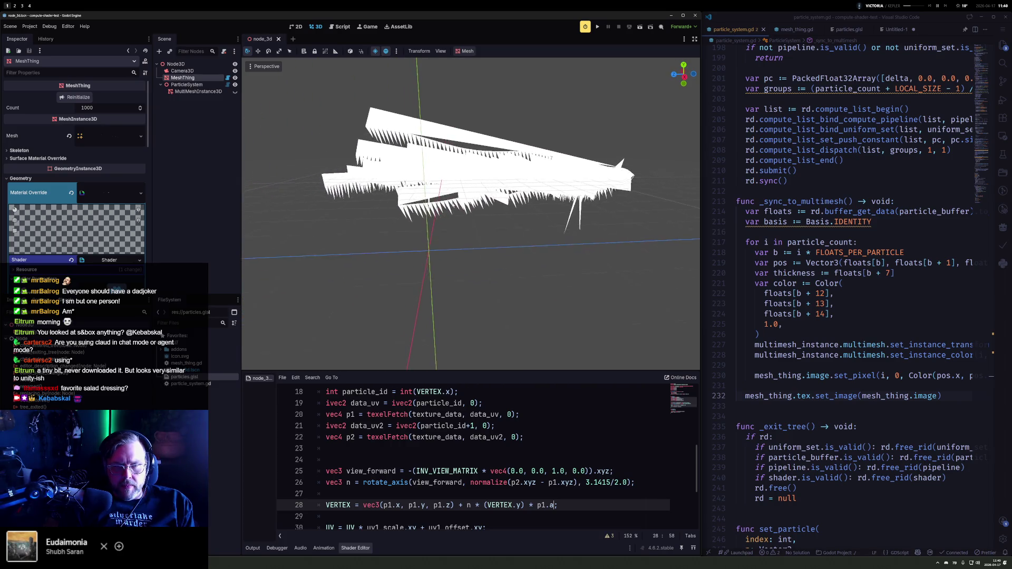
mouse_move(455, 232)
left_mouse_down()
mouse_move(487, 227)
mouse_move(451, 235)
mouse_move(532, 235)
mouse_move(606, 248)
mouse_move(597, 252)
left_mouse_up()
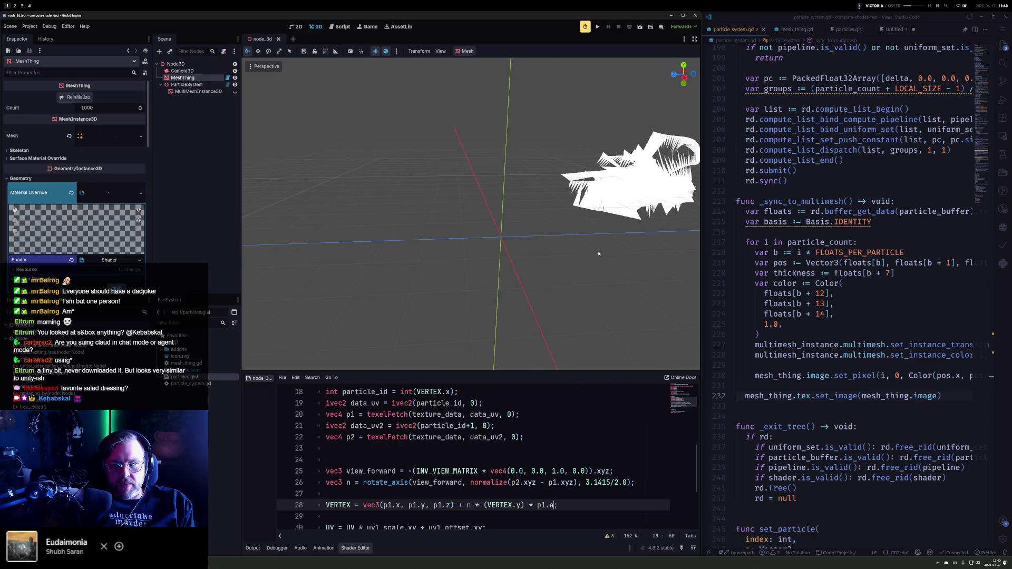
scroll(597, 253, "up", 5)
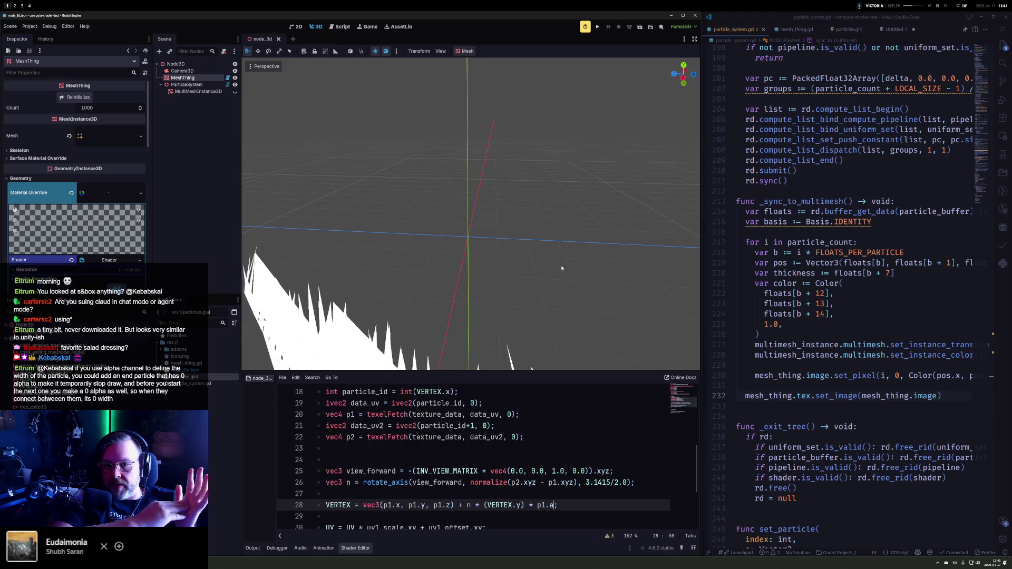
type(";")
left_click(834, 264)
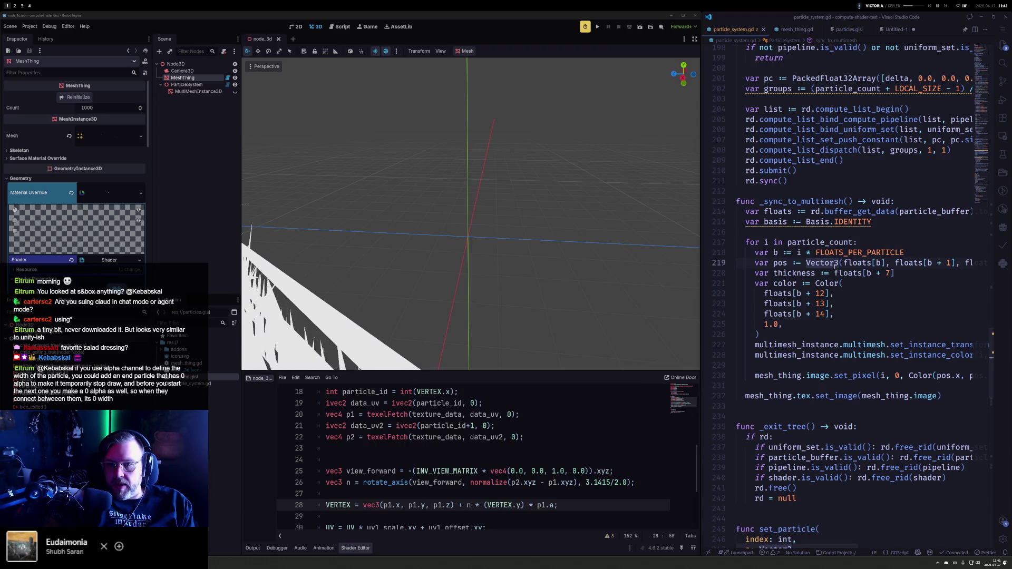
Step: Add 'var parent_id := floats[b + 3]' below the pos line in _sync_to_multimesh and save
key("ctrl+Return")
type("var parent")
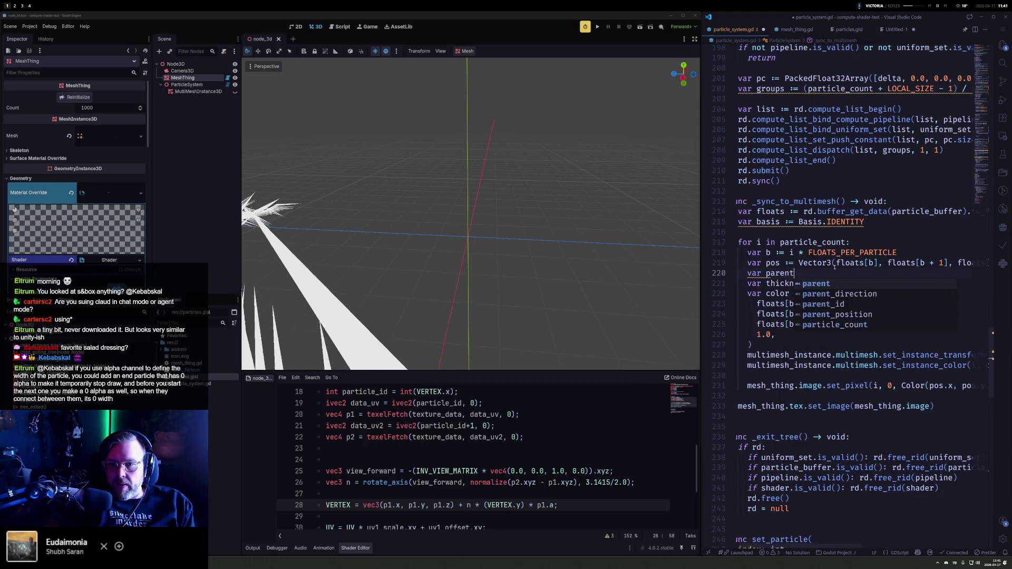
type("_id :=")
left_click(834, 266)
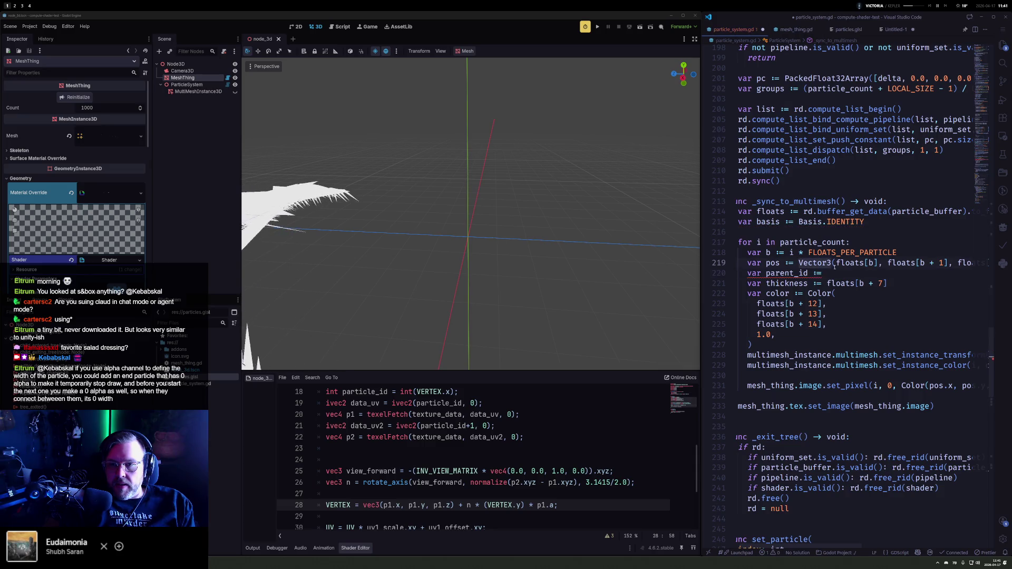
type("float")
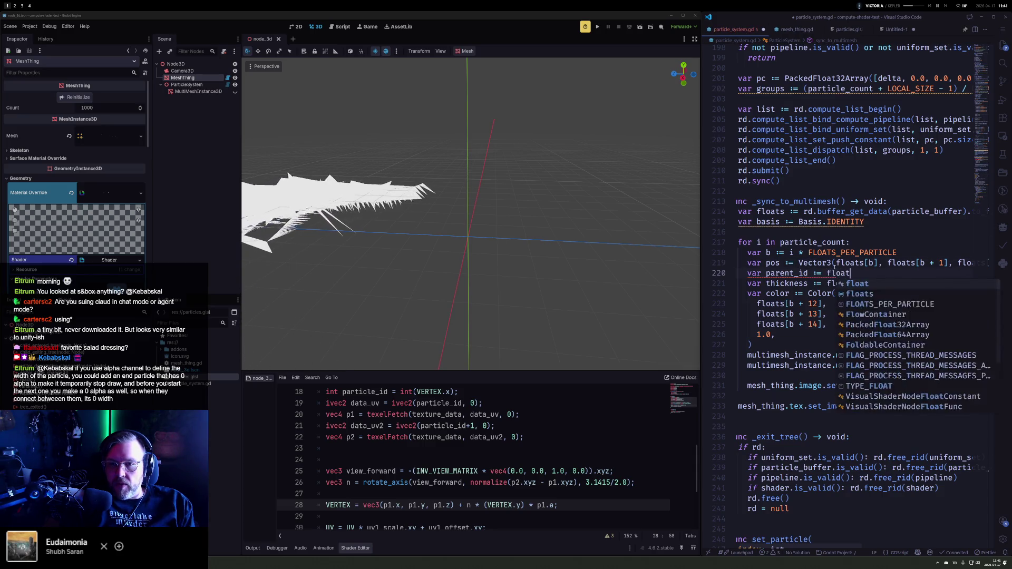
type("s[b + 3")
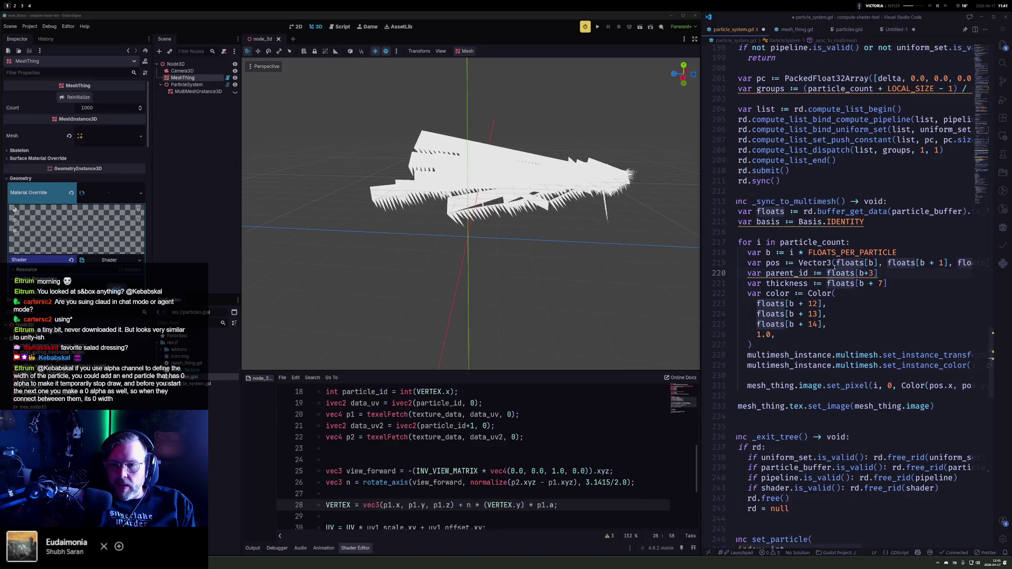
key("ctrl+s")
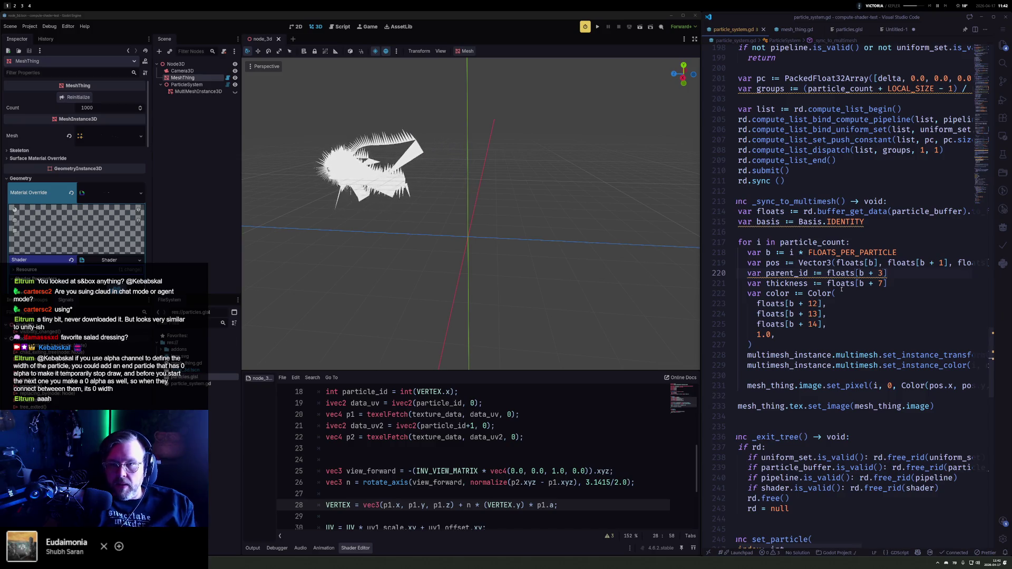
Step: Under 'if i > 5 and randf() < 0.1:', add 'data[b + 7] = 0' to zero the thickness
scroll(842, 290, "up", 15)
scroll(796, 226, "up", 5)
double_click(777, 259)
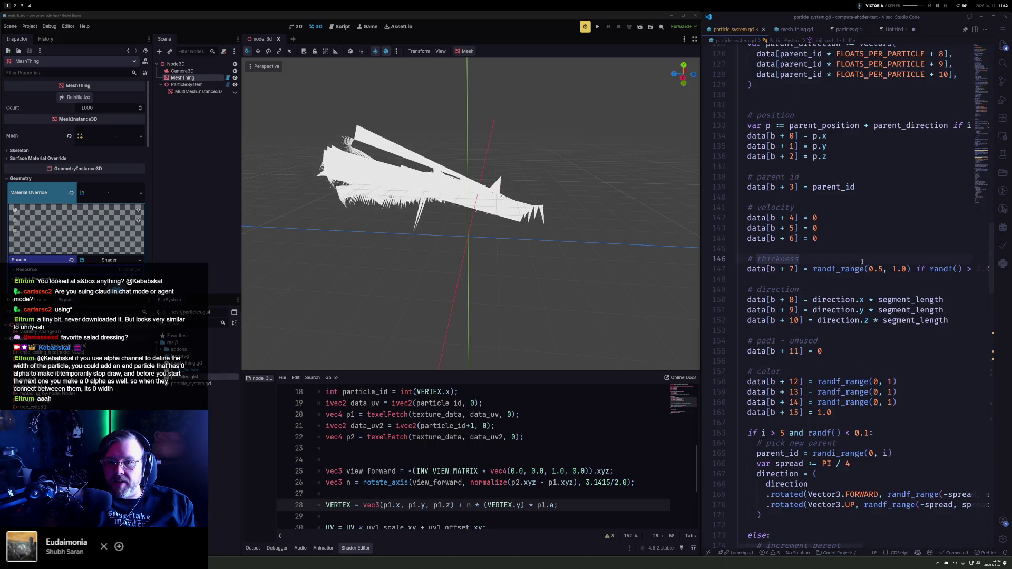
left_click(814, 269)
key("Down")
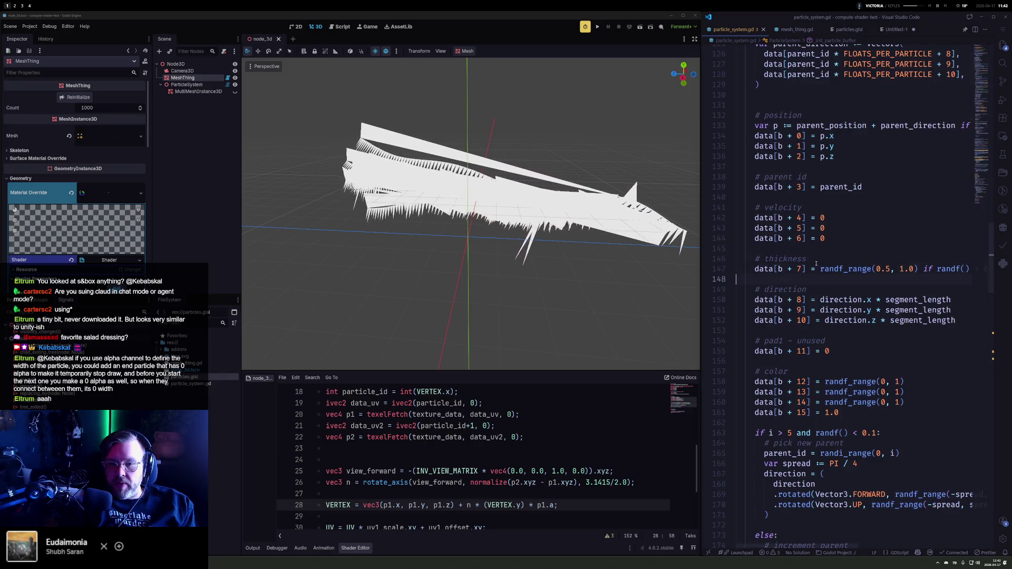
left_click(805, 269)
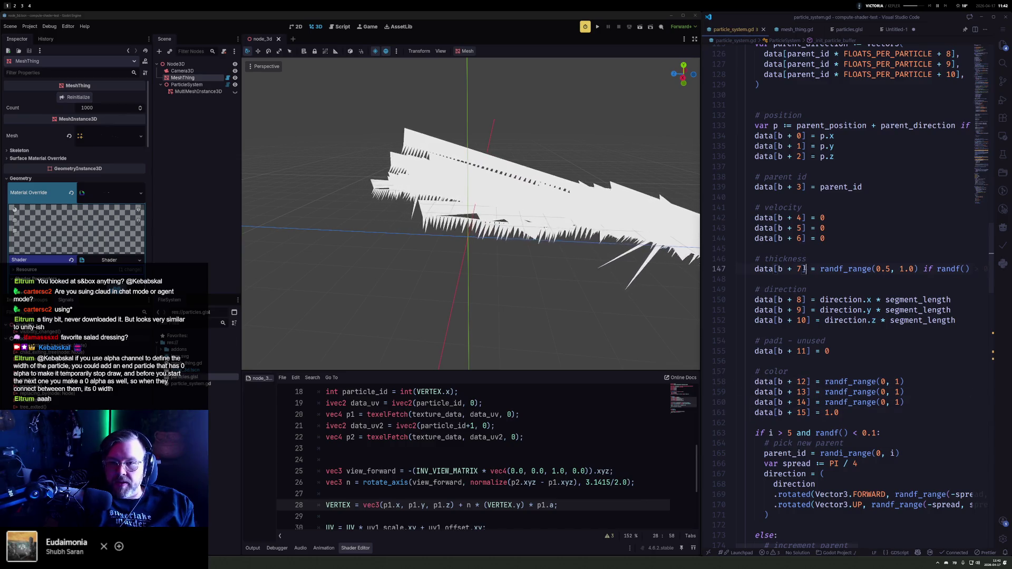
left_click(738, 443)
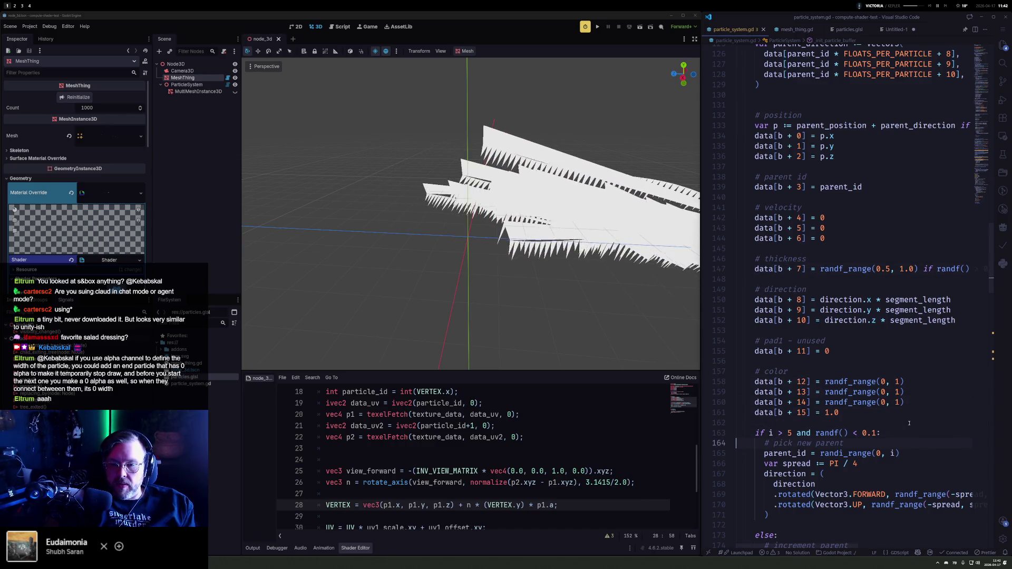
key("Return")
key("Return")
key("Up")
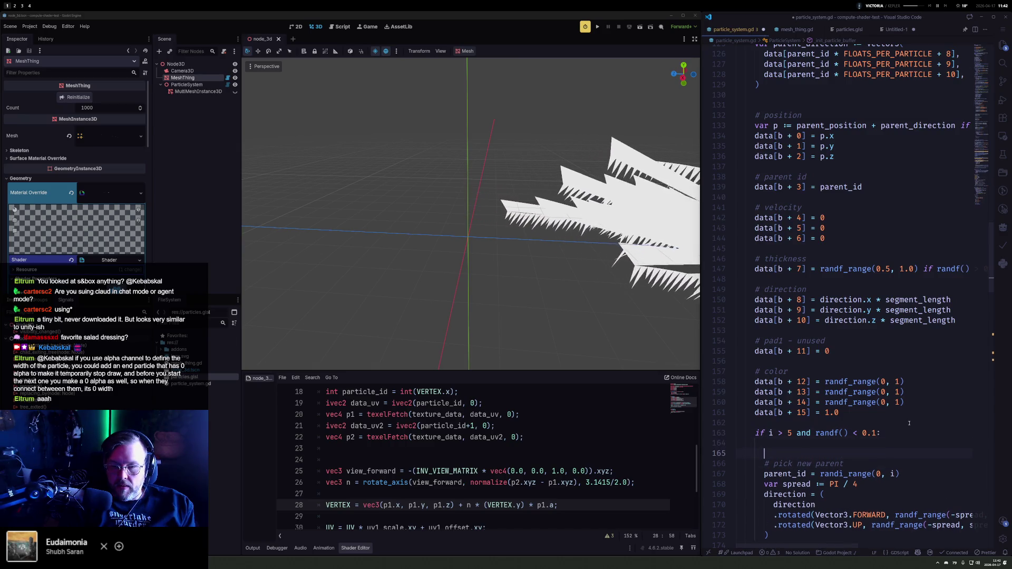
key("BackSpace")
type("data[b + 7] = 0")
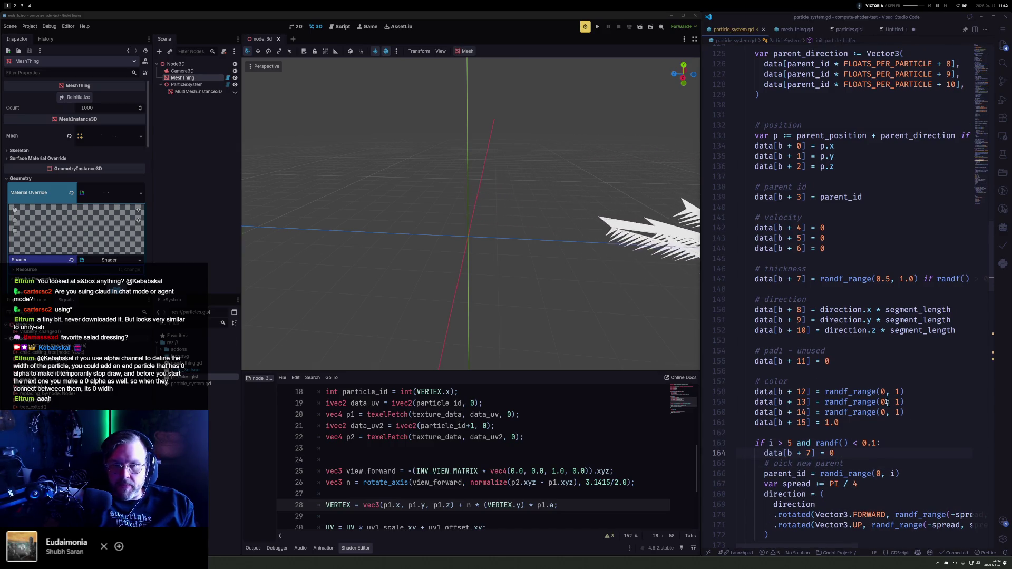
Step: Orbit and zoom the Godot viewport to check the ribbons after the change
mouse_move(424, 186)
left_mouse_down()
mouse_move(536, 198)
mouse_move(678, 274)
left_mouse_up()
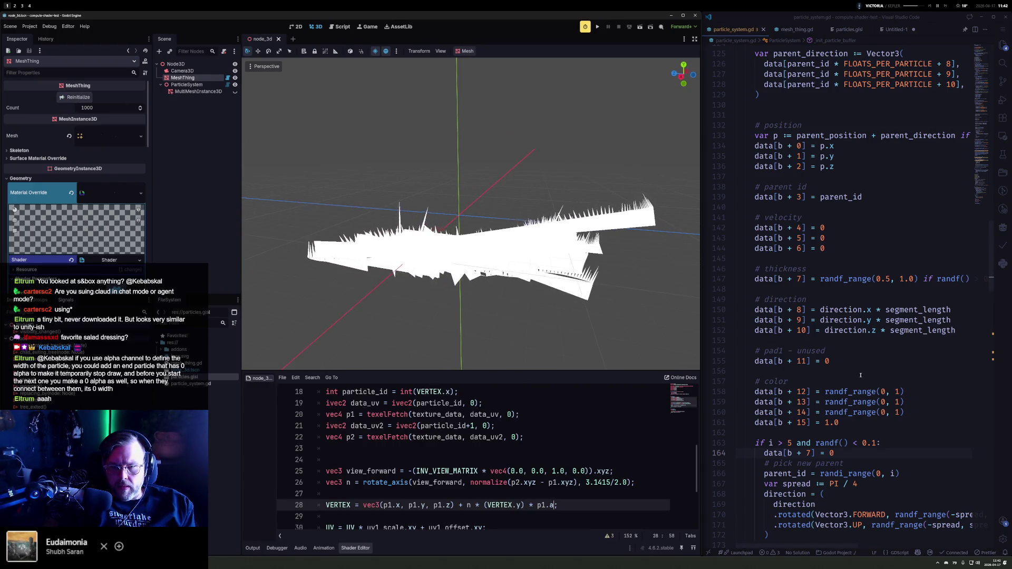
scroll(854, 375, "down", 1)
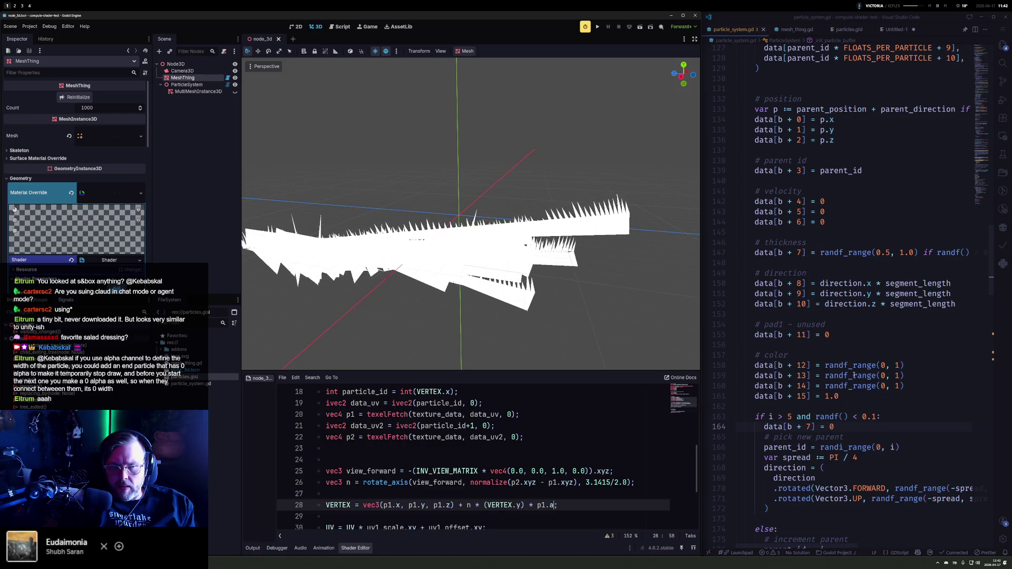
mouse_move(475, 190)
left_mouse_down()
mouse_move(537, 185)
mouse_move(505, 184)
mouse_move(515, 190)
left_mouse_up()
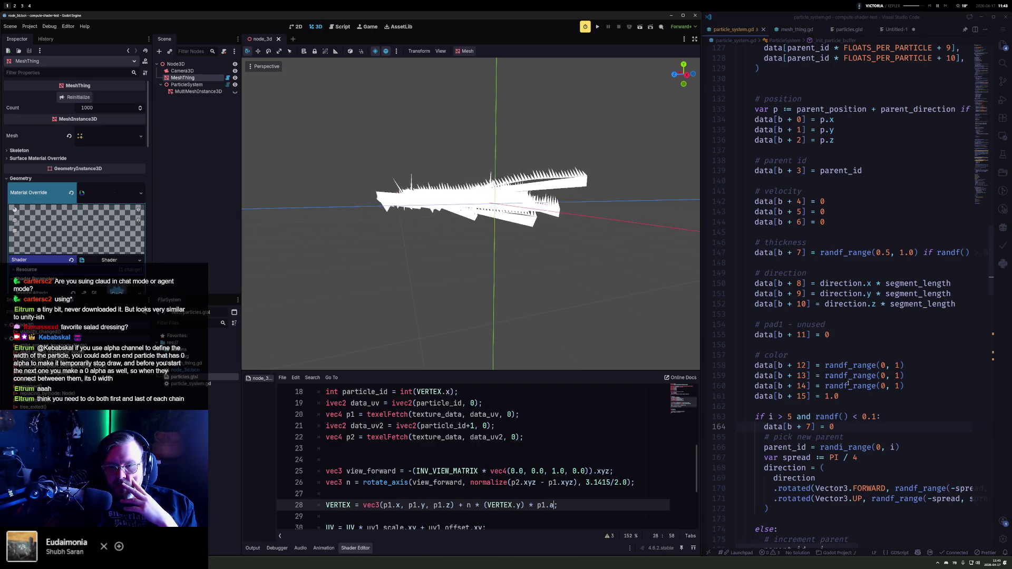
Step: Highlight the uses of parent_id and delete the 'parent_id = randi_range(0, i)' line
mouse_move(847, 385)
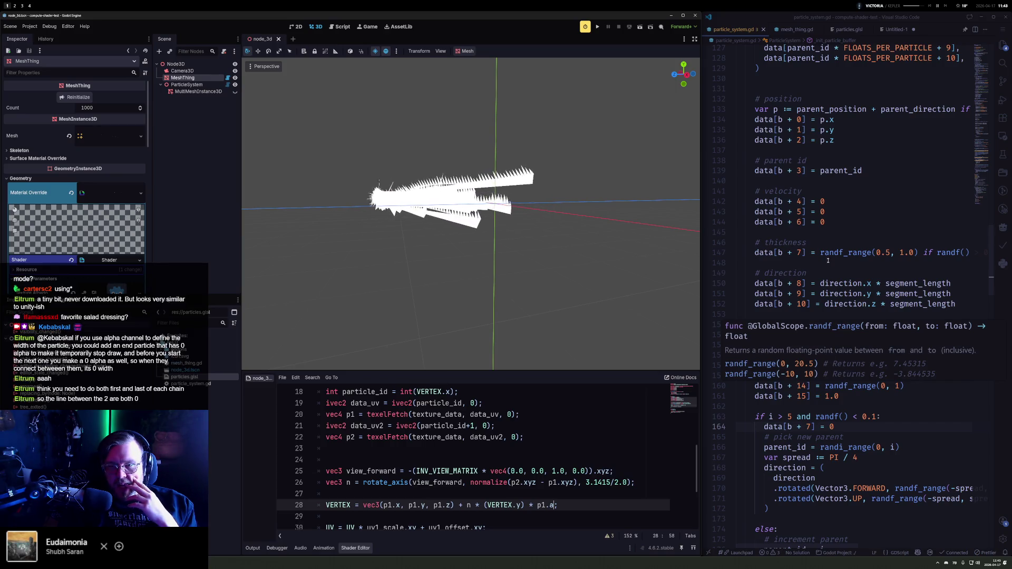
mouse_move(825, 250)
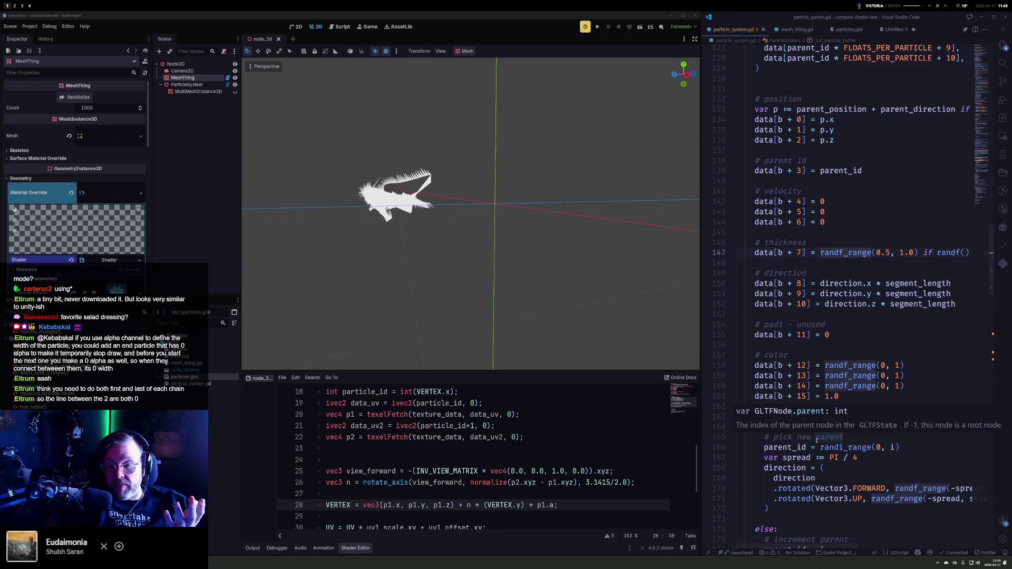
scroll(809, 379, "up", 3)
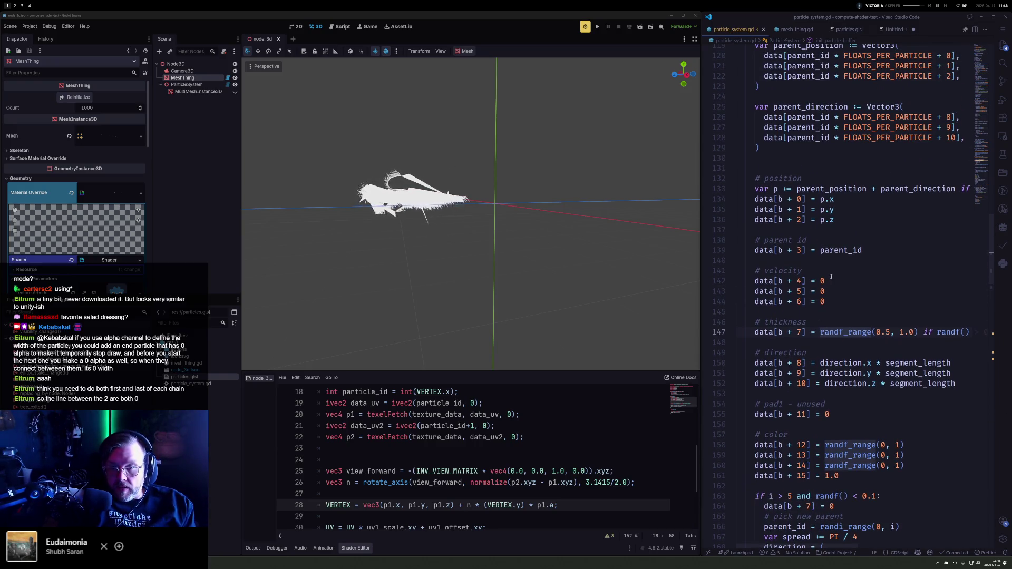
double_click(831, 251)
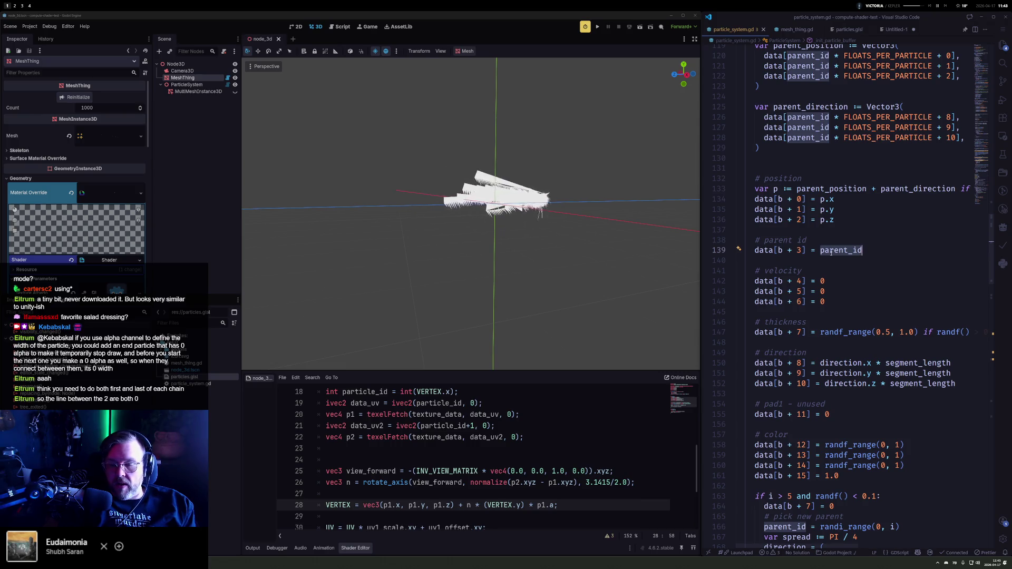
scroll(862, 373, "down", 4)
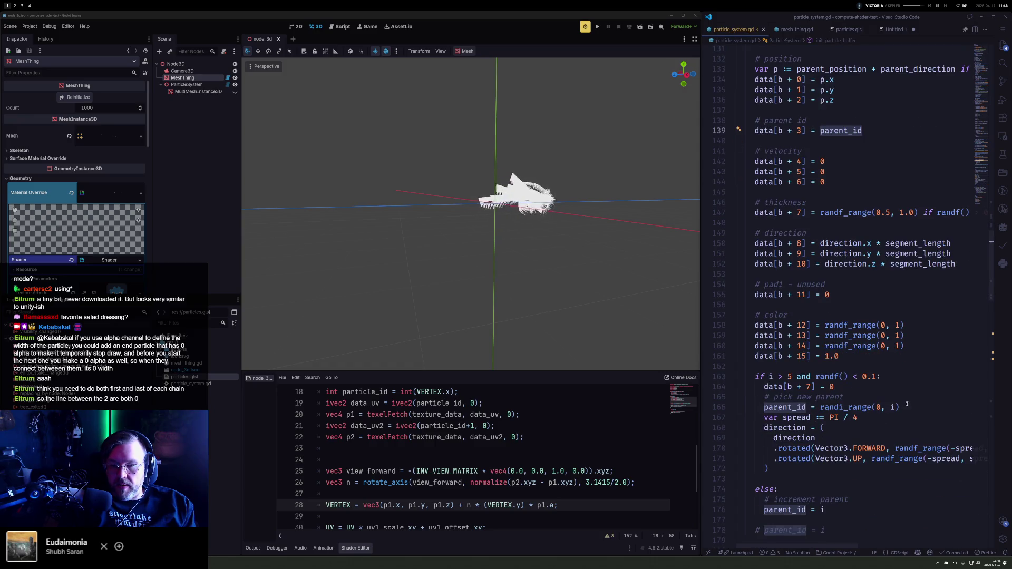
key("shift+Up")
key("BackSpace")
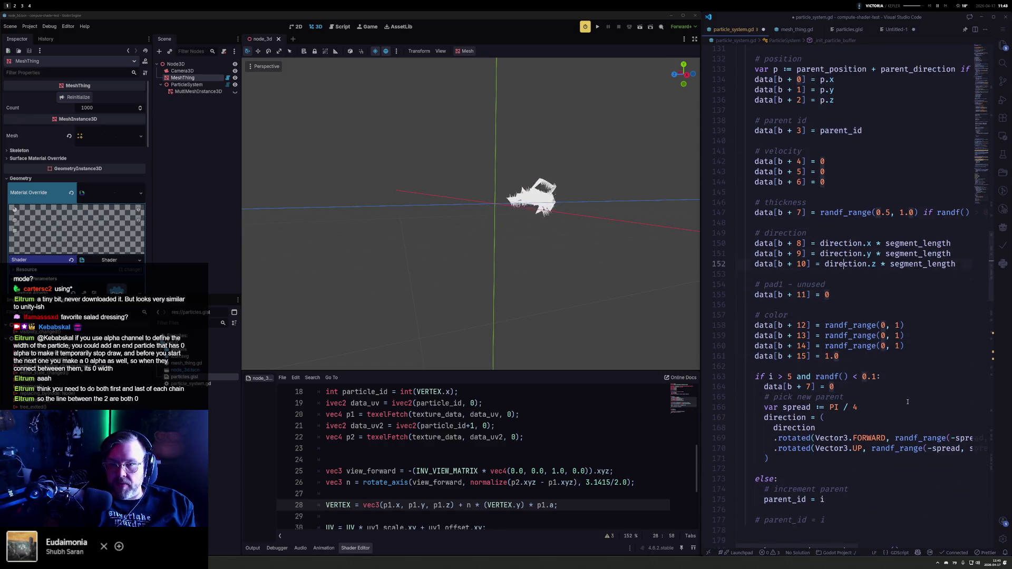
Step: Below the thickness line, start an 'if (parent_id ==' condition spread over several lines
key("Down")
key("End")
key("Return")
key("Return")
key("Return")
key("Up")
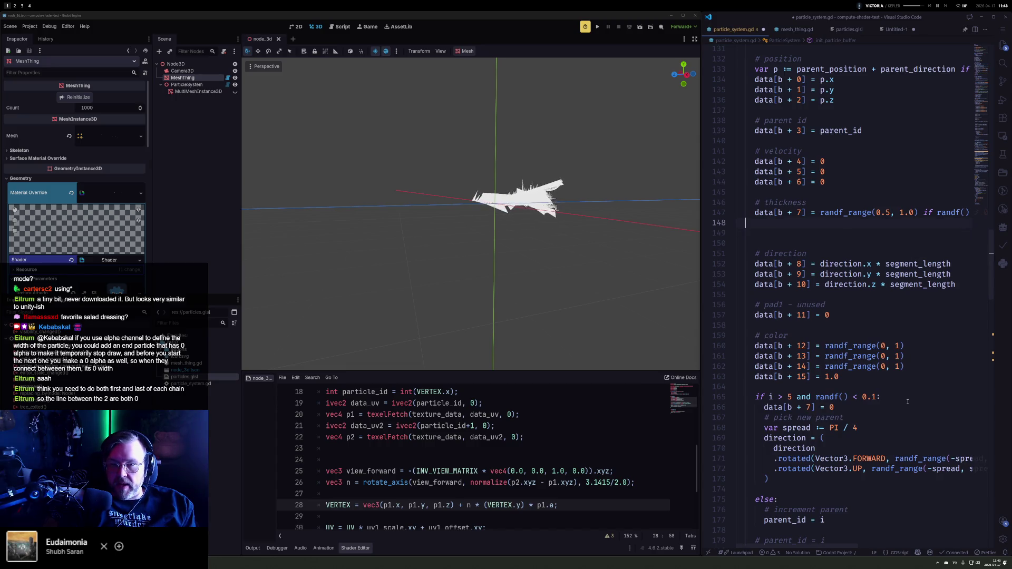
type("if (")
key("Return")
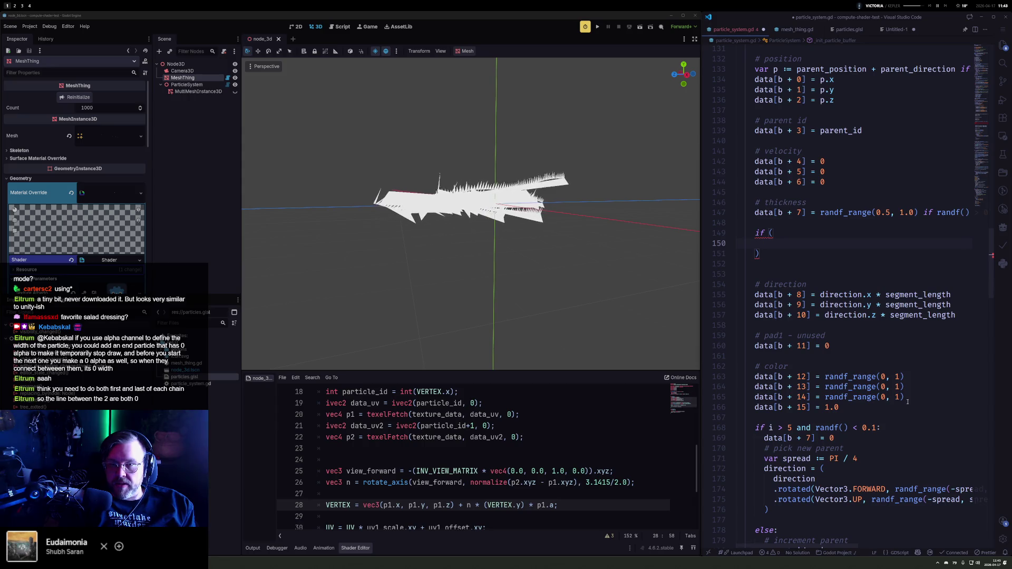
type("parent_id == i - 1")
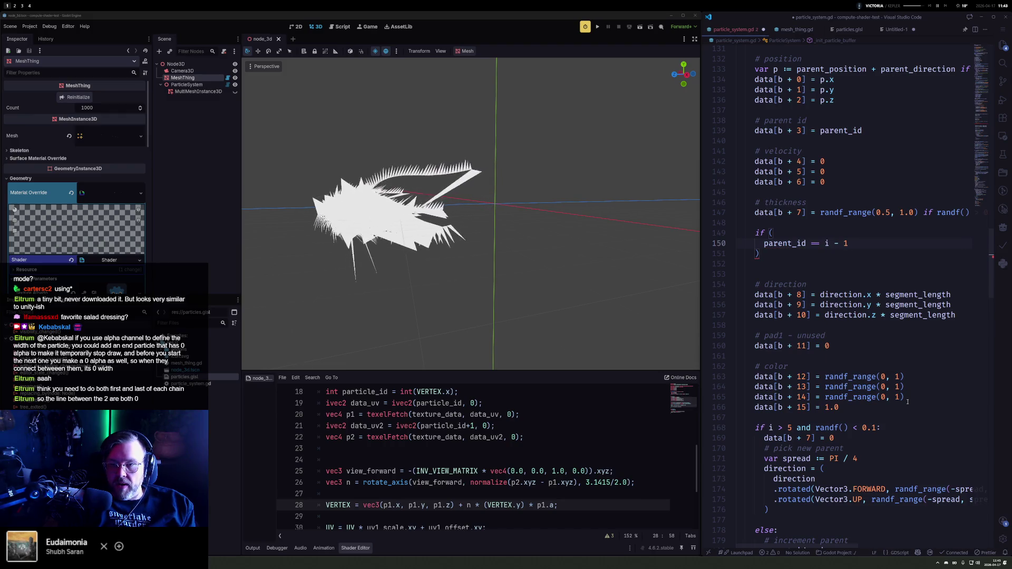
key("Return")
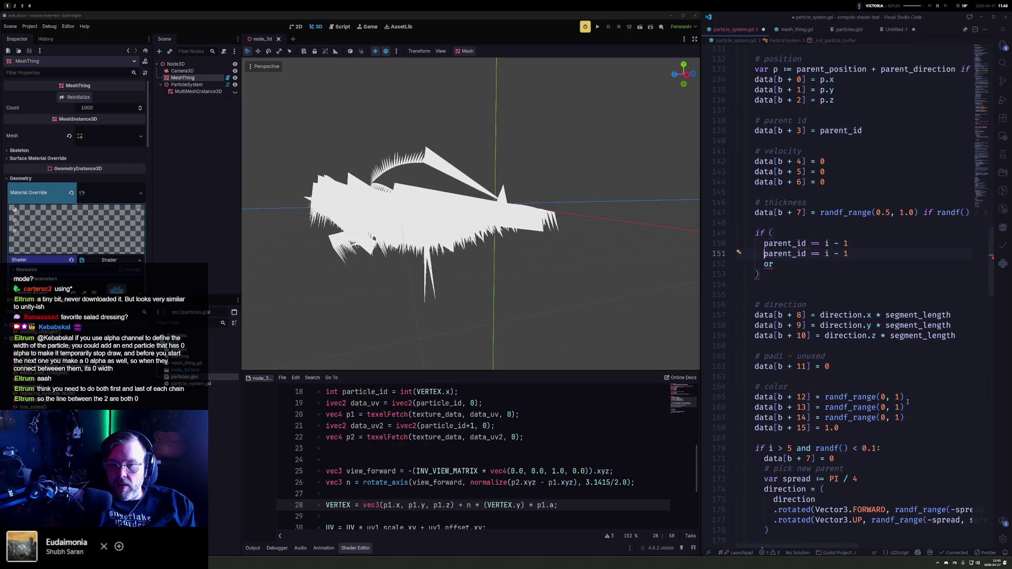
type("parent_id ==")
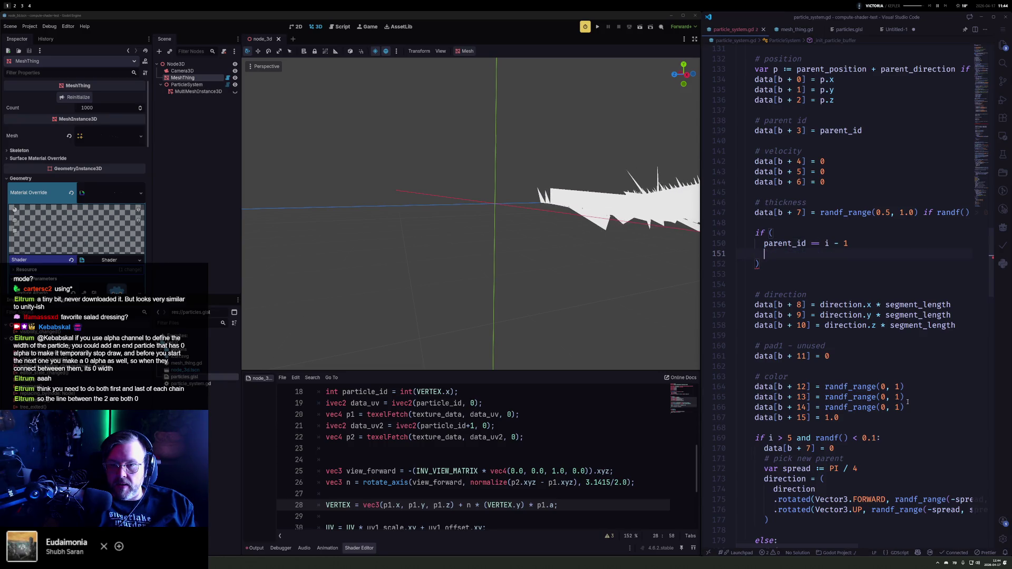
left_click(780, 263)
type(":")
Step: Move the data[b + 7] thickness assignment under the if and add an indented else: branch
key("Return")
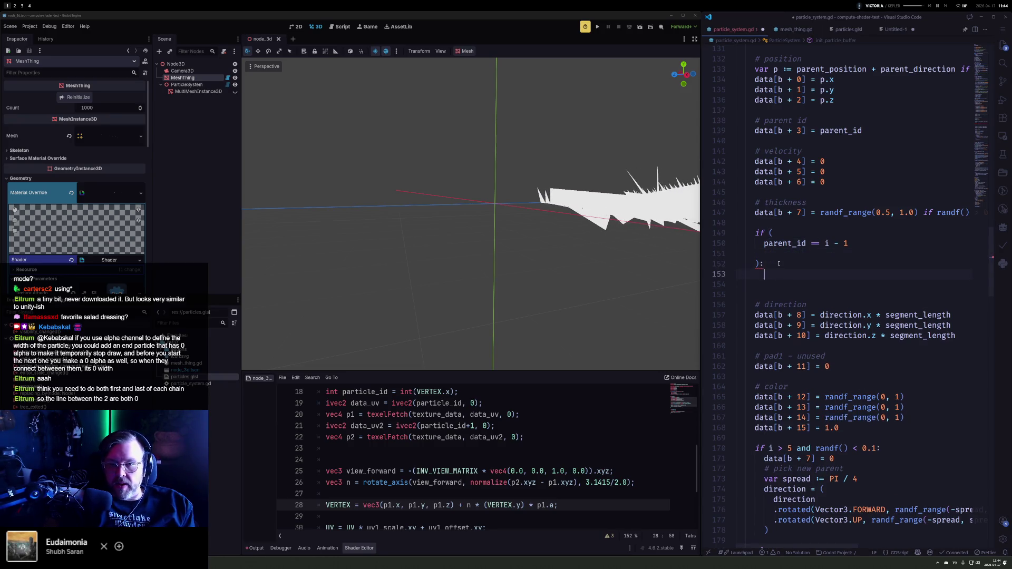
type("t")
key("BackSpace")
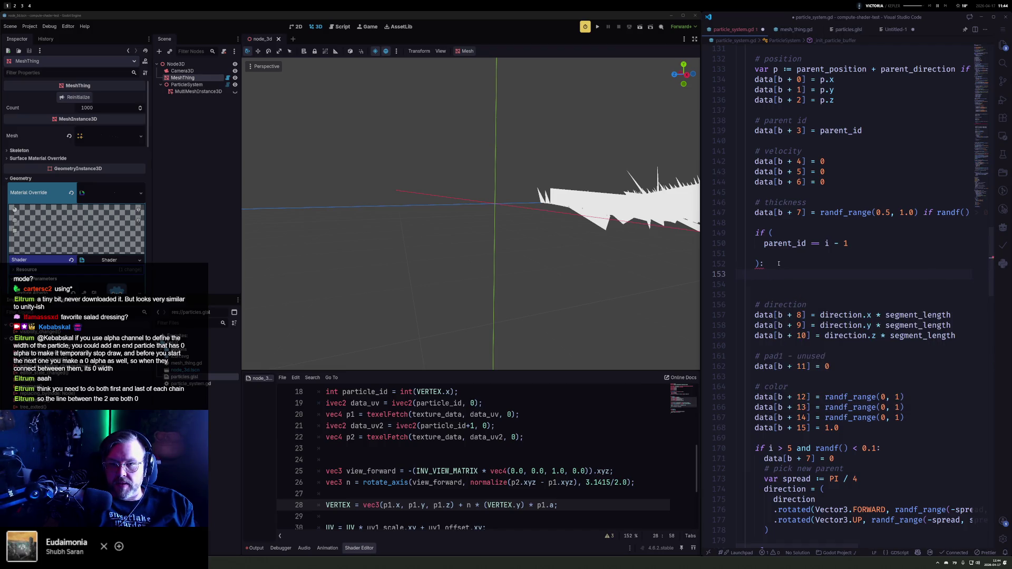
key("Up")
key("Up")
key("Up")
key("shift+alt+Right")
key("shift+alt+Right")
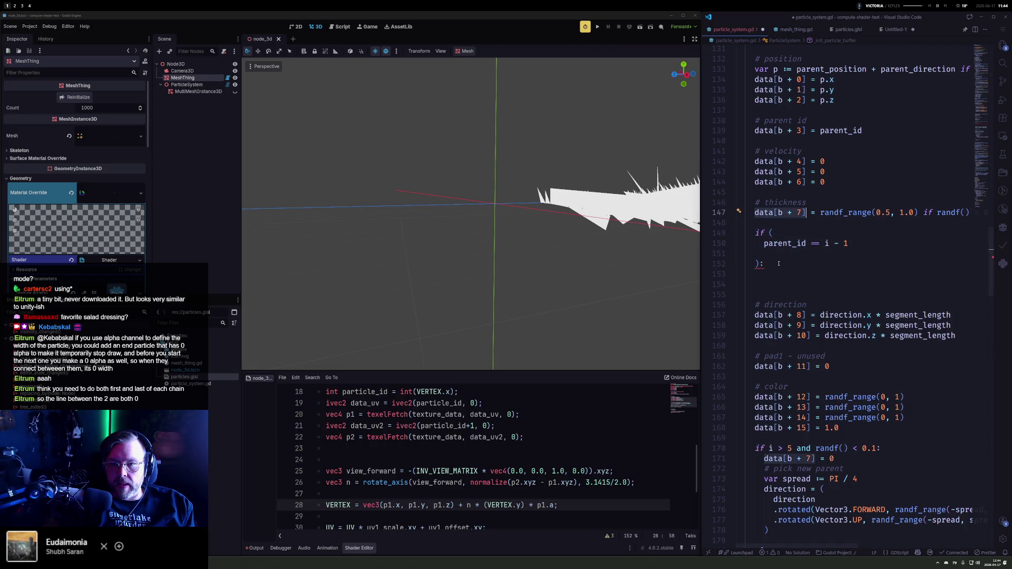
key("alt+Down")
key("alt+Down")
key("alt+Down")
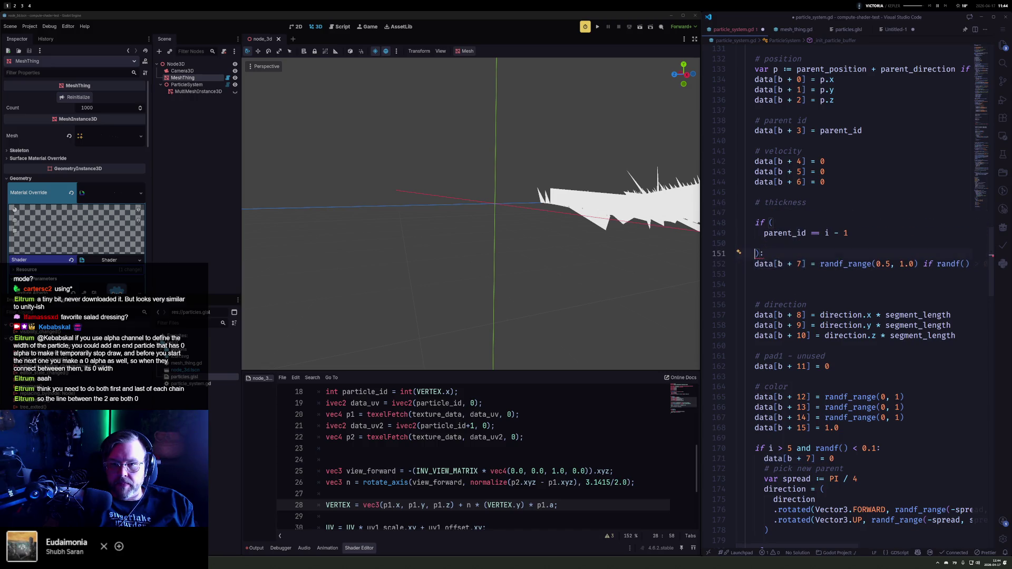
key("End")
key("Return")
type("else:")
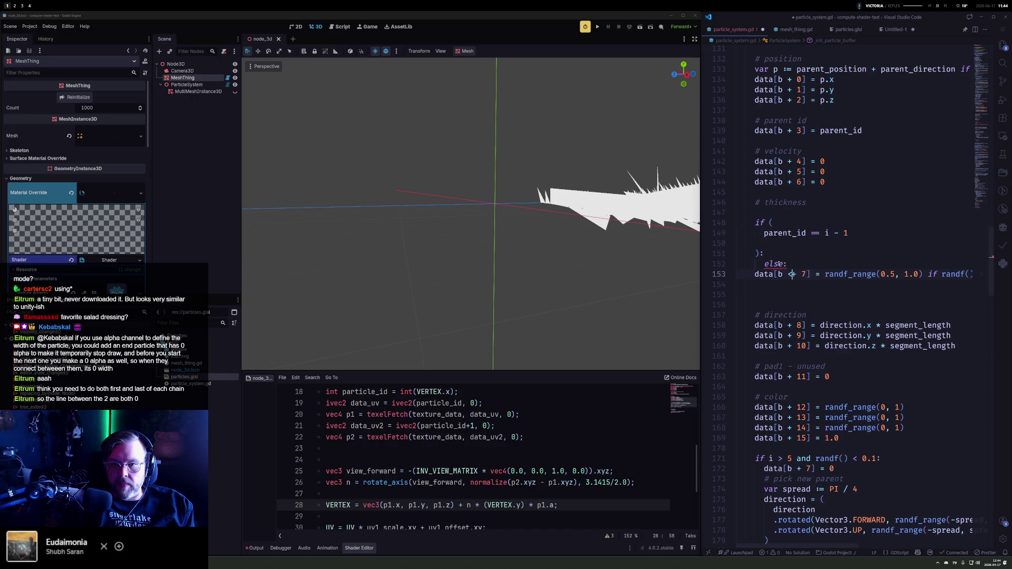
key("Home")
key("Tab")
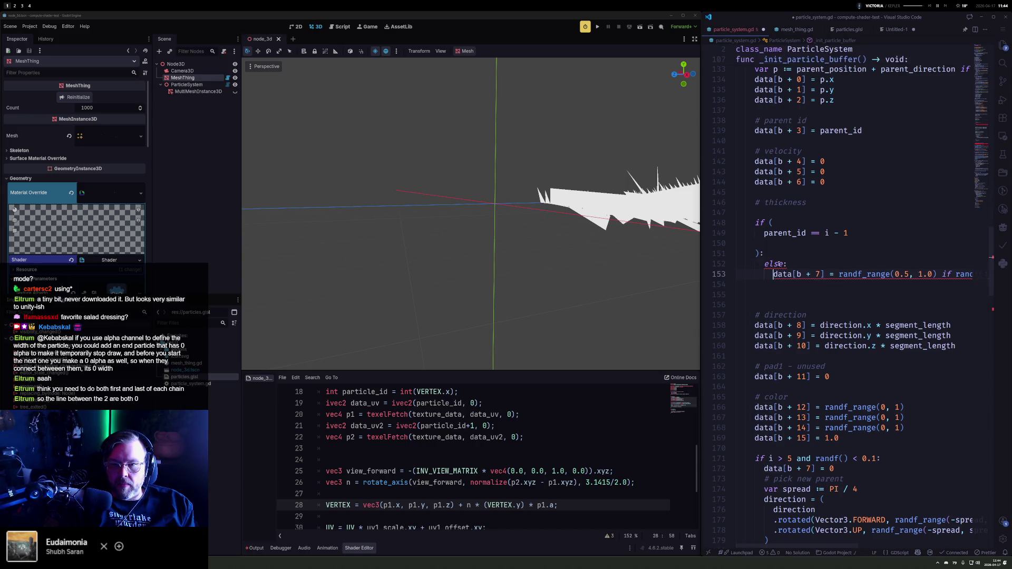
key("shift+Up")
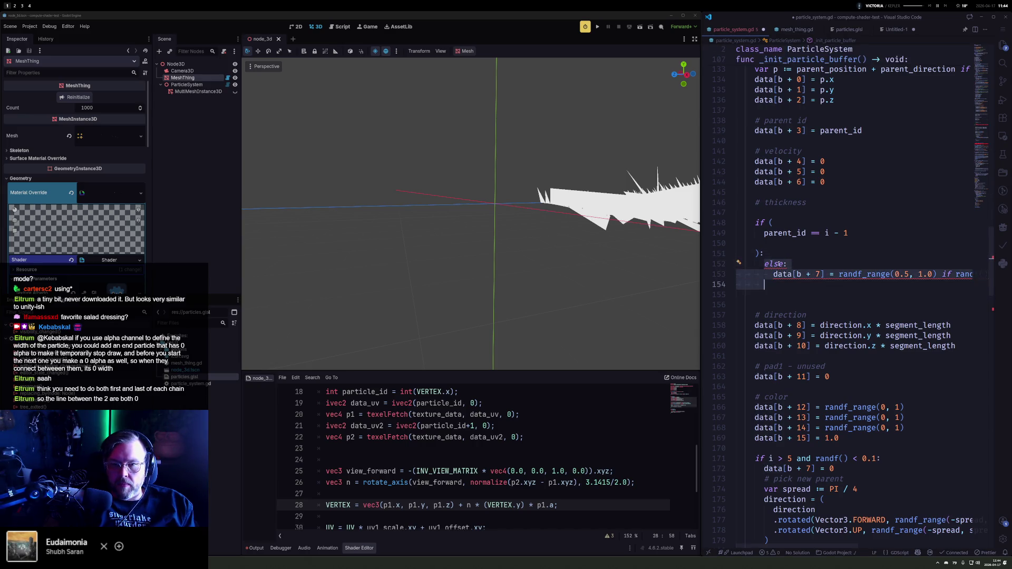
key("shift+Tab")
key("Up")
Step: Duplicate the thickness assignment, set the if branch to 0.0, and save
key("shift+alt+Down")
key("ctrl+Right")
key("ctrl+Right")
key("ctrl+Right")
key("shift+End")
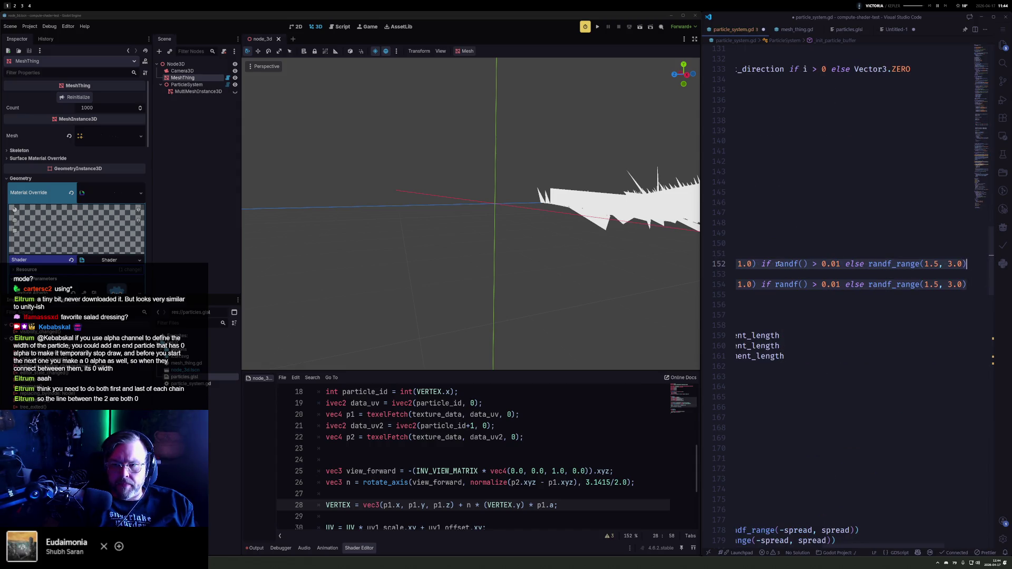
type(".")
key("Left")
key("Left")
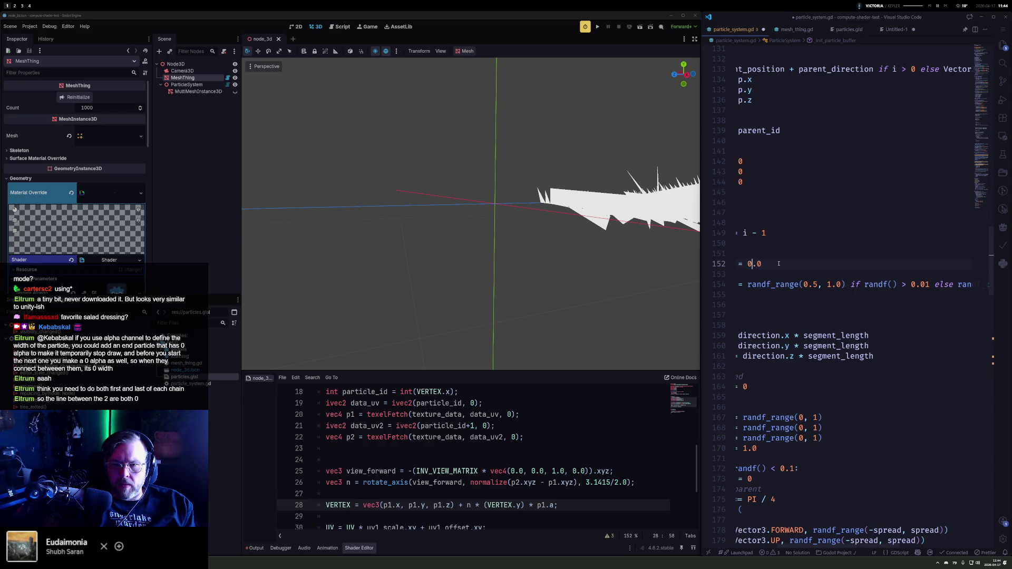
key("ctrl+s")
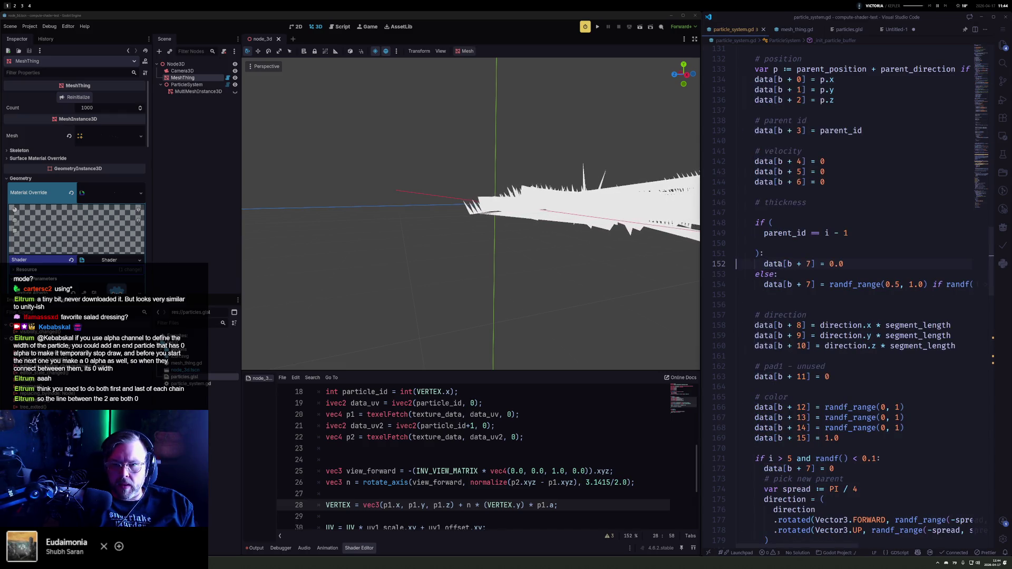
Step: Set the else branch to 1.0 with randf_range commented out, save, and reinitialize the particles
key("End")
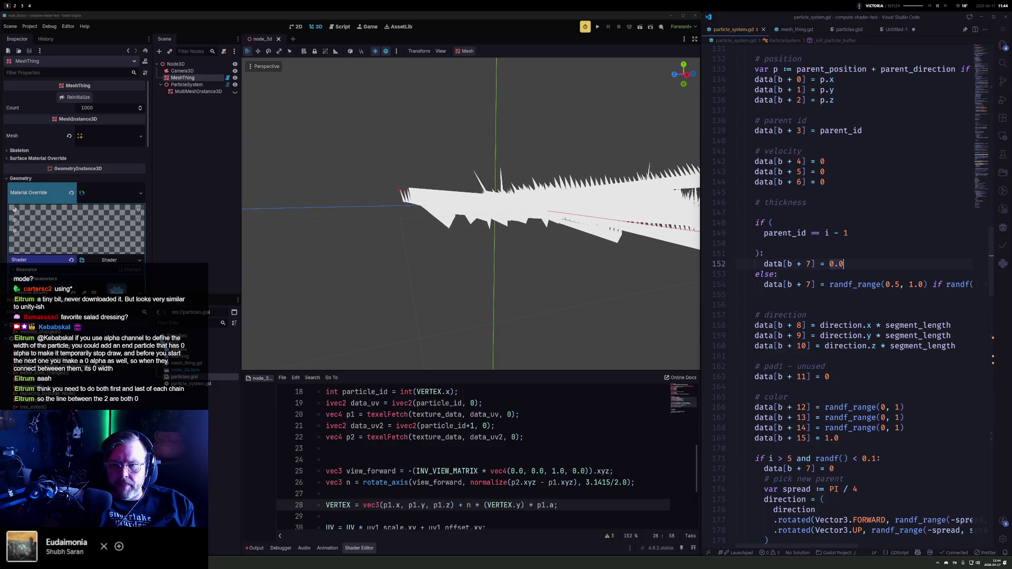
key("Down")
key("Down")
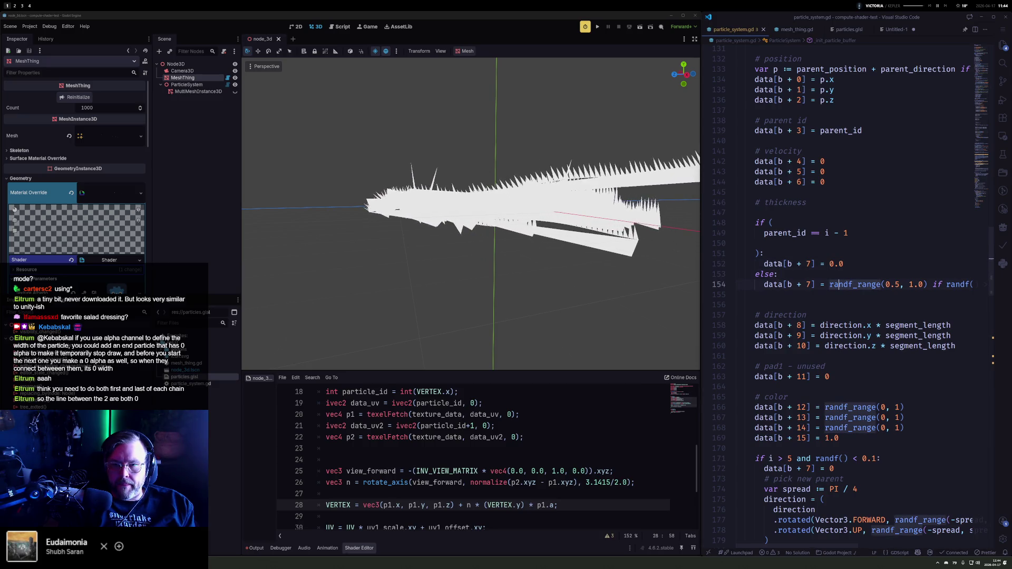
key("ctrl+Left")
type("1.0 #")
key("ctrl+s")
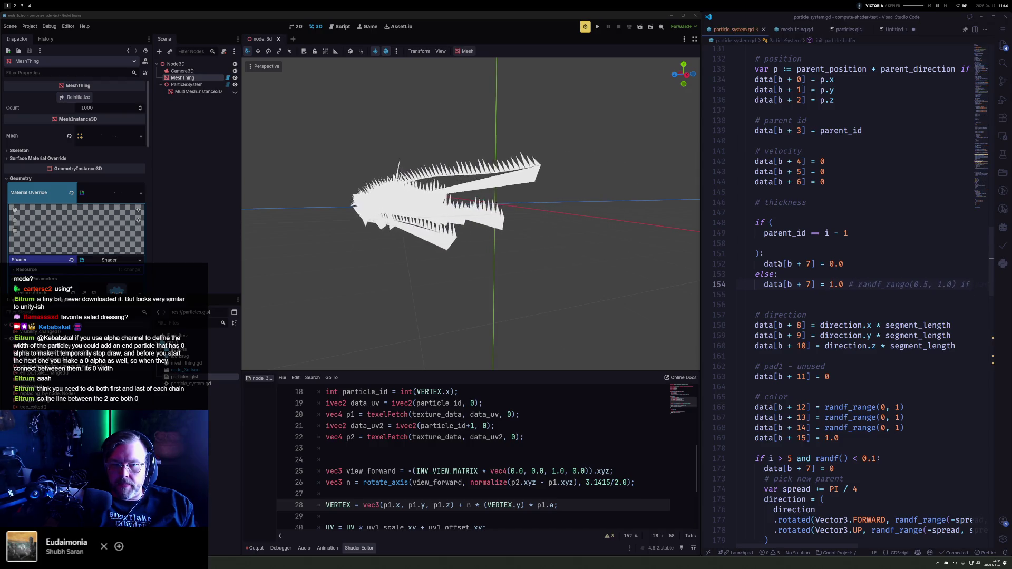
left_click(87, 98)
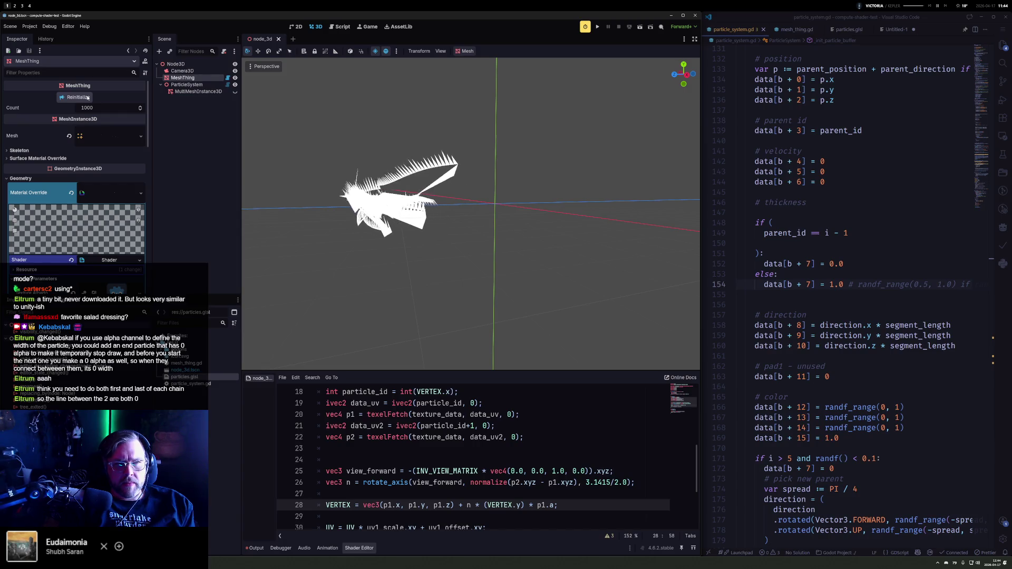
Step: Orbit around the particle ribbons and select p1.a in the vertex shader
scroll(470, 213, "up", 3)
mouse_move(470, 213)
left_mouse_down()
mouse_move(505, 210)
mouse_move(390, 186)
mouse_move(390, 202)
left_mouse_up()
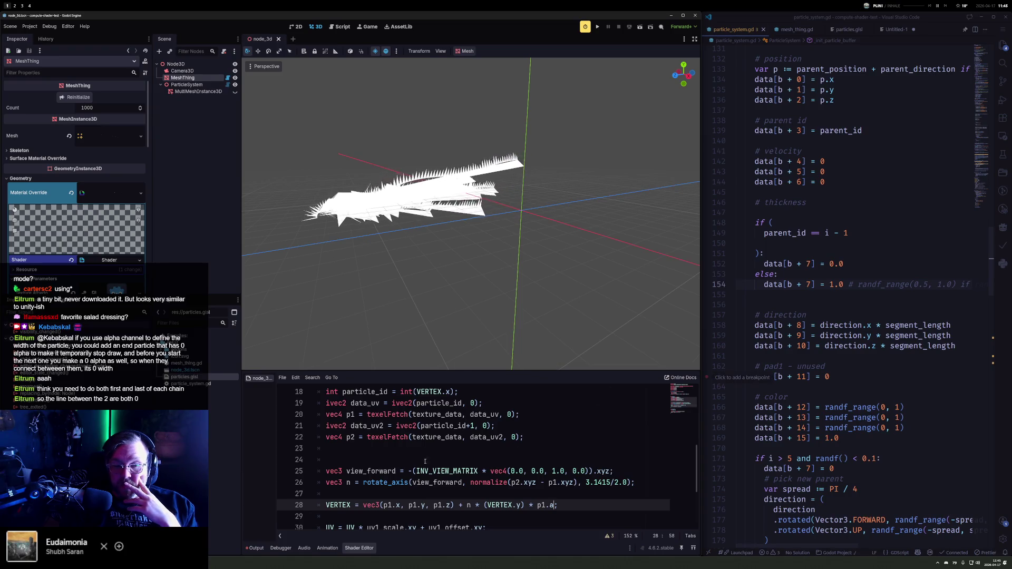
scroll(379, 467, "down", 1)
left_click_drag(537, 471, 555, 471)
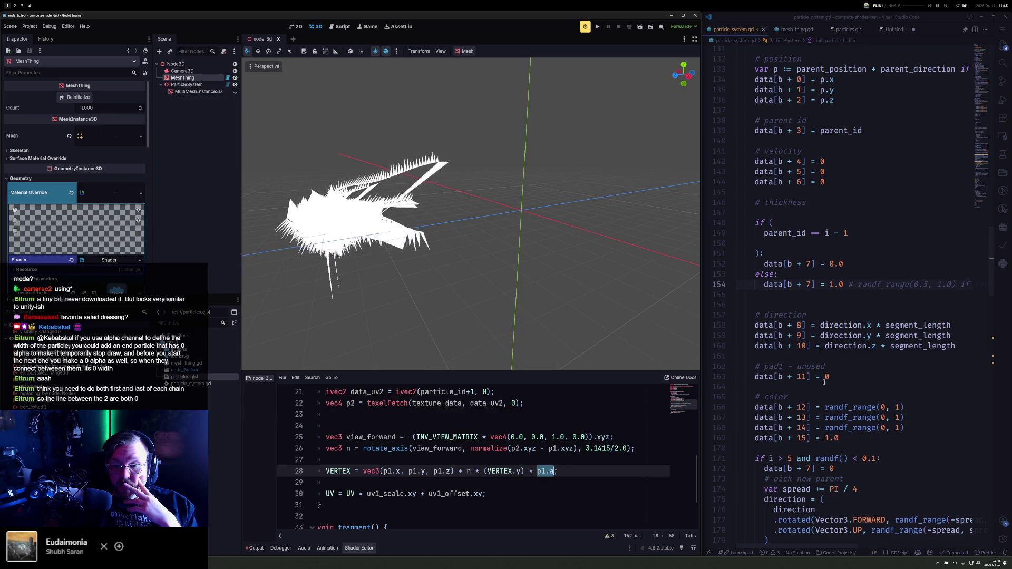
Step: In _sync_to_multimesh, replace the Color's 1.0 alpha with thickness and save the script
scroll(816, 390, "down", 5)
scroll(815, 390, "down", 12)
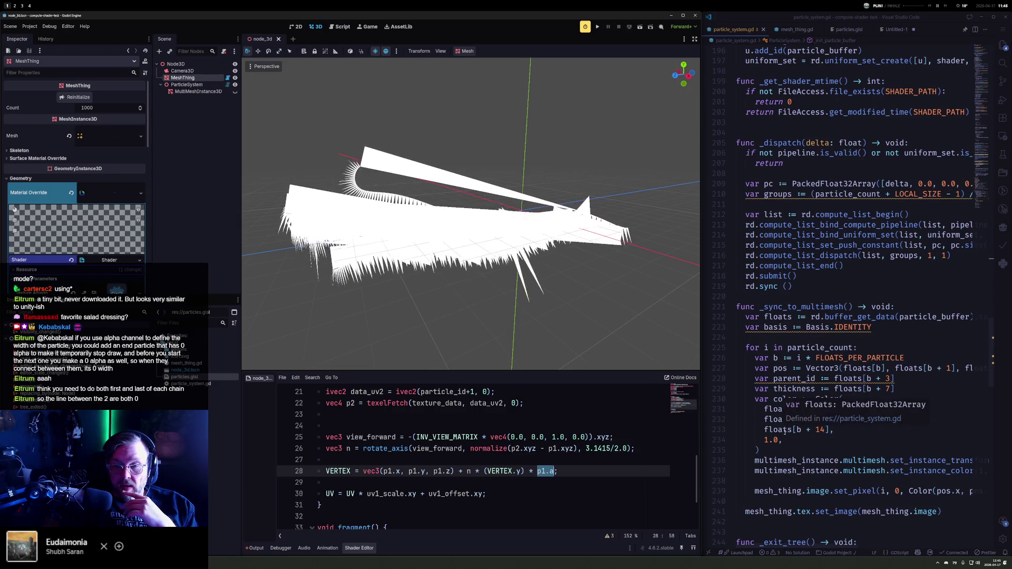
left_click(778, 439)
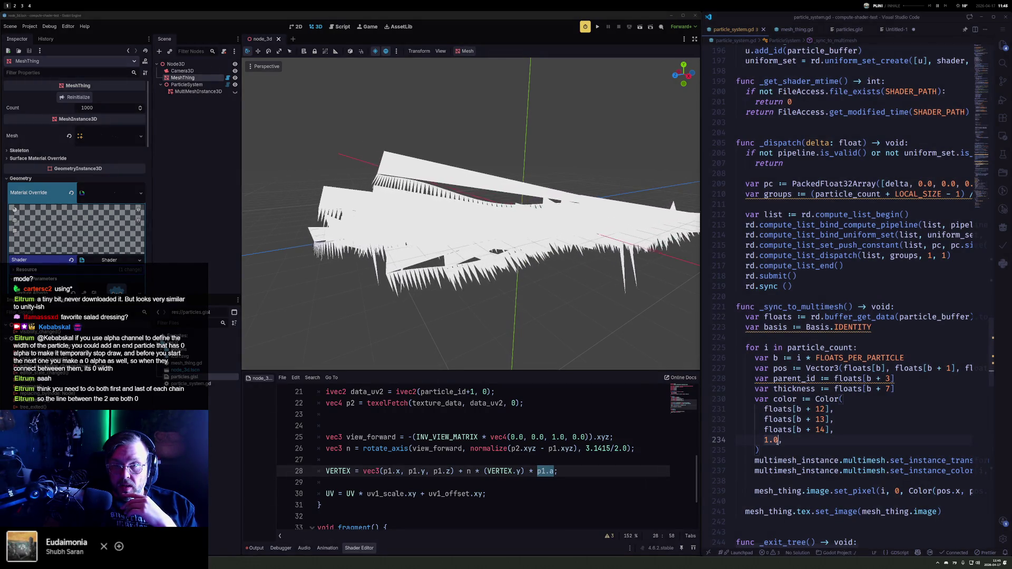
scroll(779, 442, "down", 1)
scroll(780, 451, "down", 2)
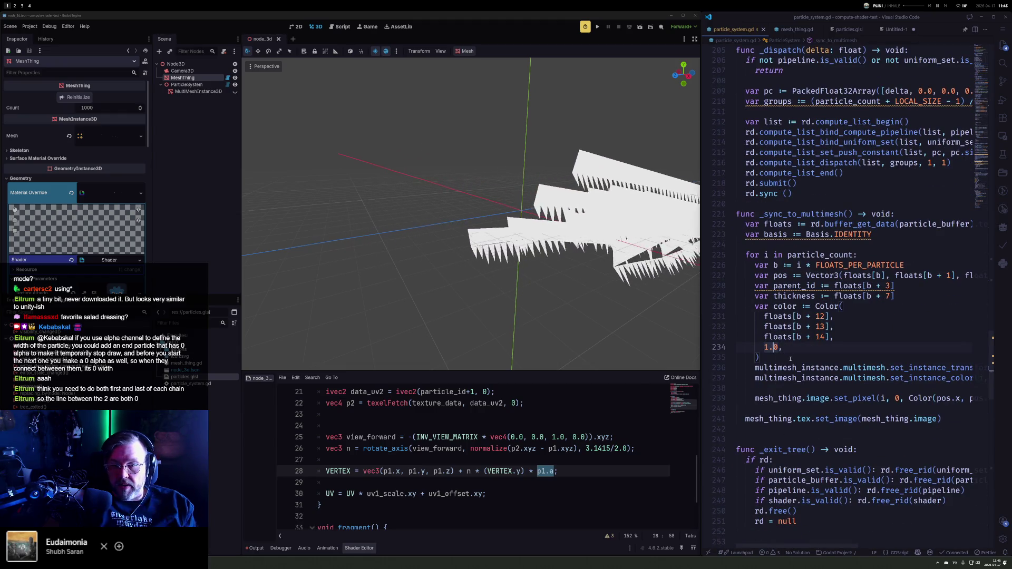
key("Delete")
key("Delete")
key("Delete")
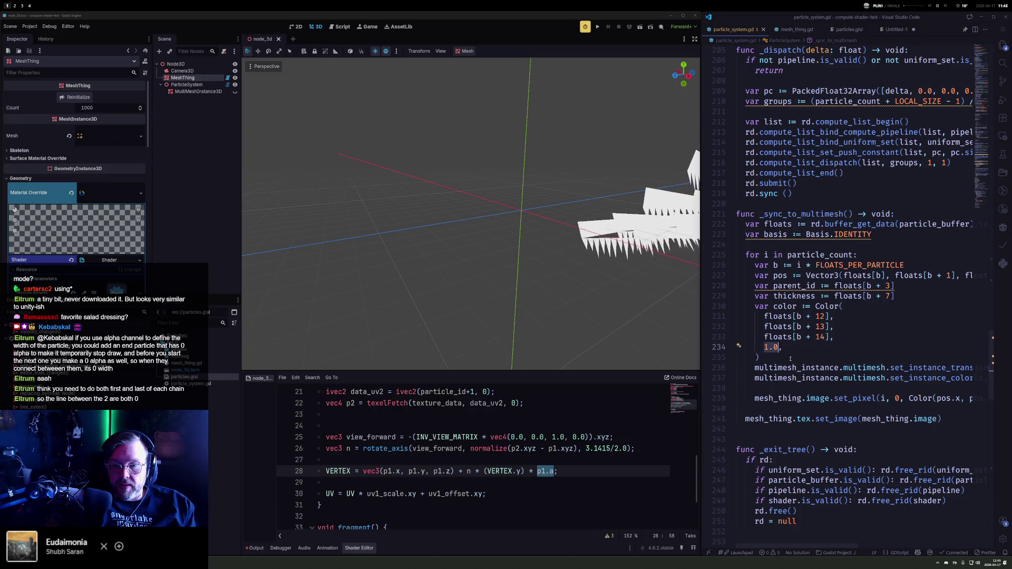
type("thickness,")
key("ctrl+s")
mouse_move(453, 210)
left_mouse_down()
mouse_move(619, 216)
mouse_move(467, 243)
left_mouse_up()
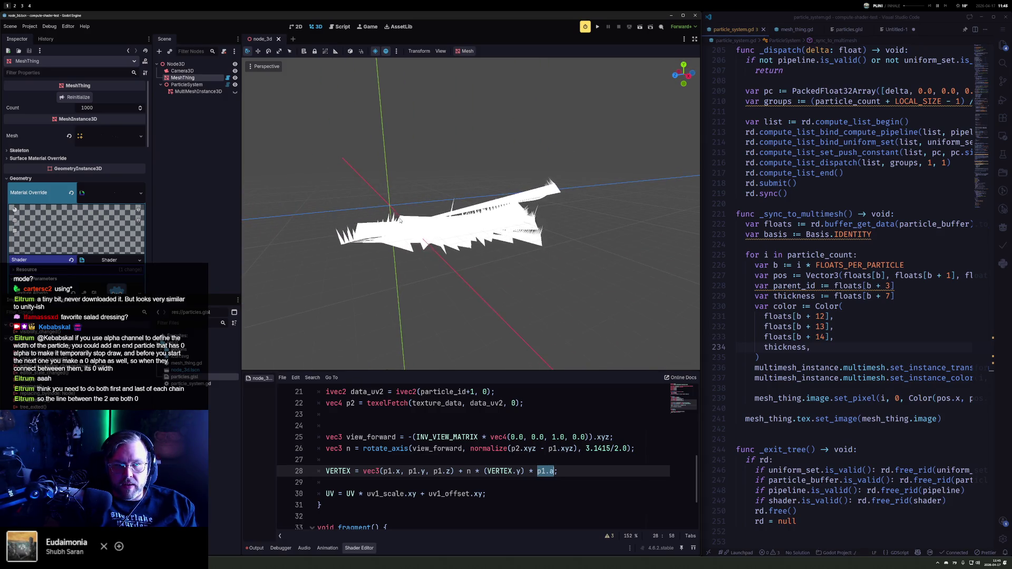
Step: Scroll the VS Code script up and search the Godot shader for 'par'
scroll(905, 170, "up", 15)
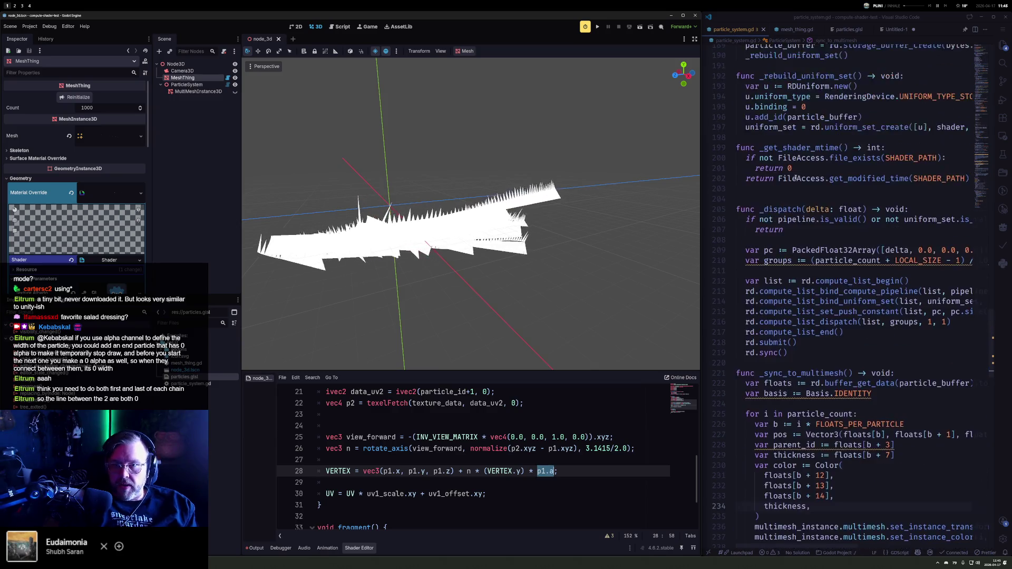
scroll(794, 165, "up", 20)
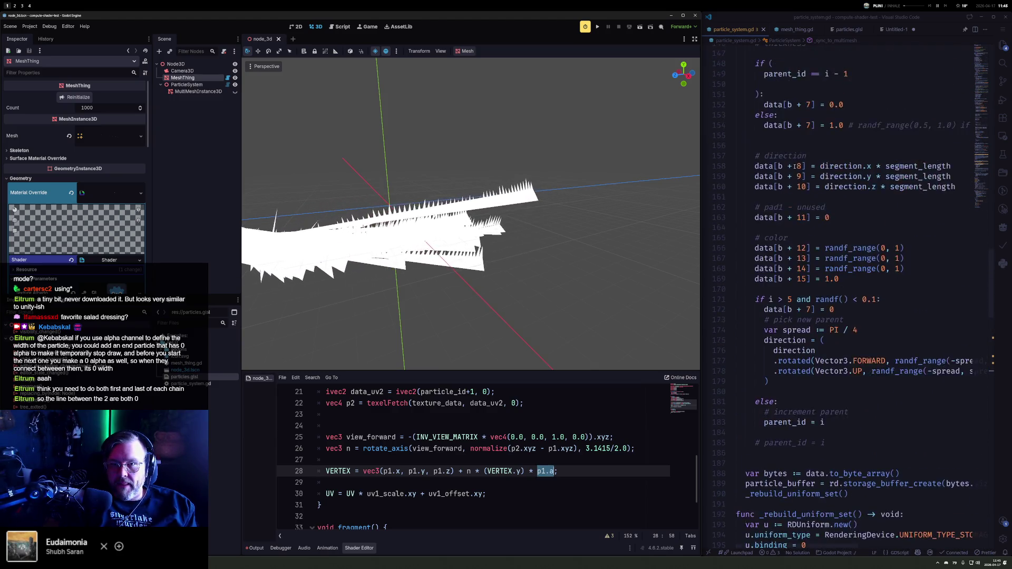
scroll(794, 168, "up", 18)
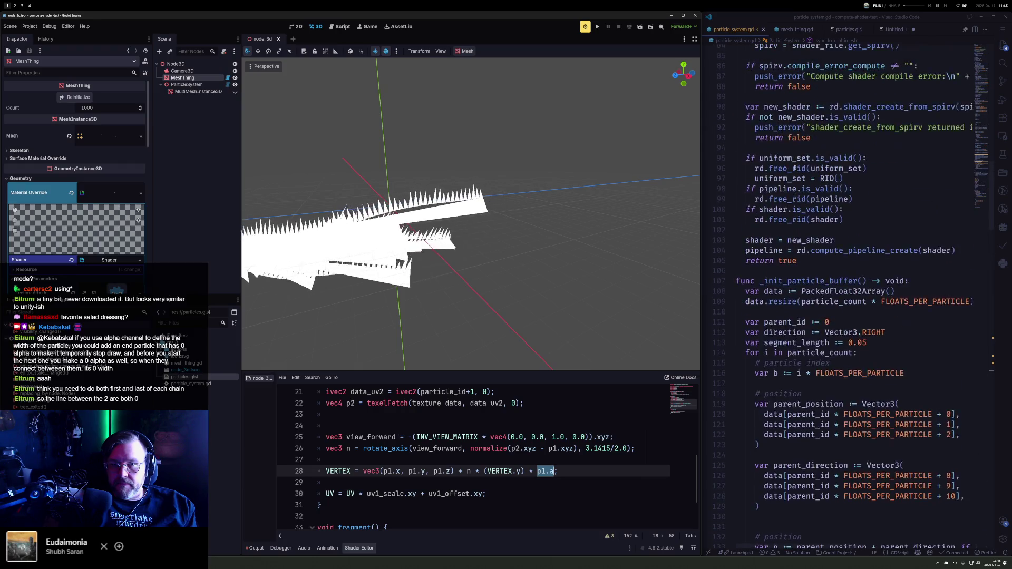
scroll(860, 197, "down", 4)
key("ctrl+f")
type("par")
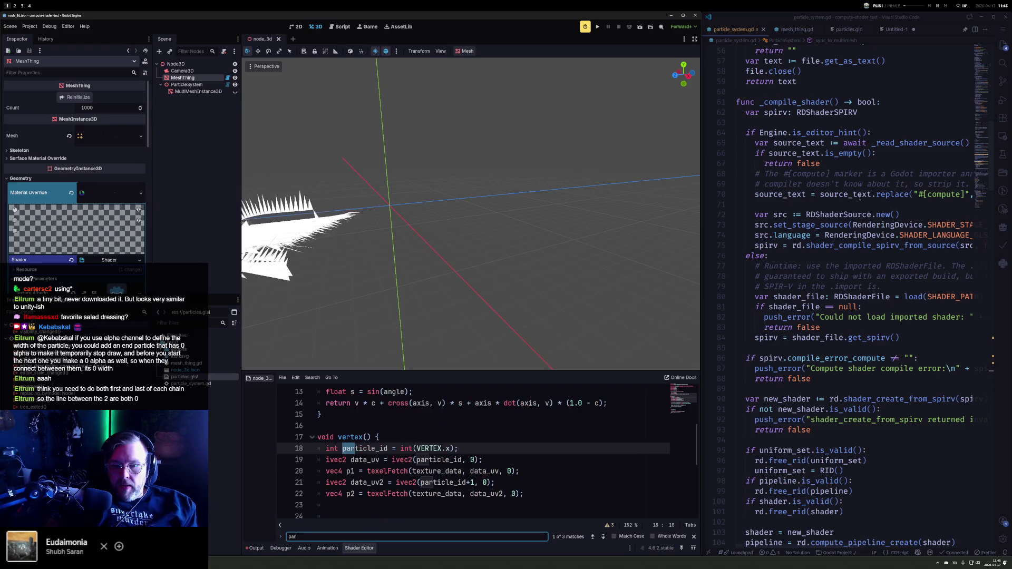
Step: Search 'parent' in particle_system.gd to find the parent_id setup, then return to the thickness condition
left_click(943, 185)
key("ctrl+p")
type("par")
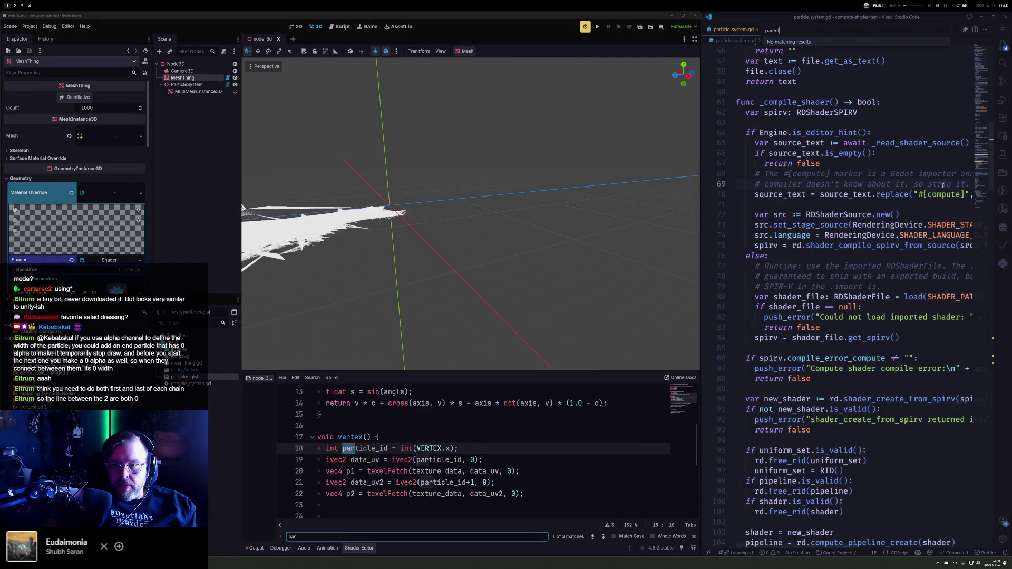
key("Escape")
key("ctrl+f")
type("parent")
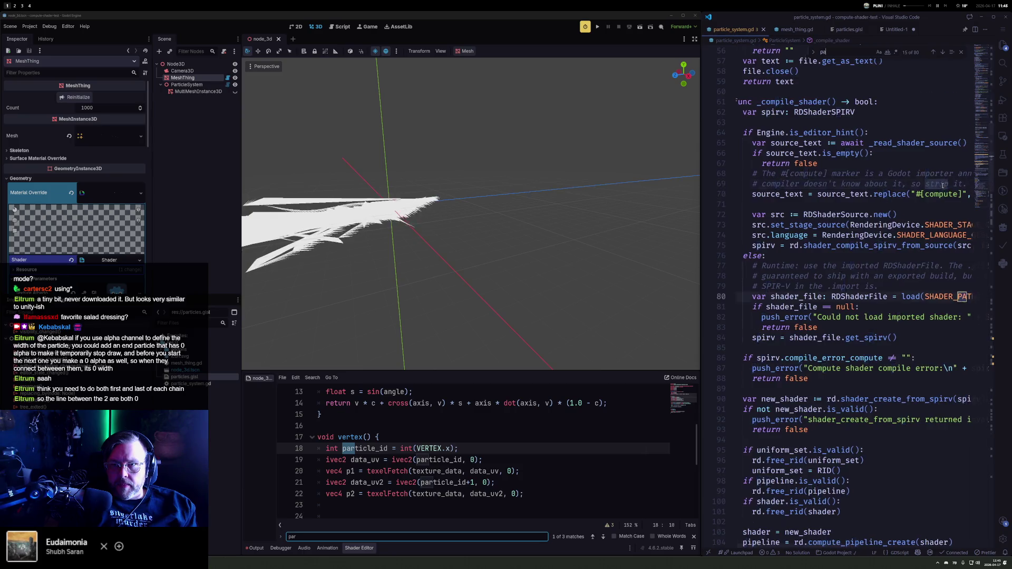
key("Escape")
key("BackSpace")
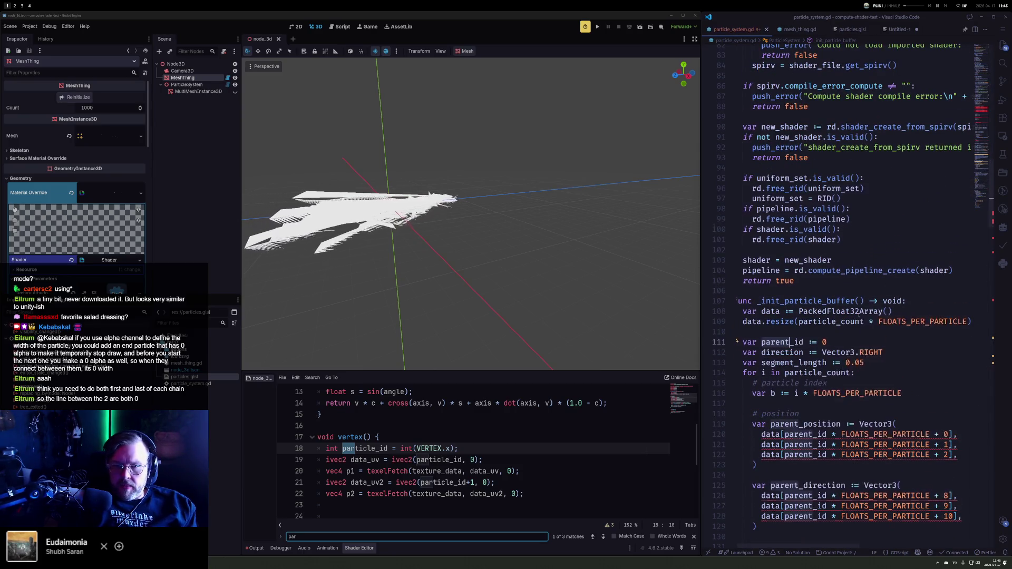
scroll(861, 312, "down", 12)
left_click(868, 267)
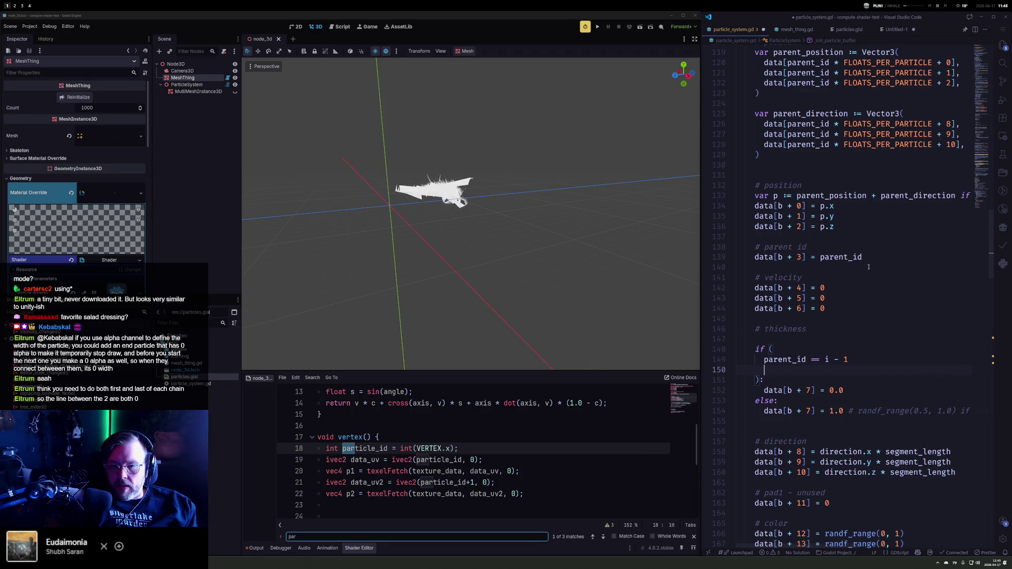
Step: Change the thickness check to 'parent_id != i - 1' with '# just jumped', remove the blank line, save
key("Up")
key("ctrl+Right")
key("Right")
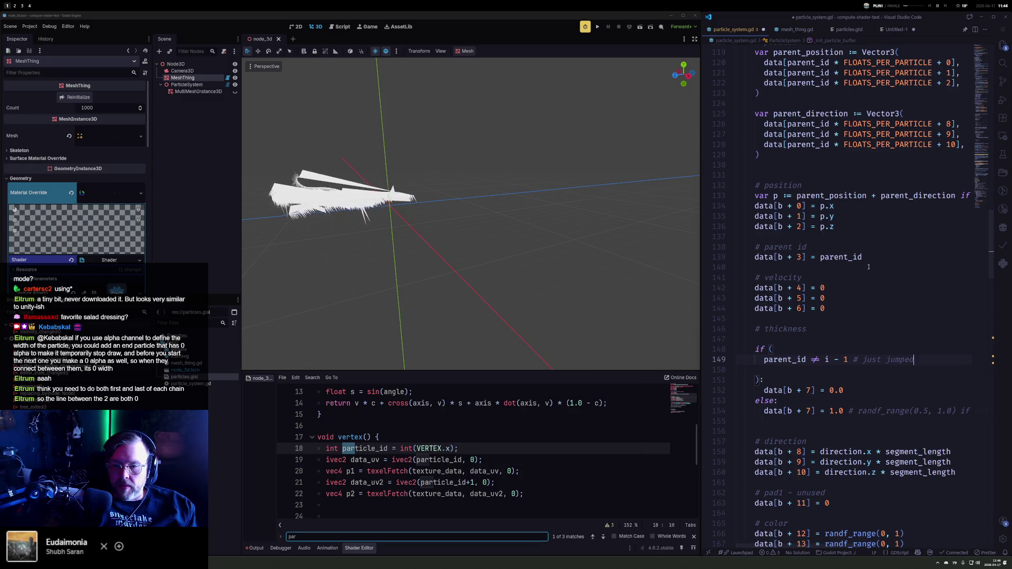
key("Down")
key("Delete")
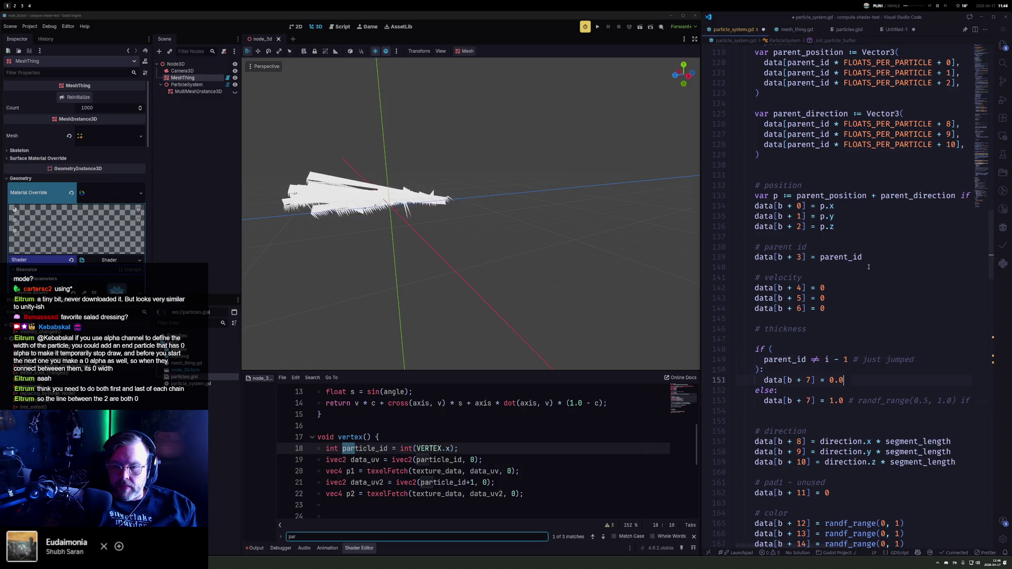
key("Down")
key("Down")
key("Down")
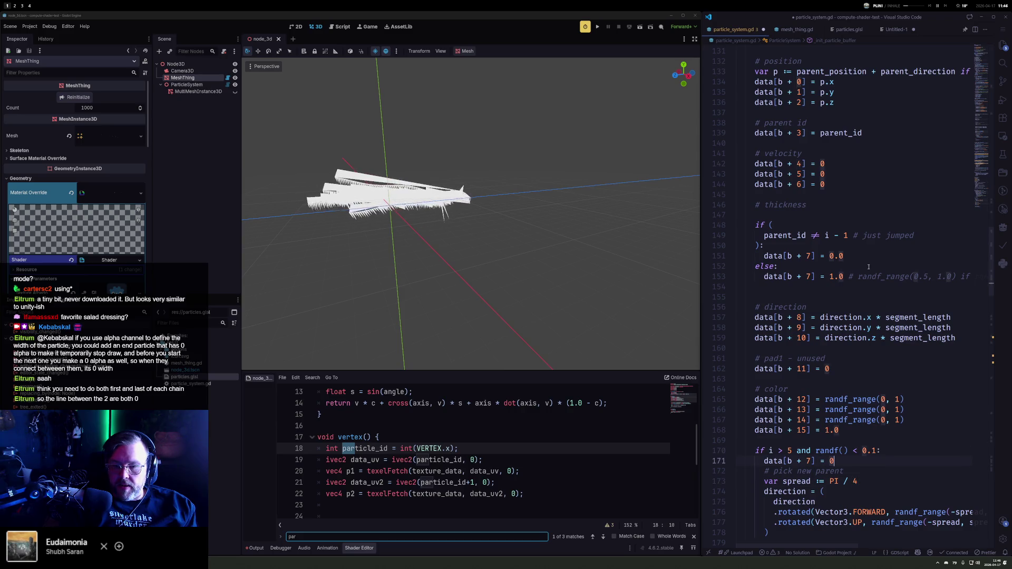
key("Return")
key("ctrl+s")
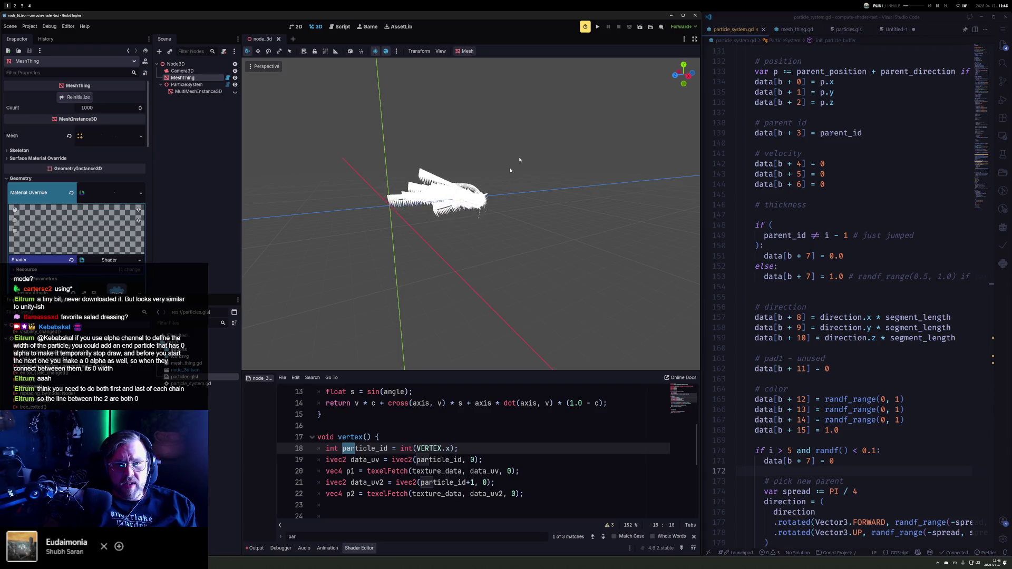
Step: Scroll Godot's shader editor to the albedo code in fragment()
scroll(492, 161, "up", 5)
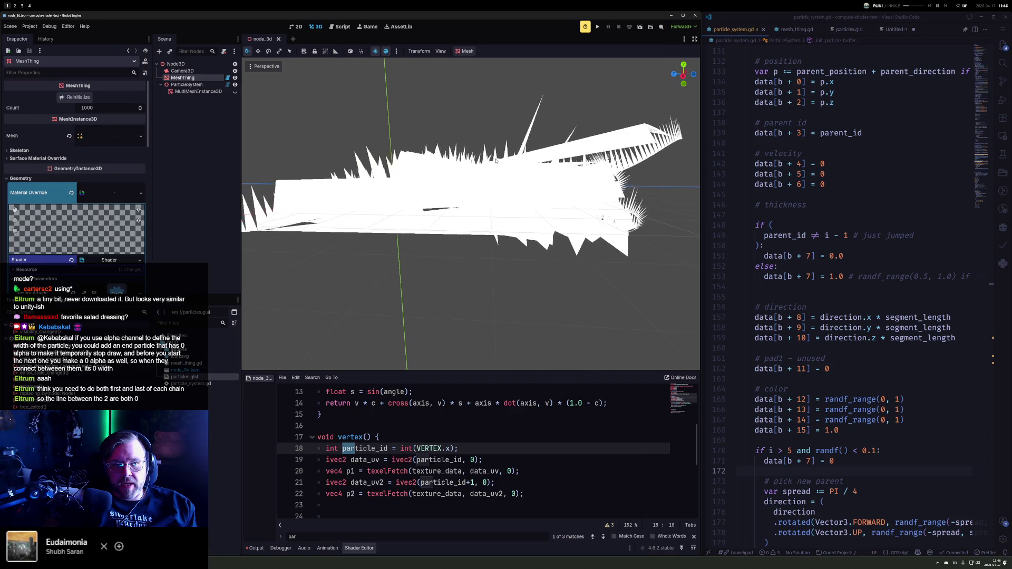
scroll(497, 268, "down", 5)
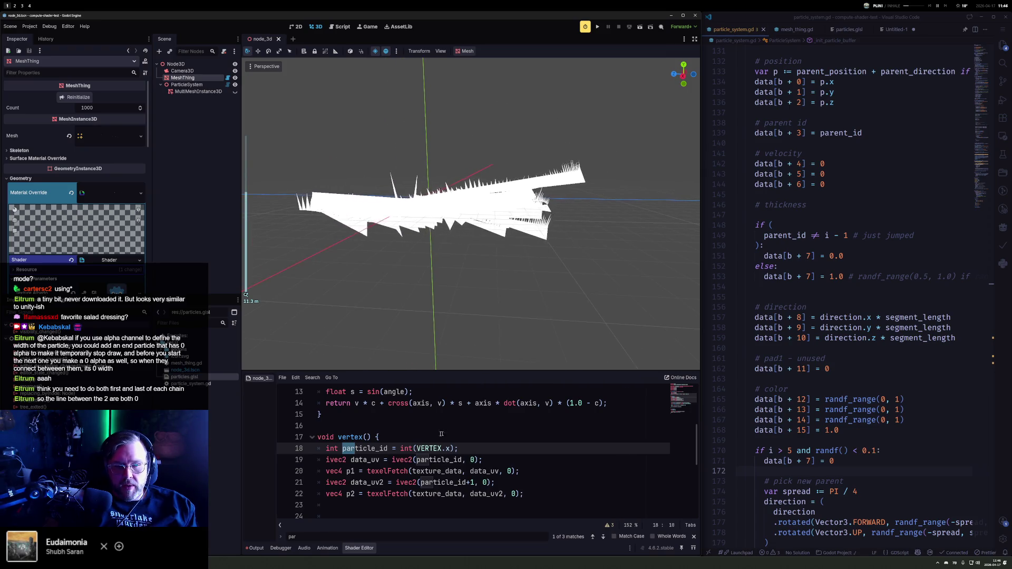
scroll(448, 433, "down", 5)
left_click(403, 482)
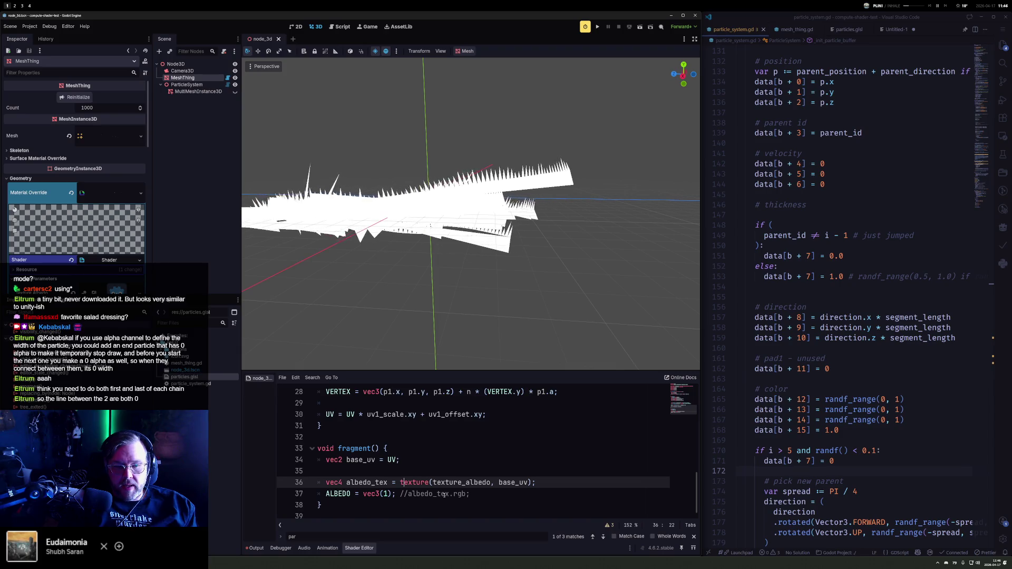
Step: Change the shader's albedo to vec3(UV.x, 0, 0) so the ribbons render red
key("Down")
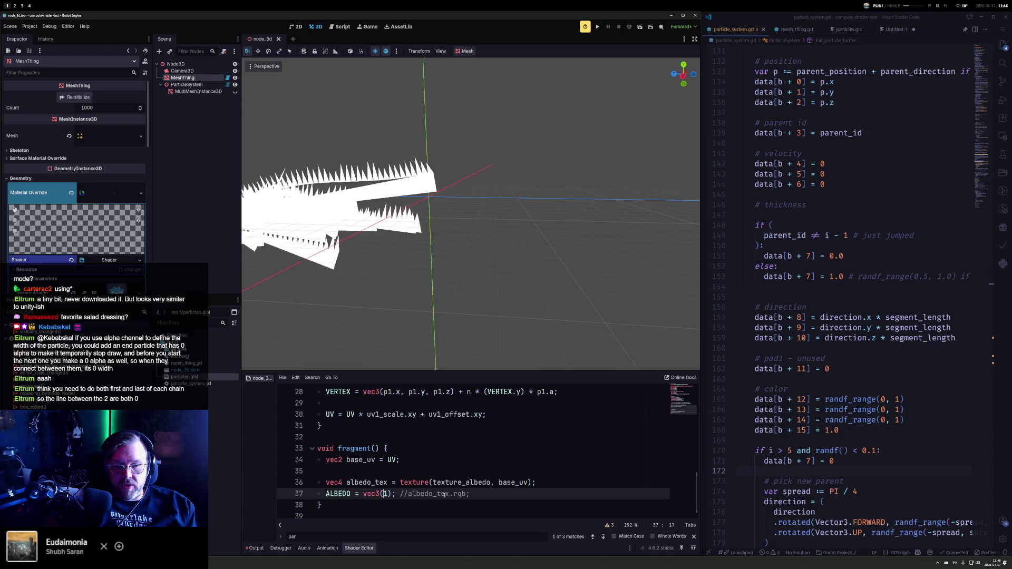
key("Delete")
type("UV.x")
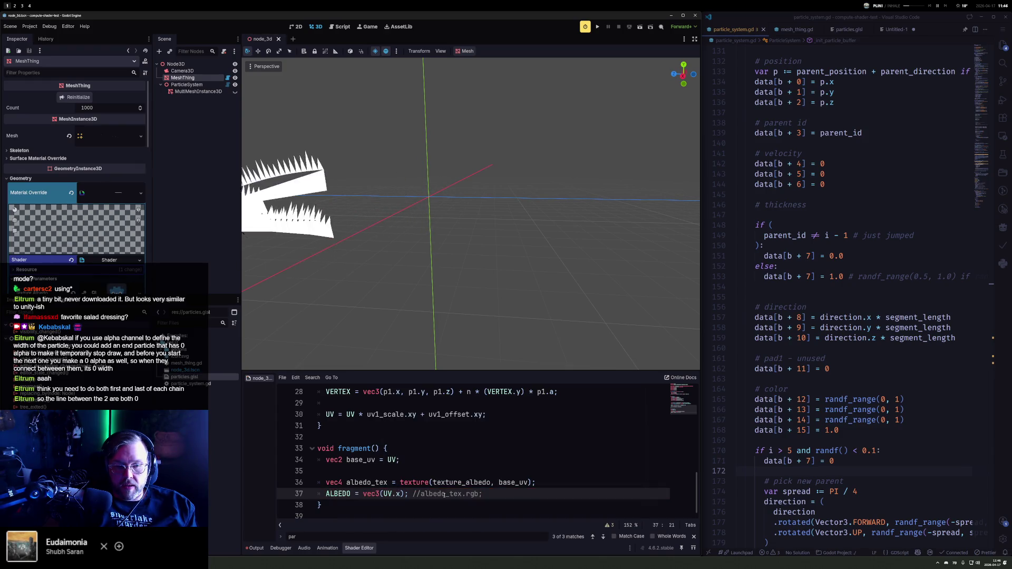
type(", 0,0")
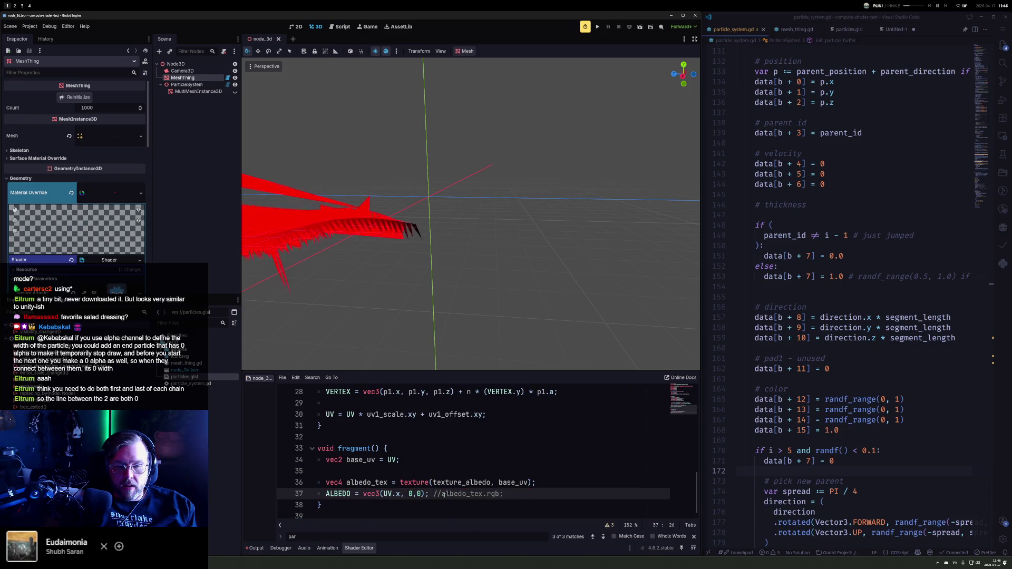
key("BackSpace")
type("0")
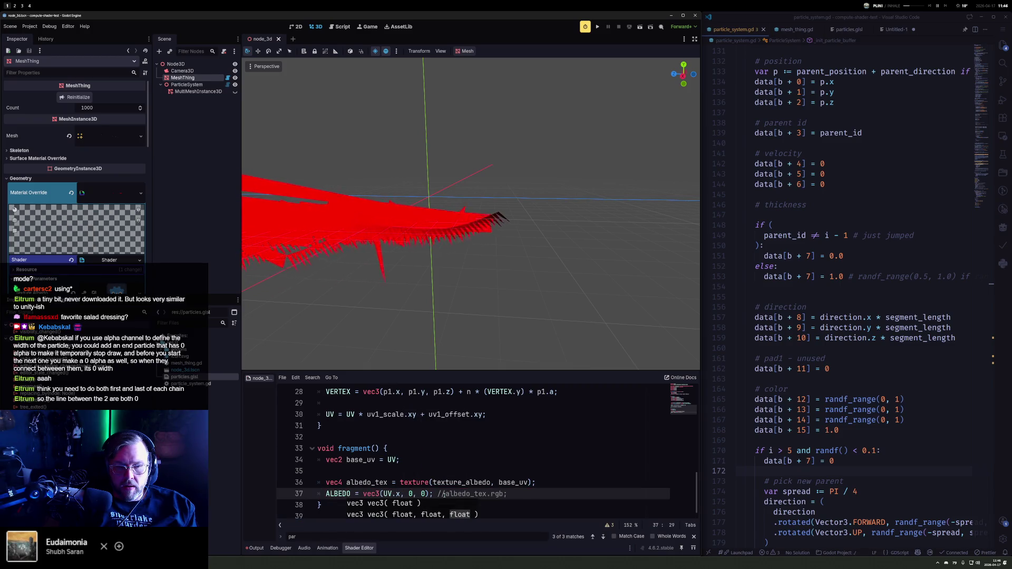
key("Down")
key("Up")
key("Left")
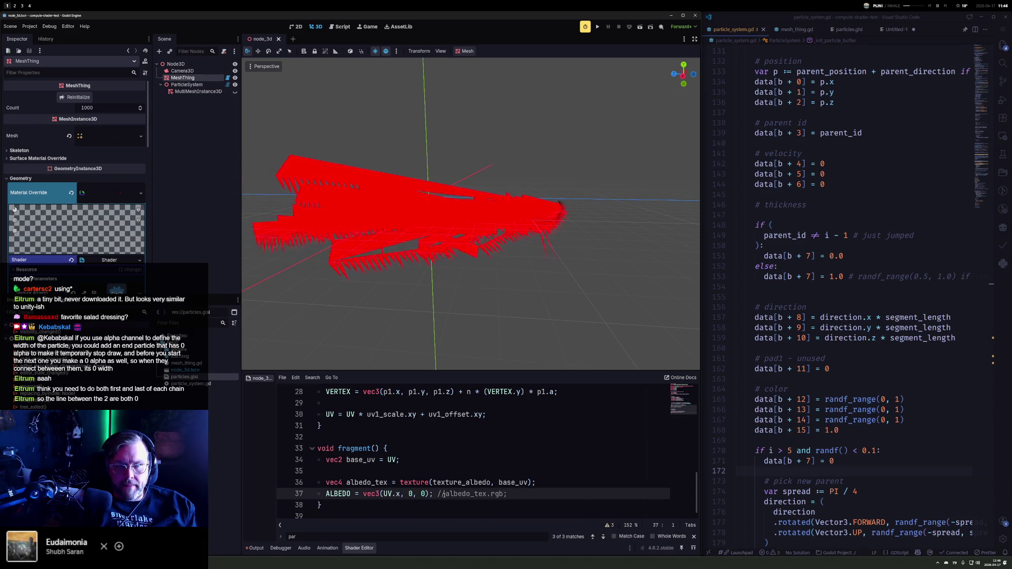
left_click_drag(448, 263, 463, 233)
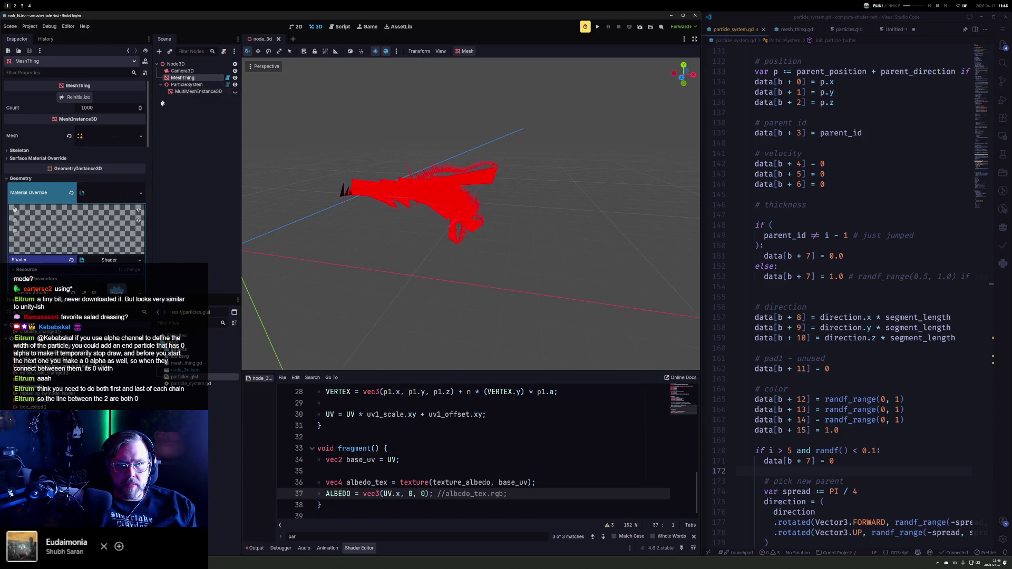
Step: Set UV1 Scale x back to 1.0 in the Inspector and orbit to inspect the ribbons
scroll(100, 243, "down", 10)
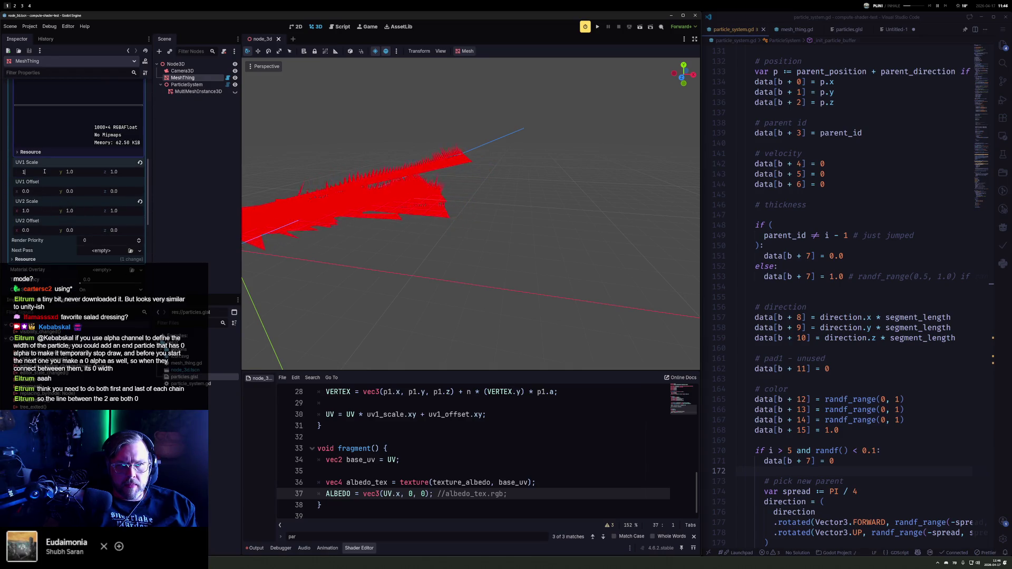
key("Return")
mouse_move(403, 225)
left_mouse_down()
mouse_move(309, 207)
mouse_move(448, 217)
mouse_move(488, 230)
mouse_move(314, 168)
mouse_move(328, 154)
mouse_move(271, 149)
mouse_move(636, 151)
mouse_move(615, 173)
mouse_move(629, 175)
left_mouse_up()
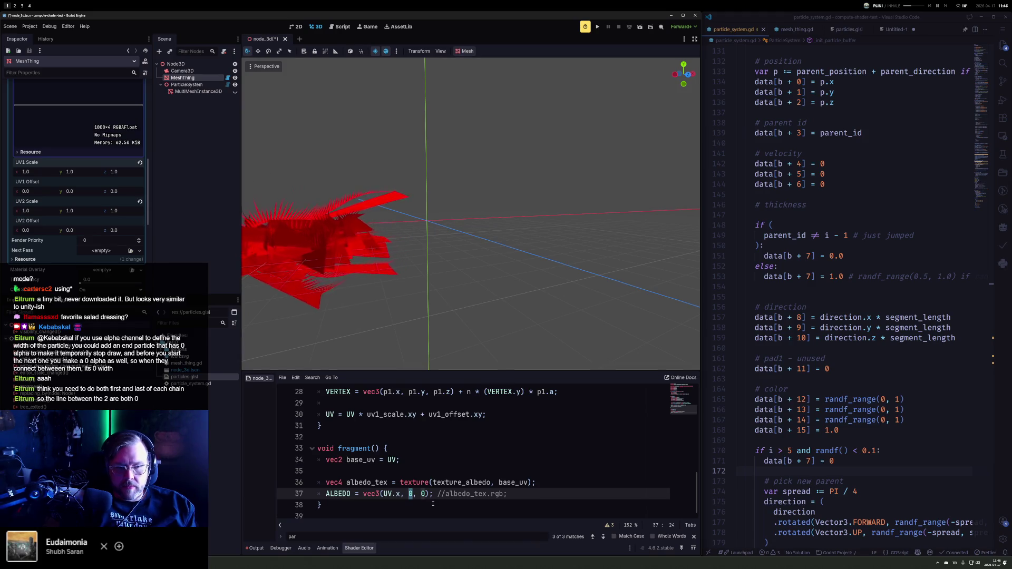
Step: Set the albedo's green channel to 1.0 - UV.x, giving vec3(UV.x, 1.0 - UV.x, 0)
type("U")
key("Left")
type("1.0 - U")
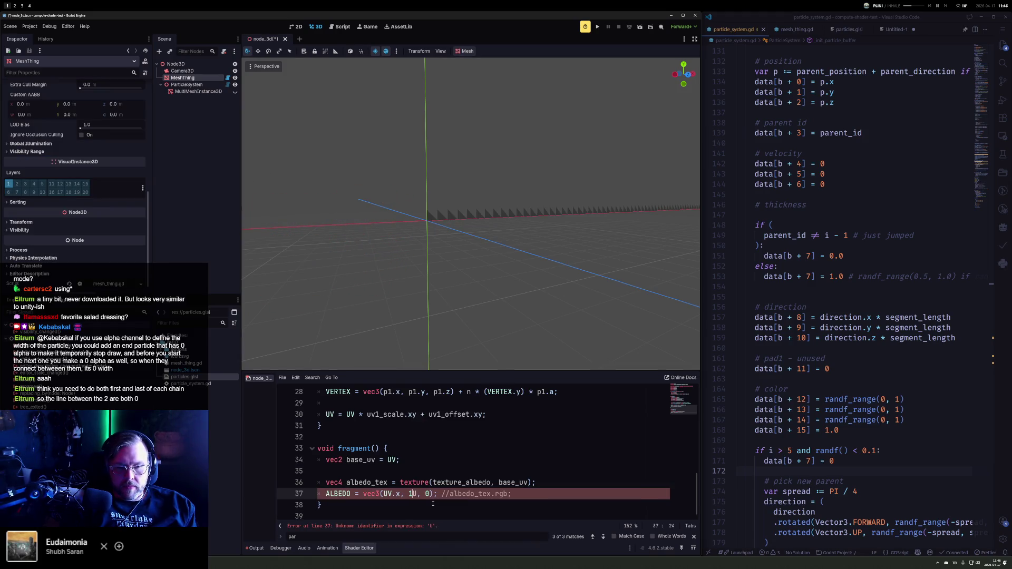
type(".")
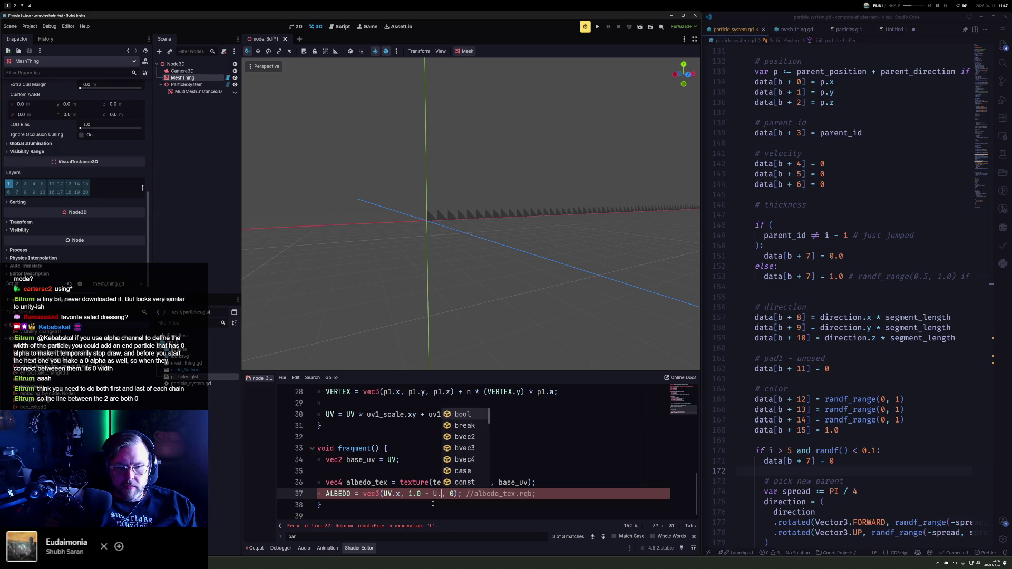
key("Escape")
type("x")
key("Right")
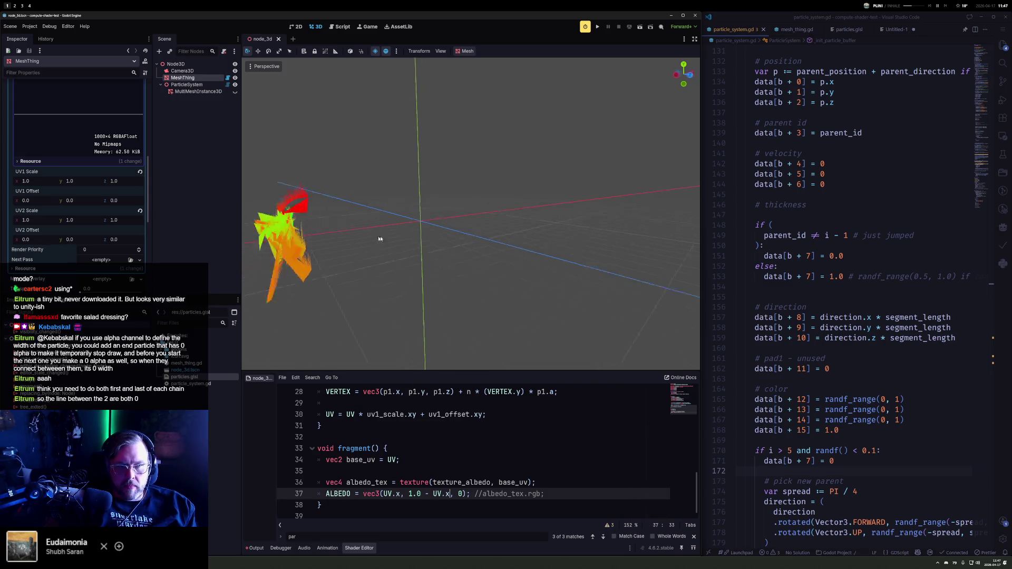
Step: Orbit and zoom the 3D viewport to inspect the red-to-green ribbon gradient
scroll(370, 237, "up", 5)
scroll(496, 235, "down", 5)
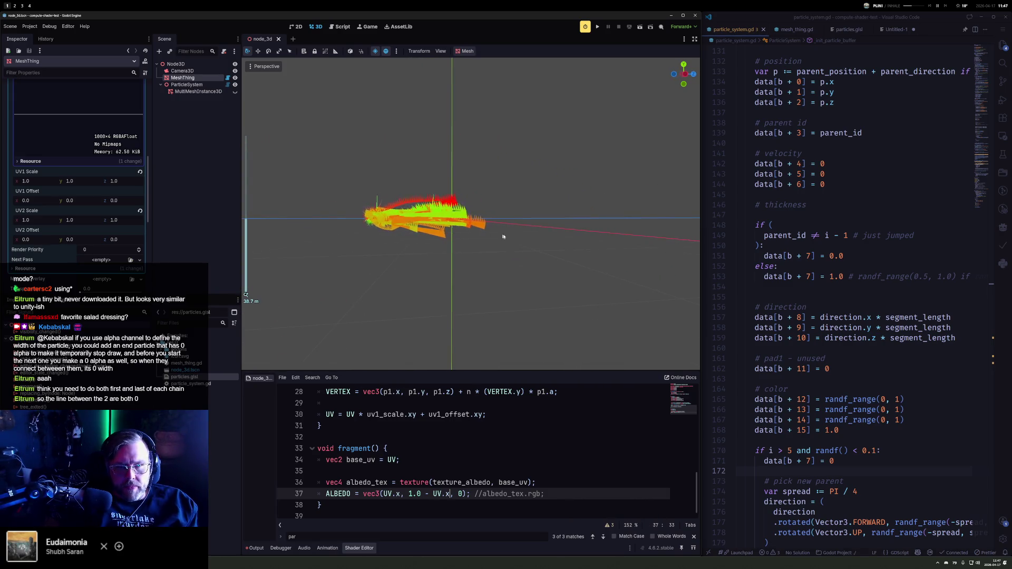
scroll(466, 246, "up", 4)
scroll(415, 241, "up", 4)
mouse_move(565, 243)
left_mouse_down()
mouse_move(413, 264)
mouse_move(492, 253)
mouse_move(457, 303)
mouse_move(492, 259)
mouse_move(476, 309)
mouse_move(485, 197)
mouse_move(454, 227)
mouse_move(419, 236)
mouse_move(545, 317)
mouse_move(281, 298)
left_mouse_up()
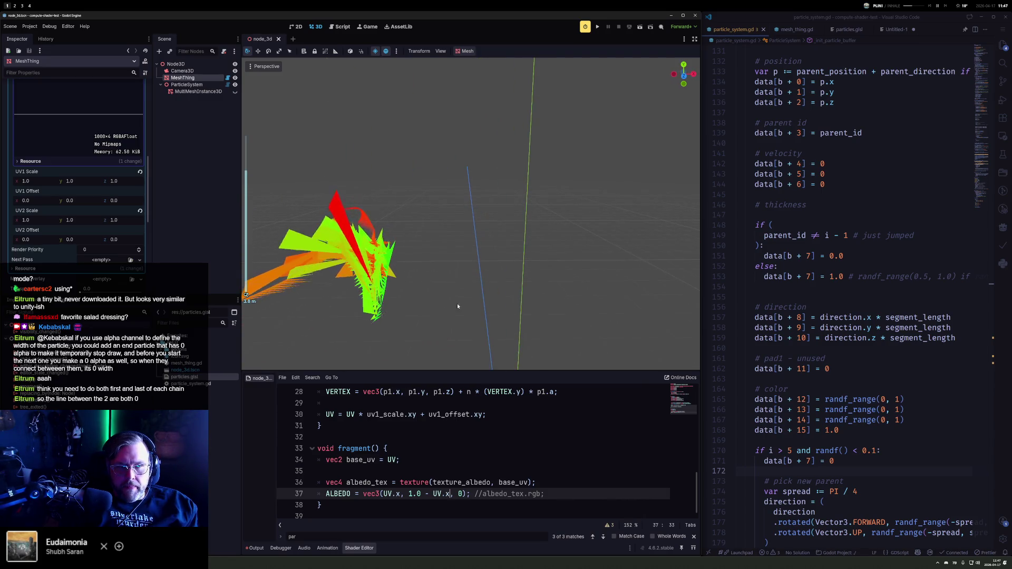
mouse_move(877, 399)
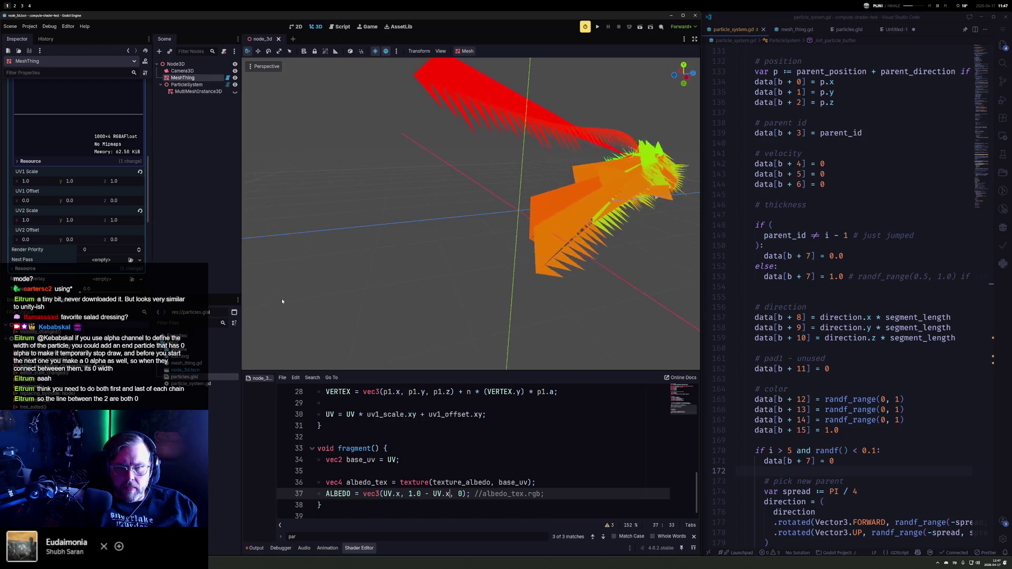
scroll(846, 317, "down", 3)
scroll(845, 317, "down", 20)
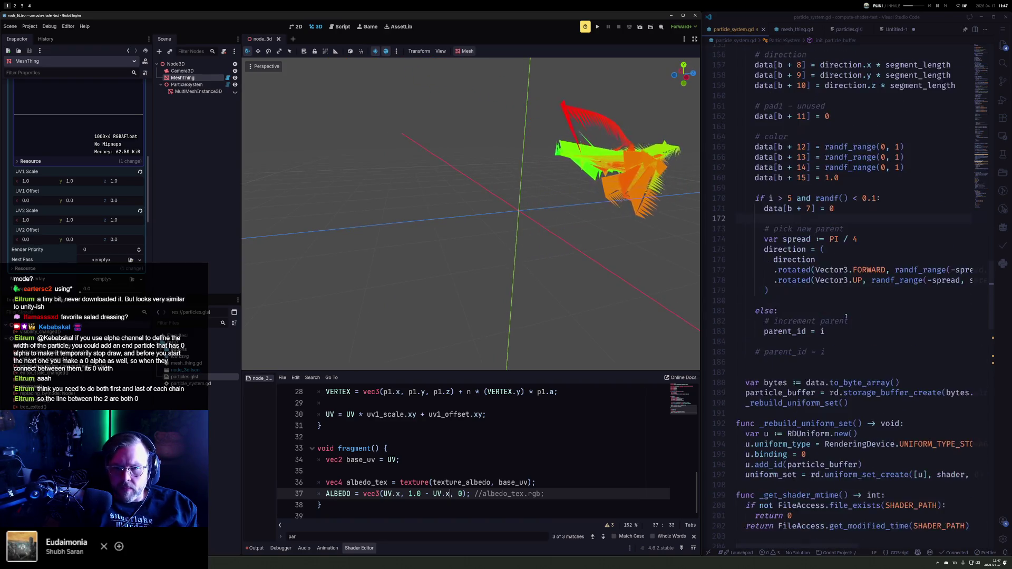
Step: In VS Code, comment out the set_particle call in particle_system.gd's _process
scroll(845, 317, "down", 6)
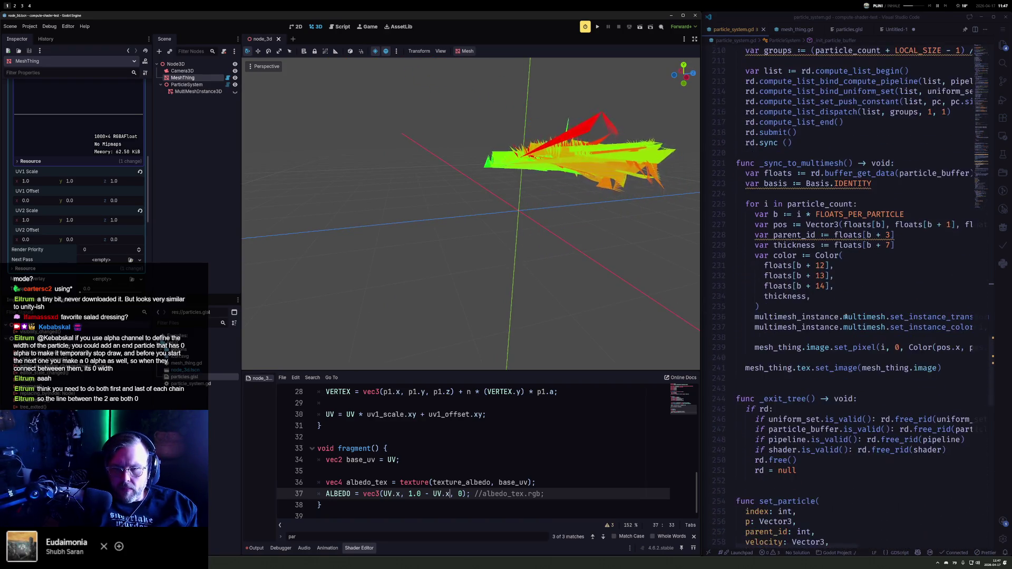
scroll(817, 335, "down", 12)
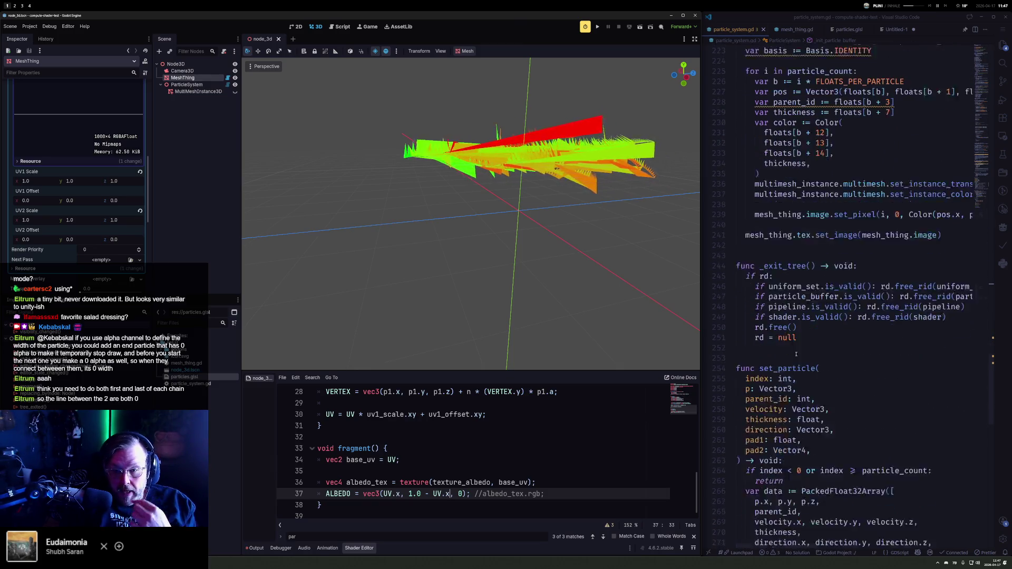
scroll(775, 390, "down", 2)
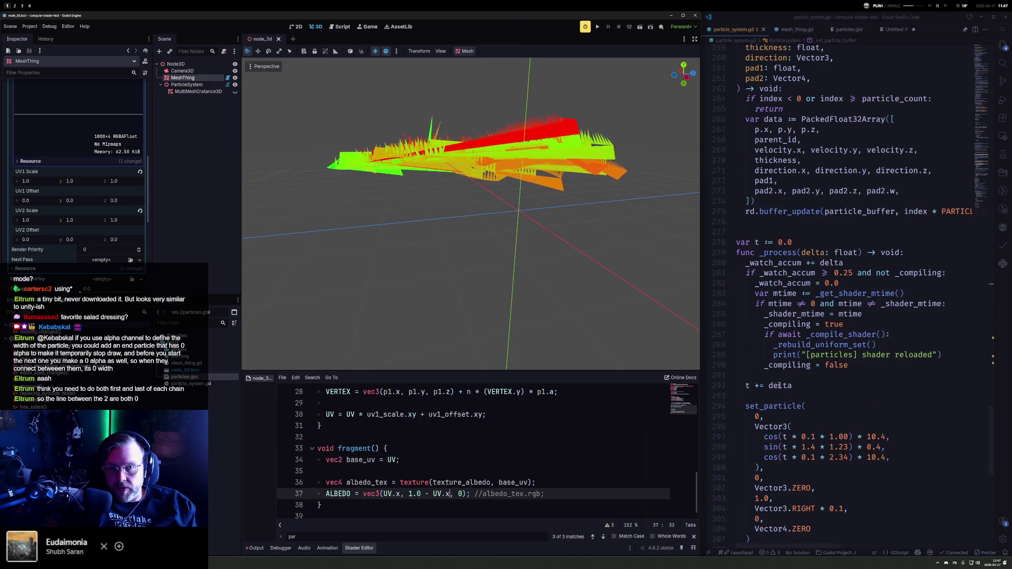
scroll(814, 373, "down", 4)
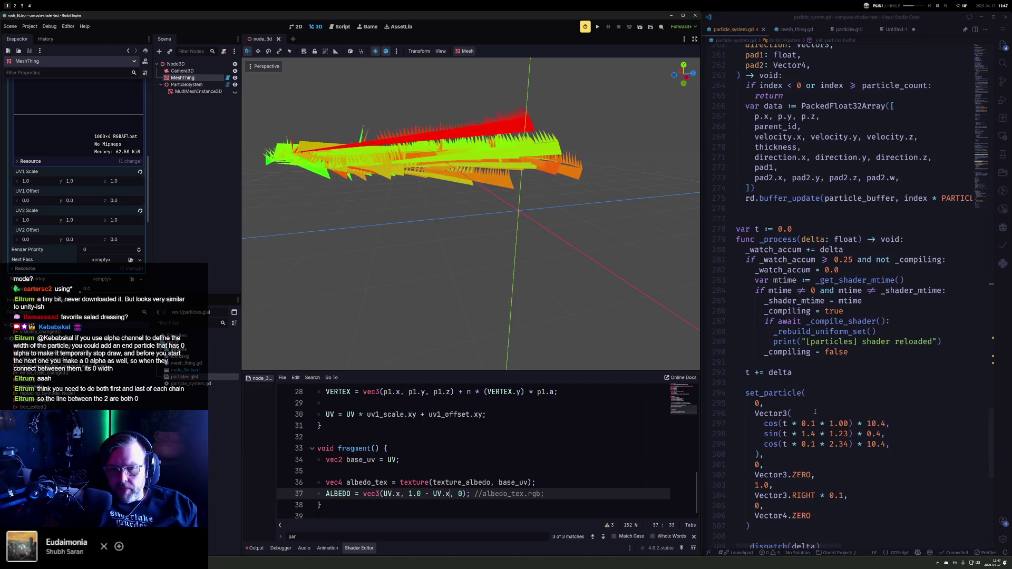
scroll(809, 337, "up", 3)
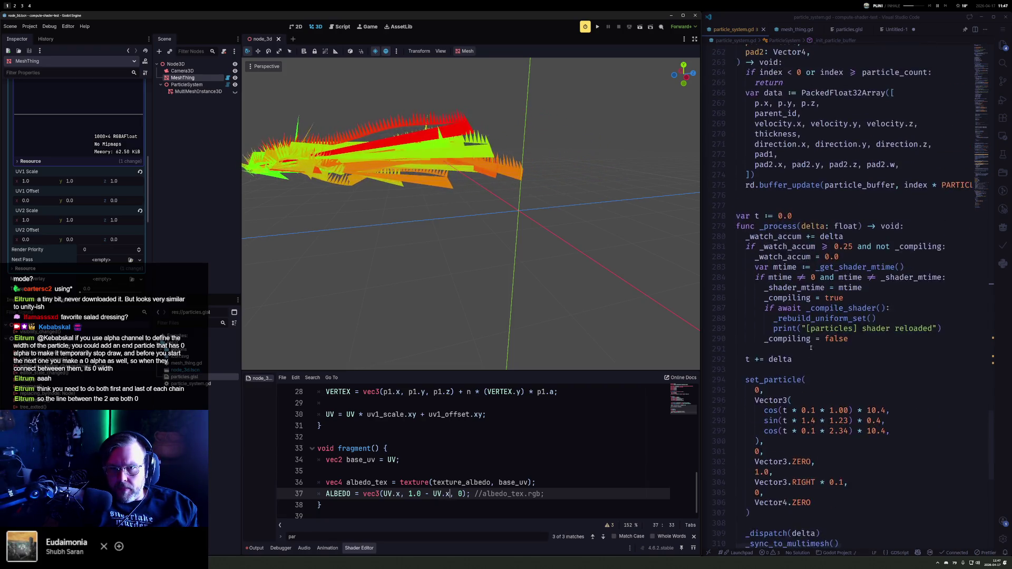
scroll(794, 377, "down", 3)
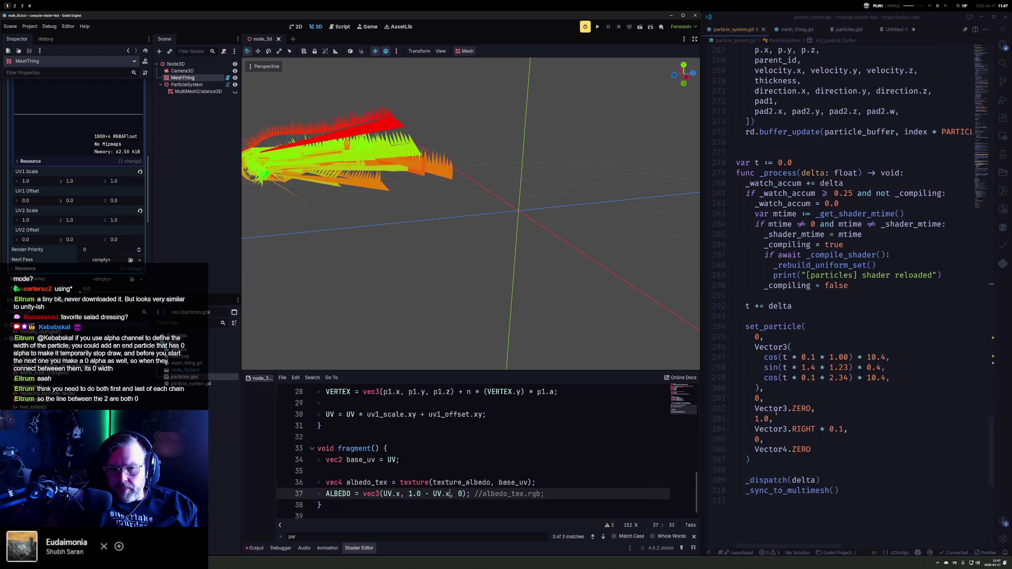
left_click_drag(759, 459, 748, 327)
key("ctrl+slash")
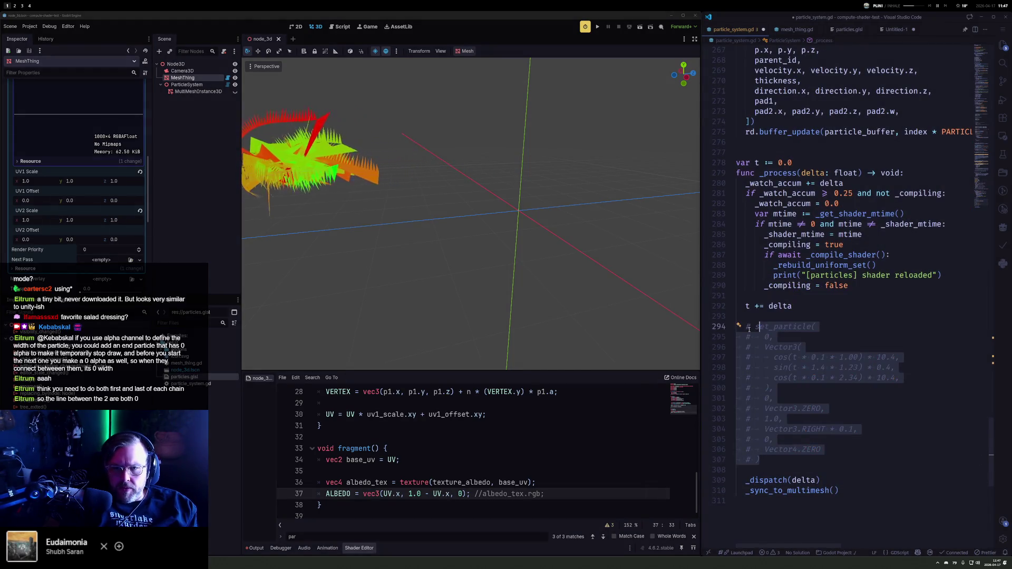
left_click(833, 309)
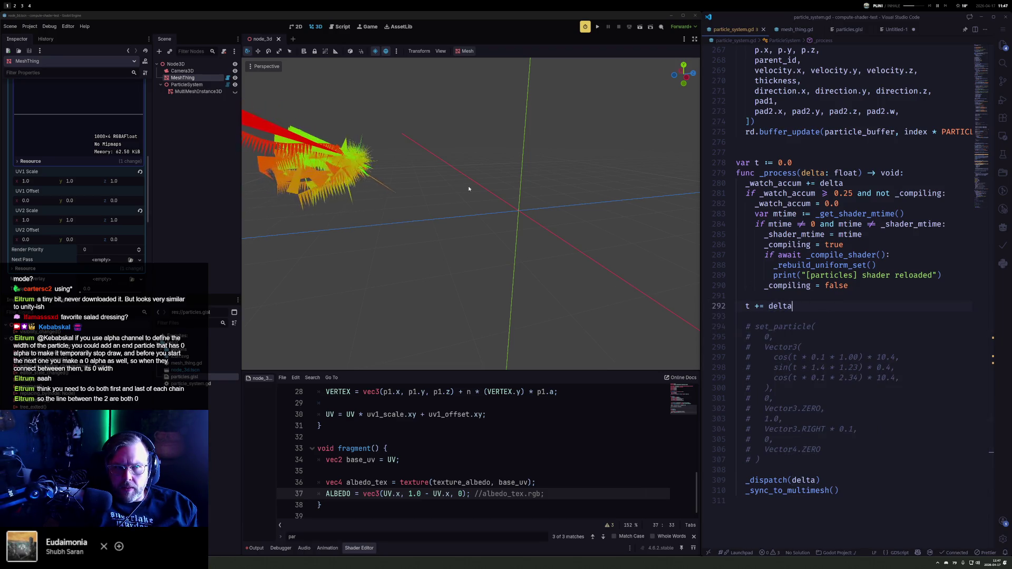
Step: Reinitialize the ParticleSystem and orbit the viewport to see the green ribbon arc
left_click(184, 85)
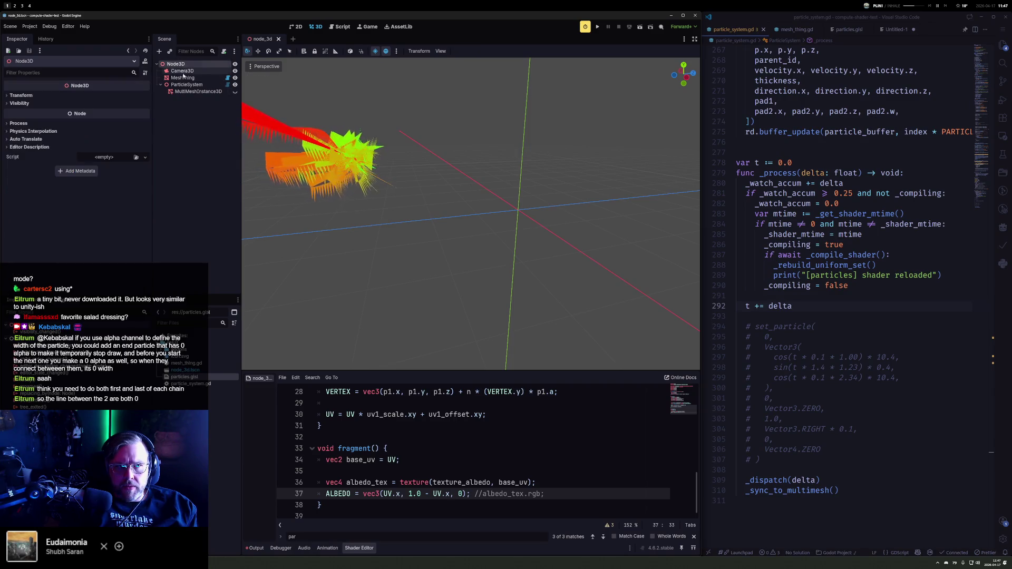
left_click(82, 97)
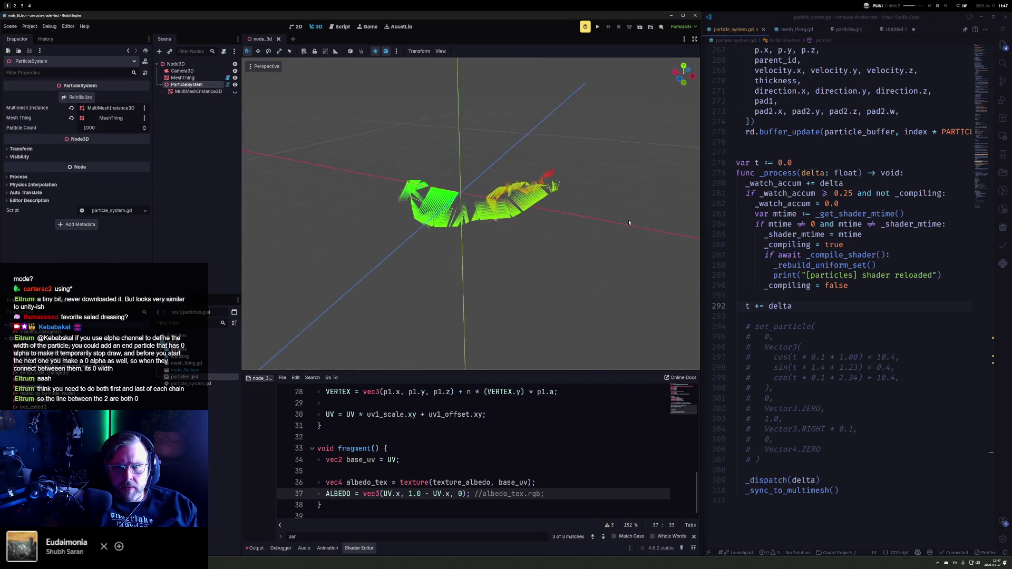
scroll(450, 205, "up", 3)
scroll(449, 205, "up", 3)
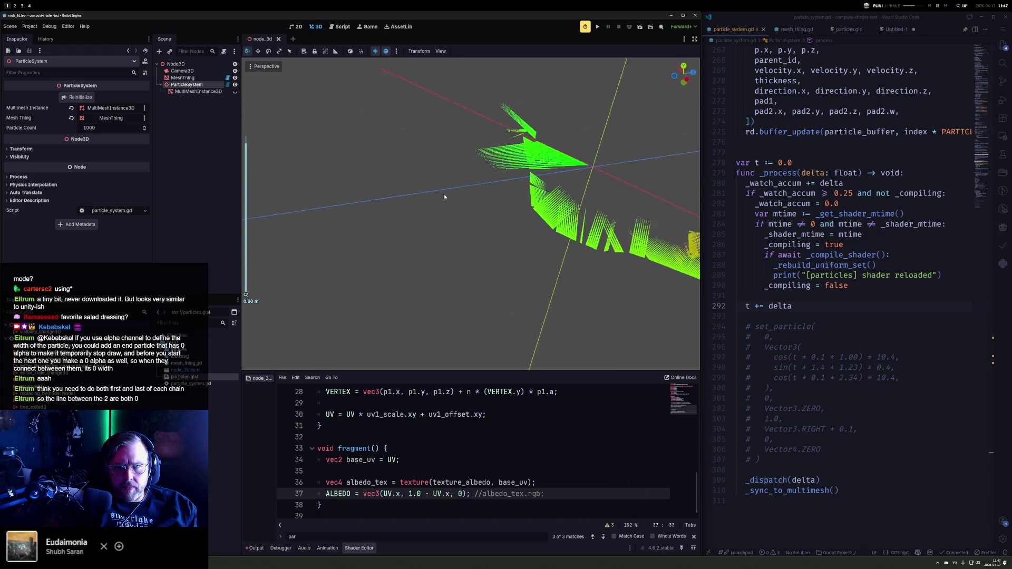
left_click_drag(558, 182, 150, 222)
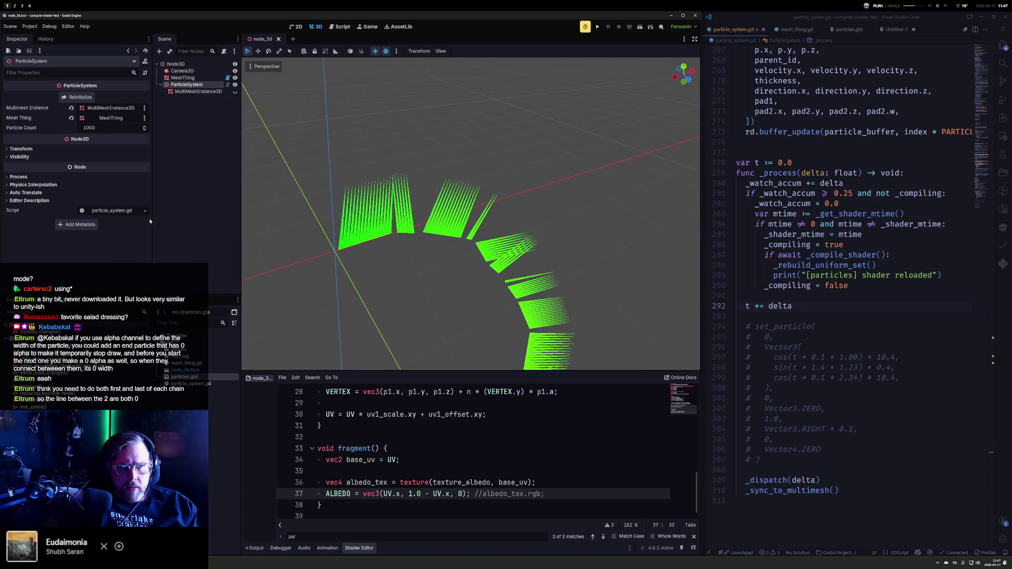
Step: Expand the Visibility and Transform properties, orbit around the arc, and reselect the commented set_particle block
left_click(28, 158)
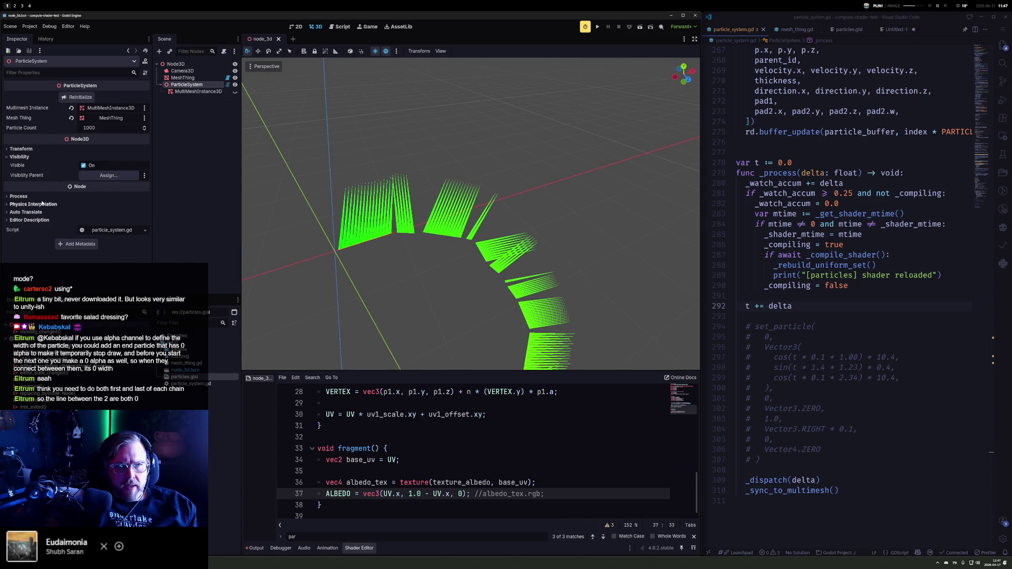
left_click(21, 150)
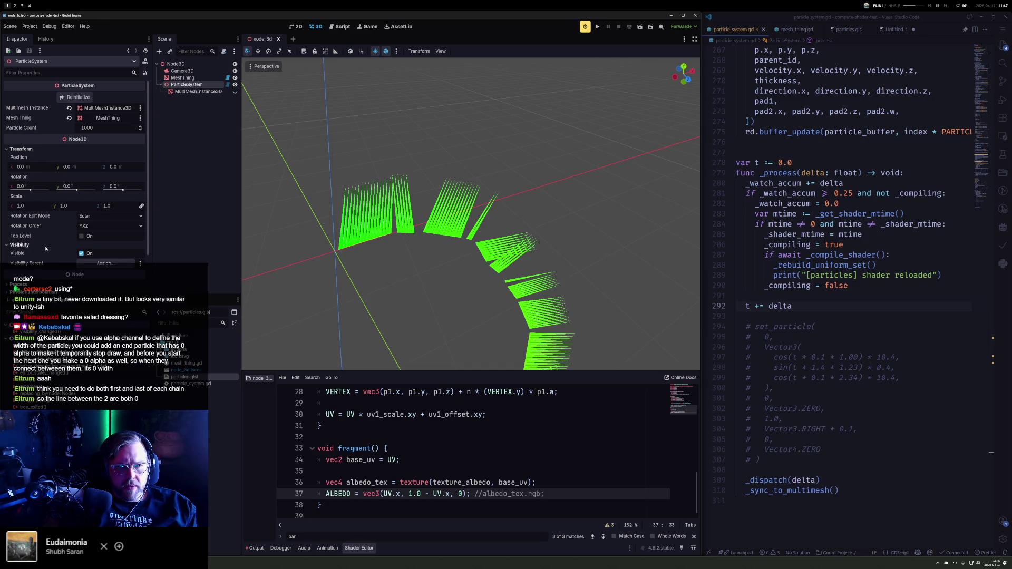
scroll(46, 249, "down", 1)
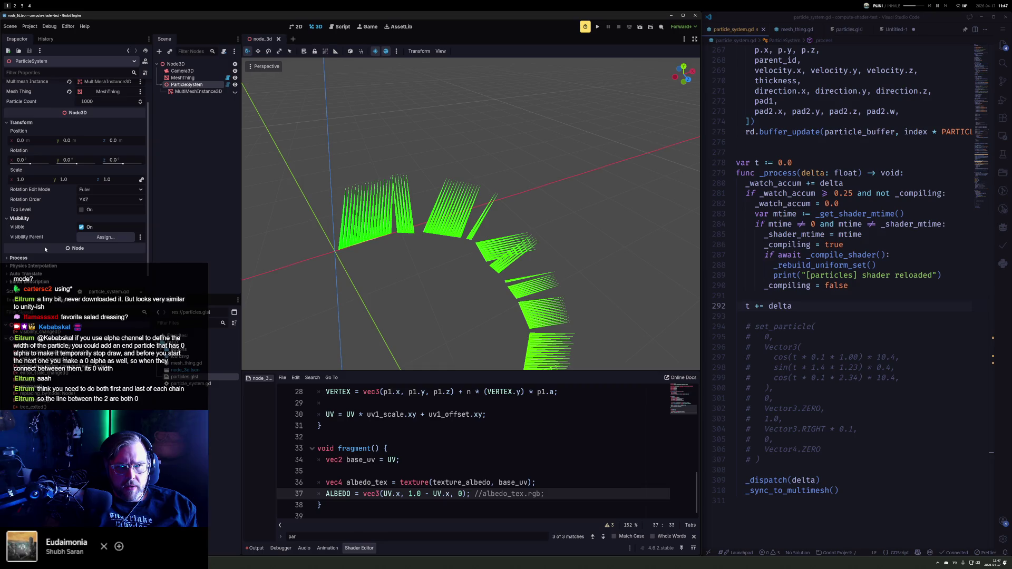
scroll(46, 249, "down", 1)
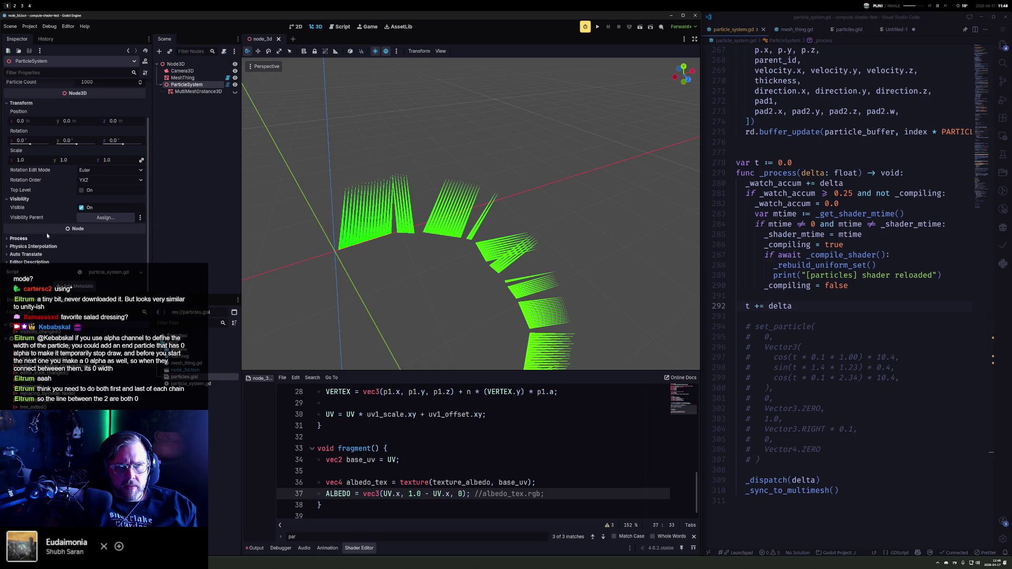
mouse_move(41, 216)
scroll(41, 217, "up", 2)
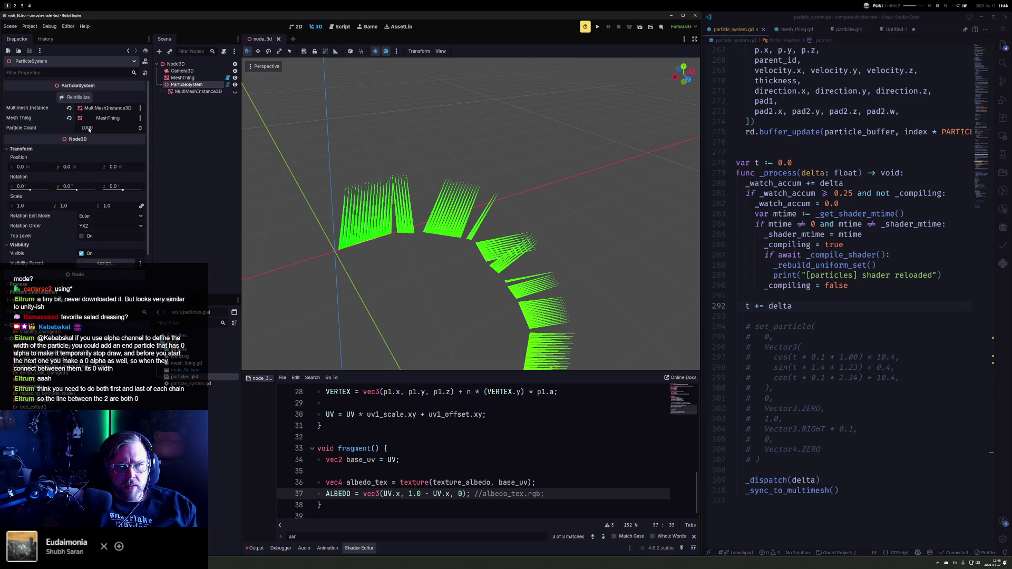
scroll(46, 236, "down", 2)
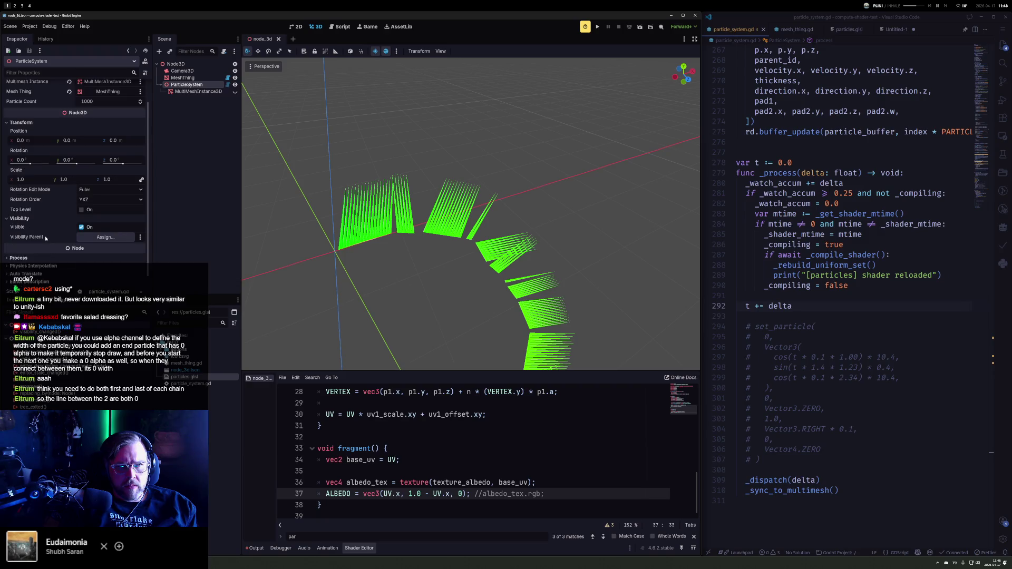
mouse_move(523, 214)
left_mouse_down()
mouse_move(542, 237)
mouse_move(641, 278)
left_mouse_up()
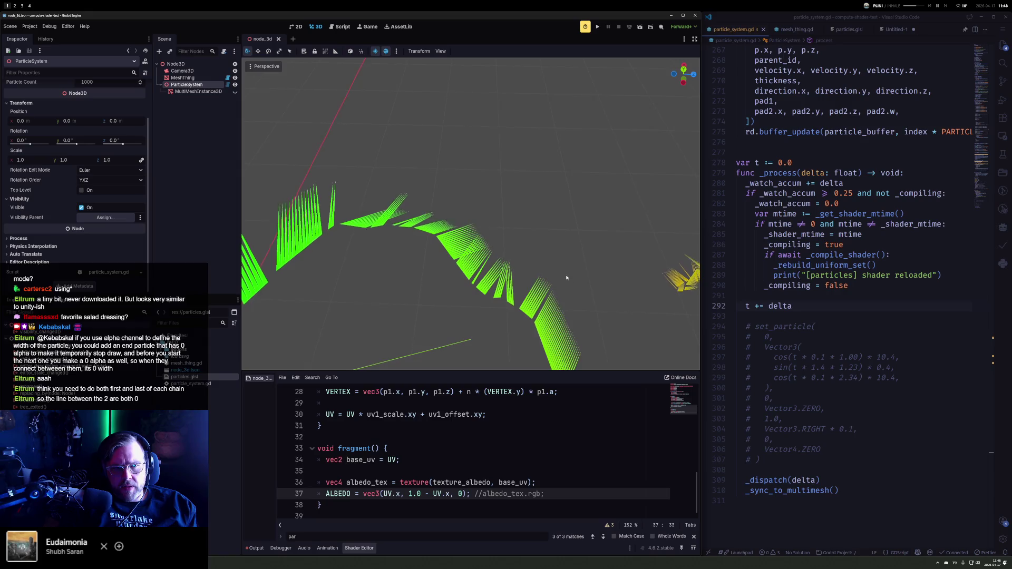
scroll(556, 266, "down", 5)
mouse_move(612, 164)
left_mouse_down()
mouse_move(610, 233)
mouse_move(538, 174)
mouse_move(595, 183)
mouse_move(633, 158)
mouse_move(452, 244)
mouse_move(343, 193)
mouse_move(462, 193)
mouse_move(527, 169)
mouse_move(505, 160)
mouse_move(494, 177)
mouse_move(258, 159)
left_mouse_up()
mouse_move(793, 460)
left_mouse_down()
mouse_move(759, 419)
mouse_move(719, 329)
left_mouse_up()
Step: Uncomment set_particle, comment out the old Vector3 position, and add a blank line above it
key("ctrl+slash")
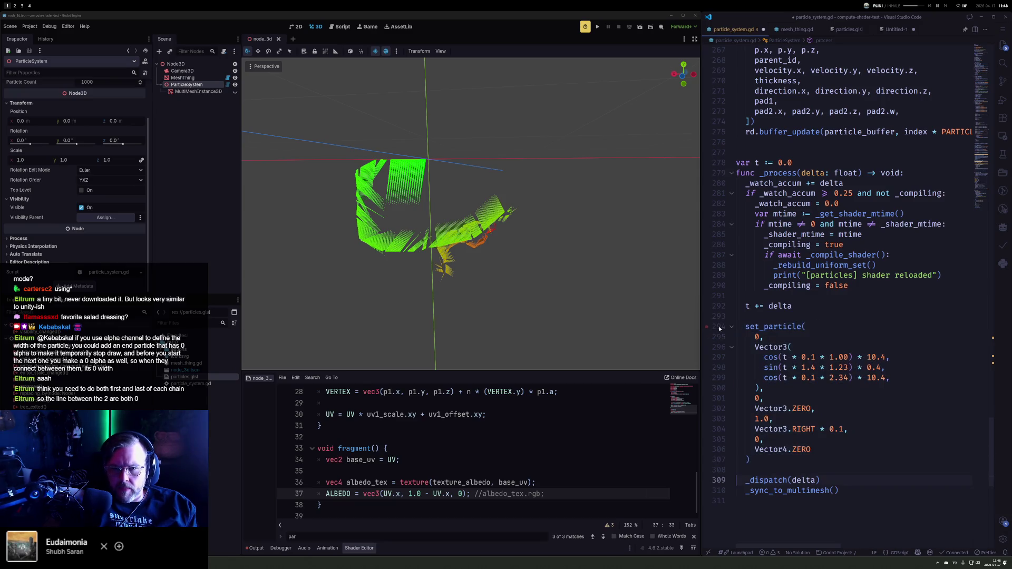
left_click_drag(763, 388, 755, 347)
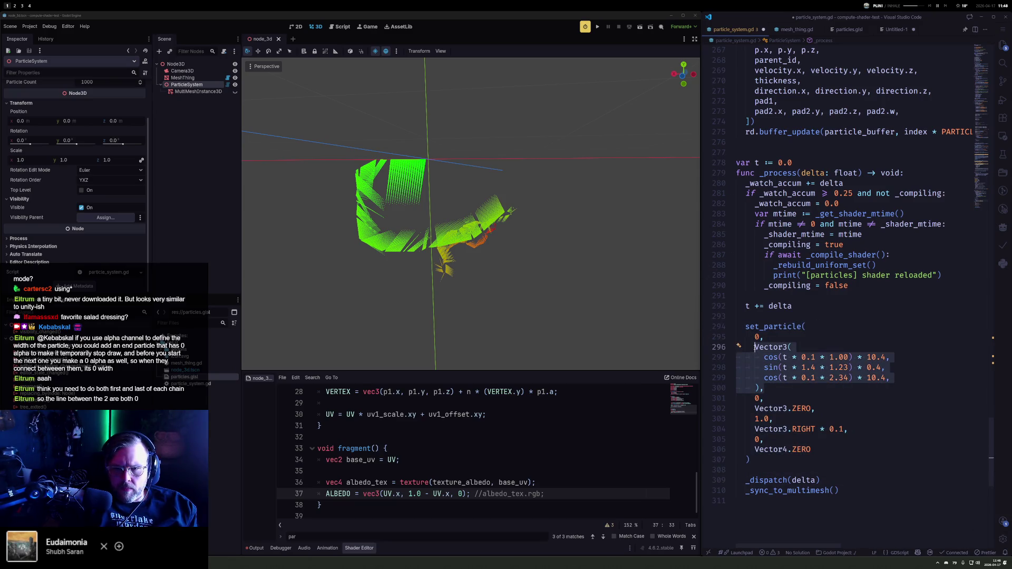
key("ctrl+slash")
left_click(755, 347)
key("Return")
key("Return")
key("Up")
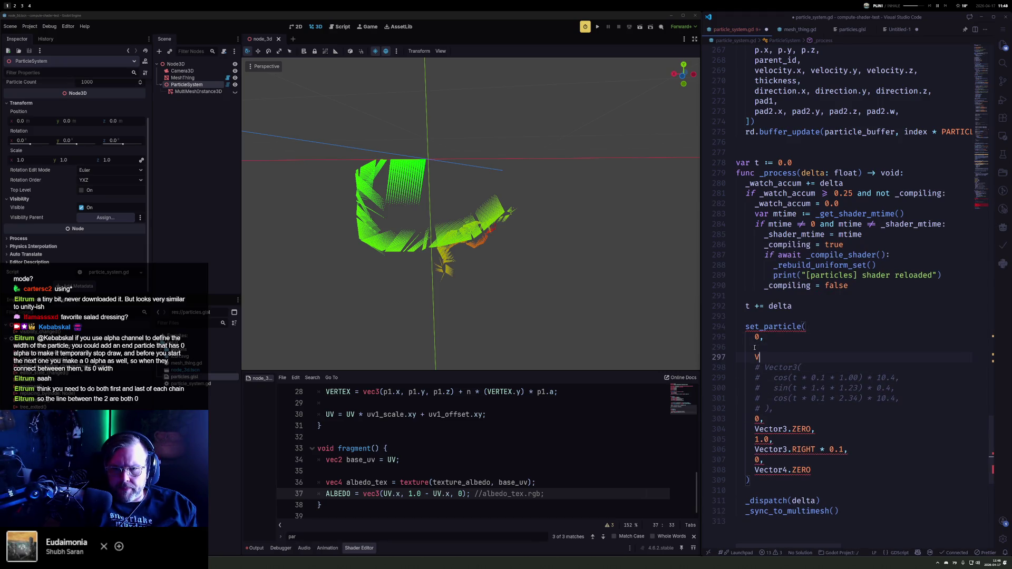
Step: Write the new position Vector3(cos(t * 0.1) * 3.0, 0, sin(t * 0.1) * 3.0)
type("Vector3(")
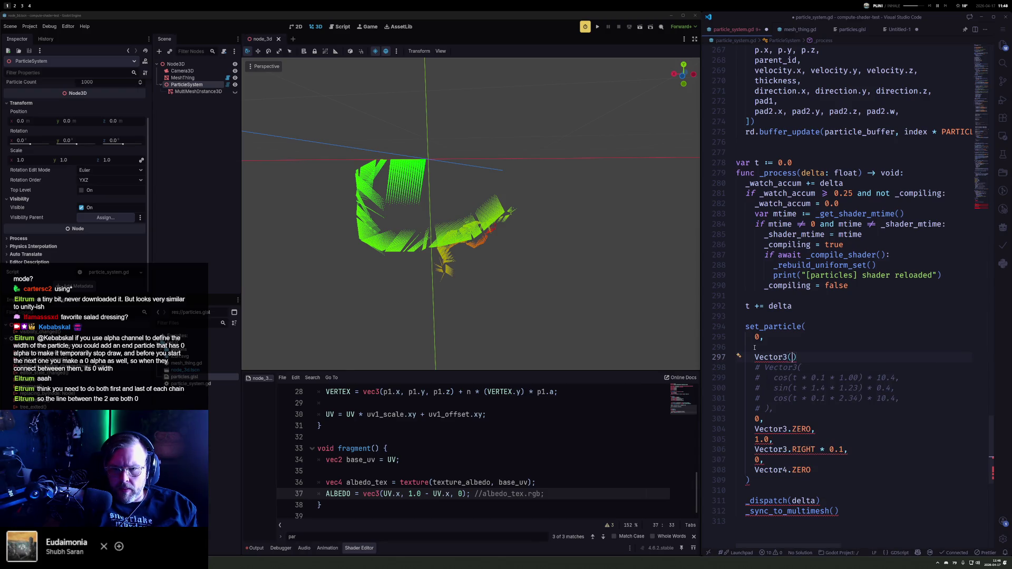
key("Return")
type("cos(t")
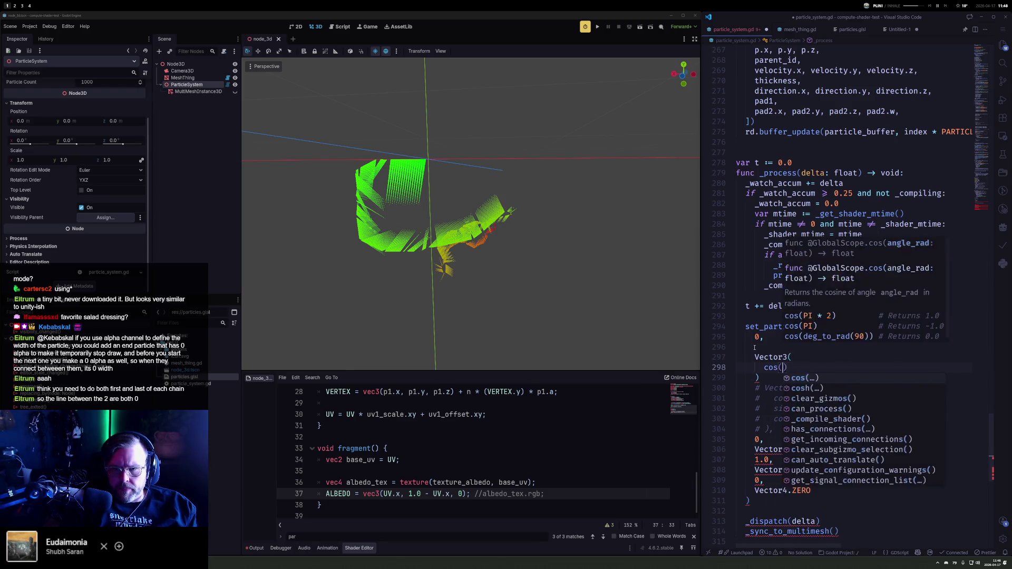
type(")")
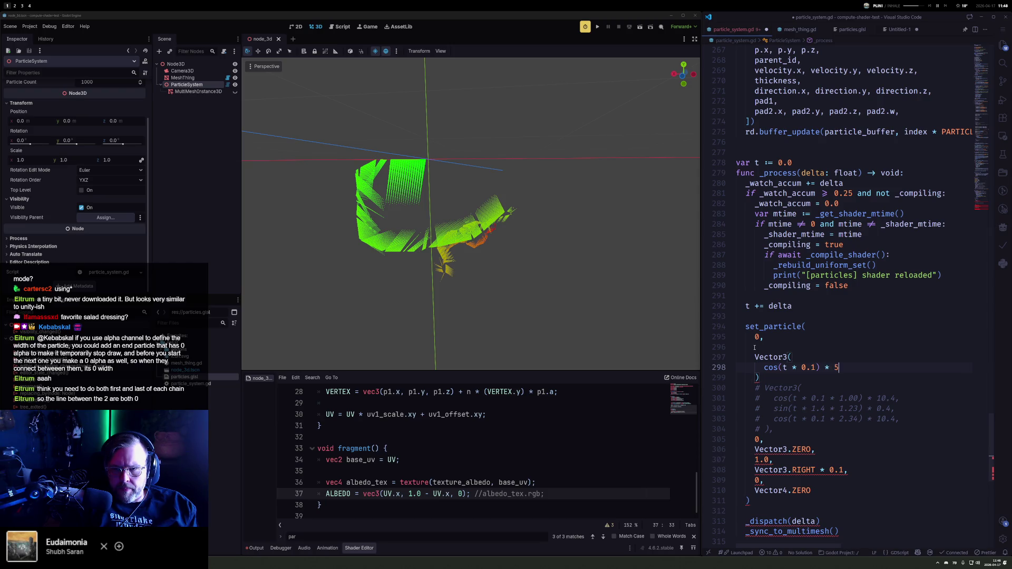
type(",")
key("Return")
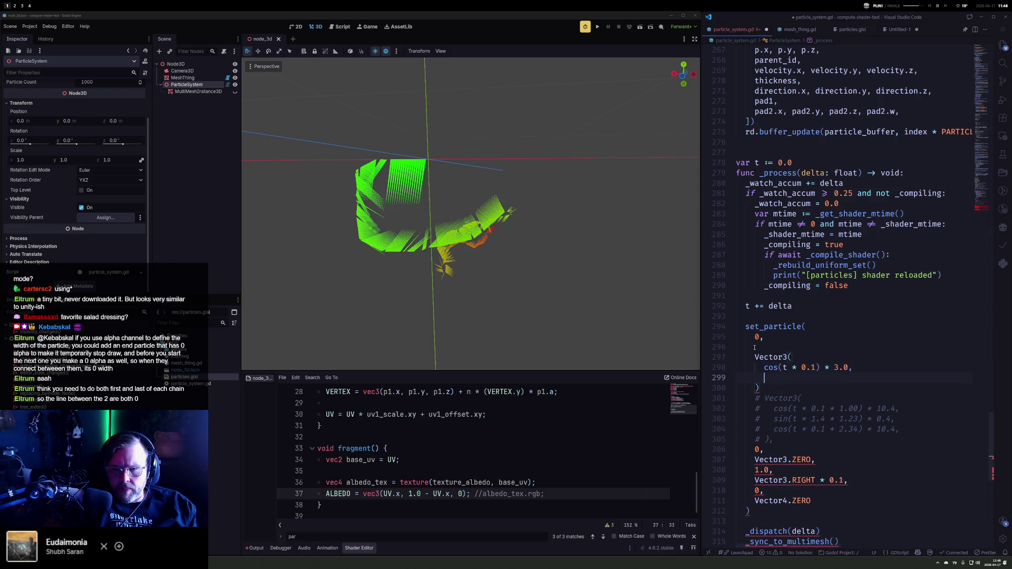
type("0")
key("shift+alt+Down")
key("alt+Down")
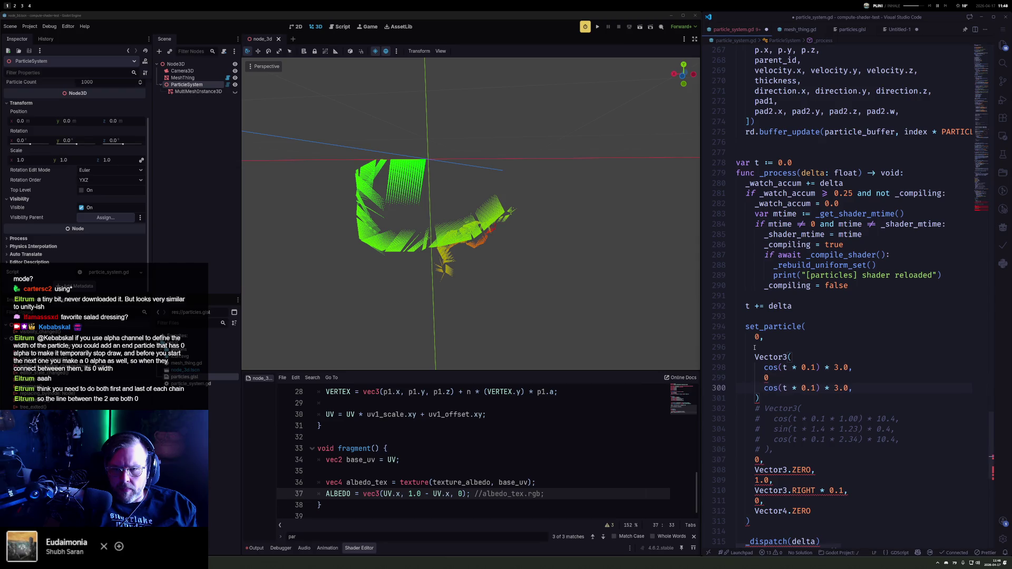
key("BackSpace")
key("BackSpace")
key("BackSpace")
type("sin")
key("Escape")
type(",")
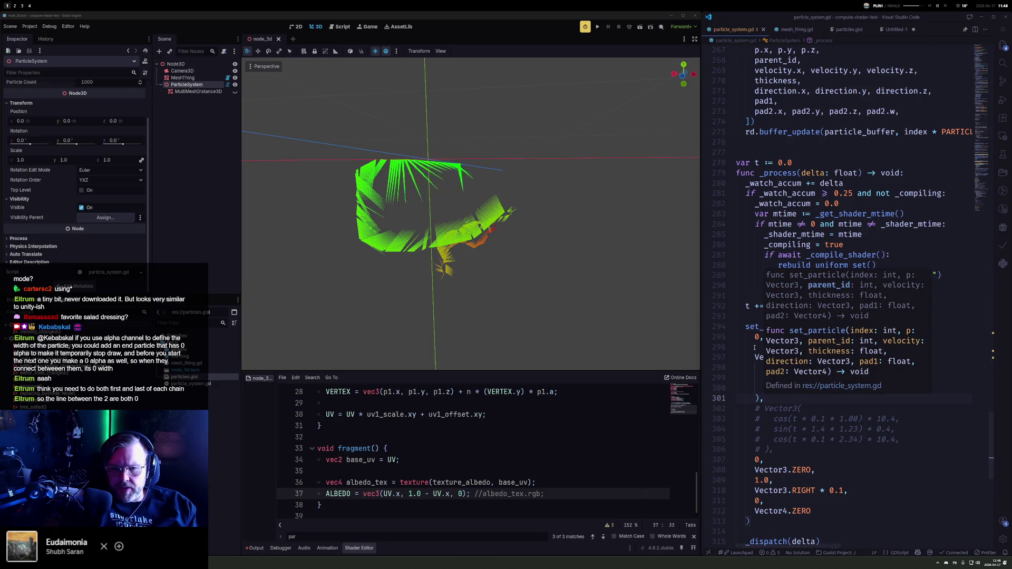
mouse_move(474, 237)
left_mouse_down()
mouse_move(525, 254)
mouse_move(535, 222)
mouse_move(567, 202)
left_mouse_up()
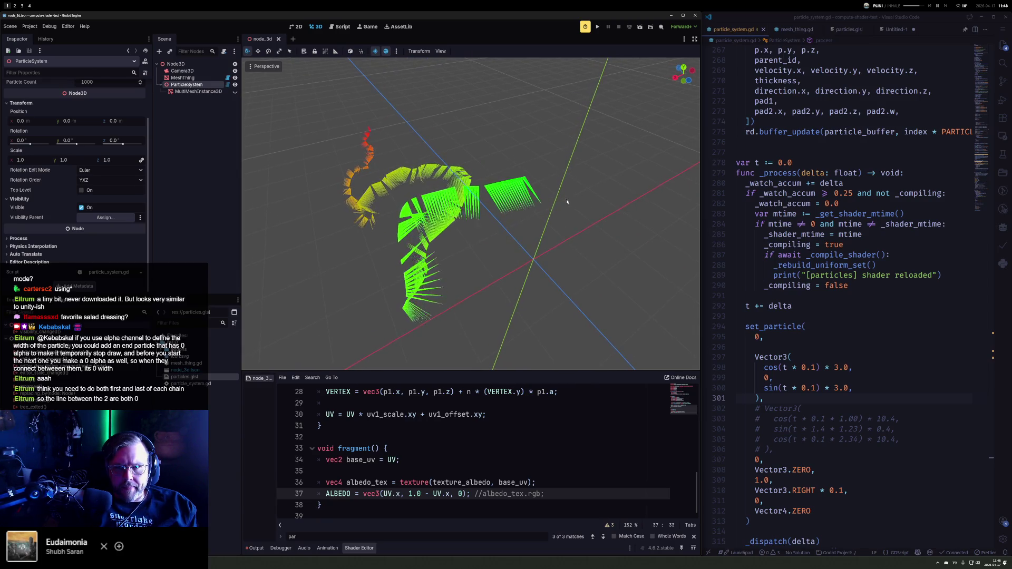
left_click(496, 460)
scroll(496, 429, "up", 3)
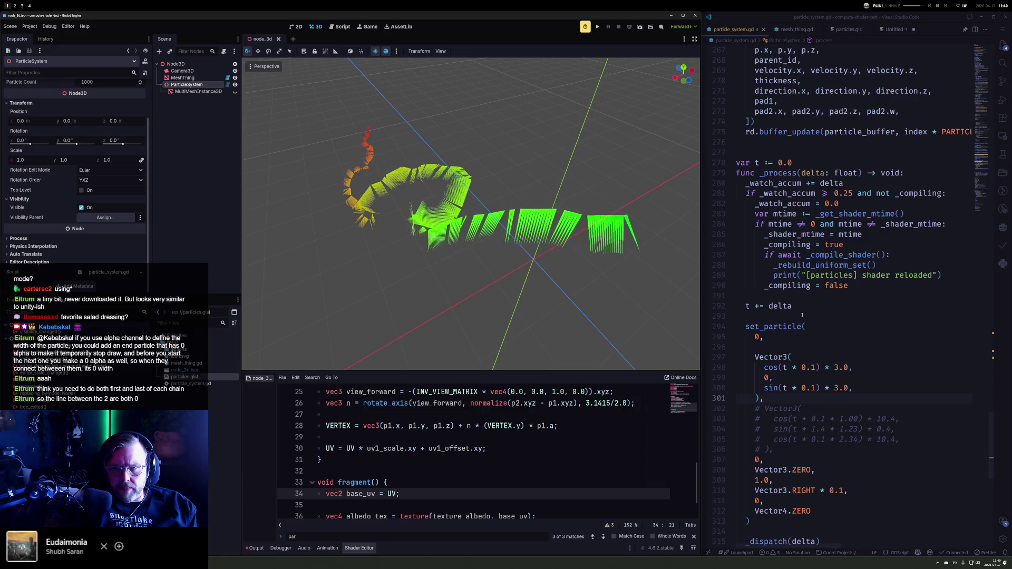
scroll(814, 309, "up", 19)
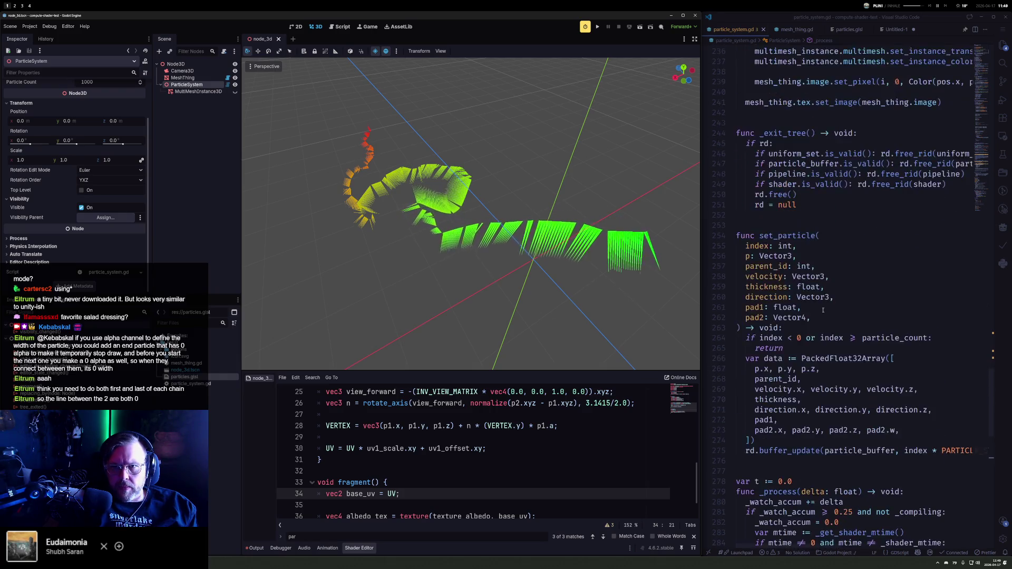
scroll(817, 301, "up", 2)
left_click(803, 325)
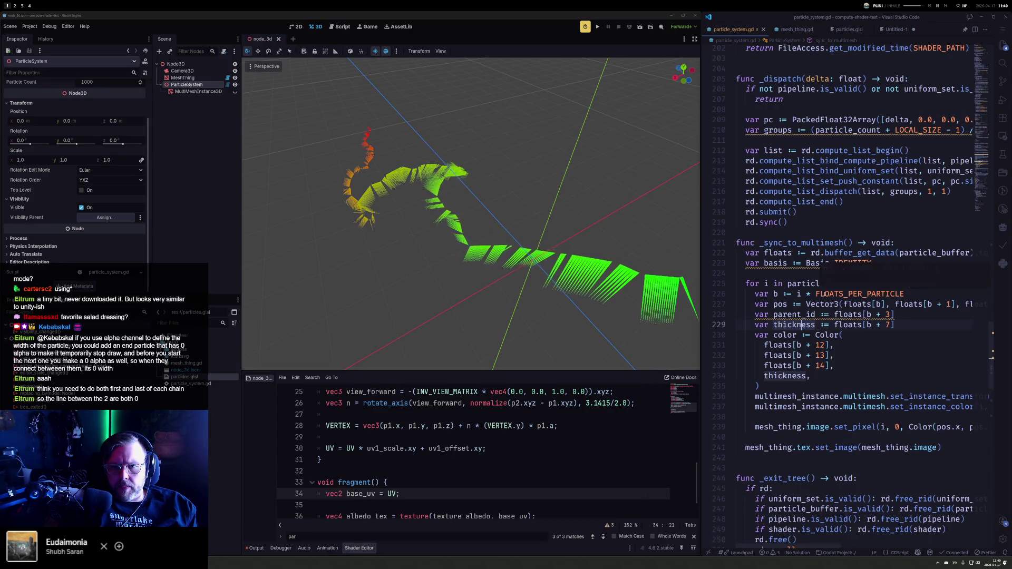
scroll(822, 264, "up", 8)
scroll(829, 231, "up", 13)
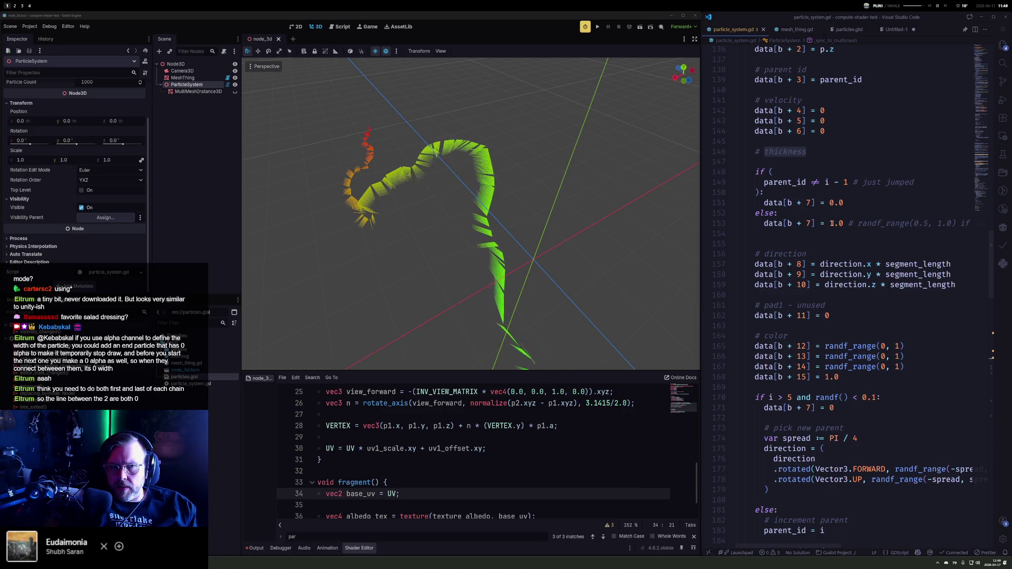
mouse_move(489, 244)
left_mouse_down()
mouse_move(600, 240)
mouse_move(451, 225)
mouse_move(615, 240)
left_mouse_up()
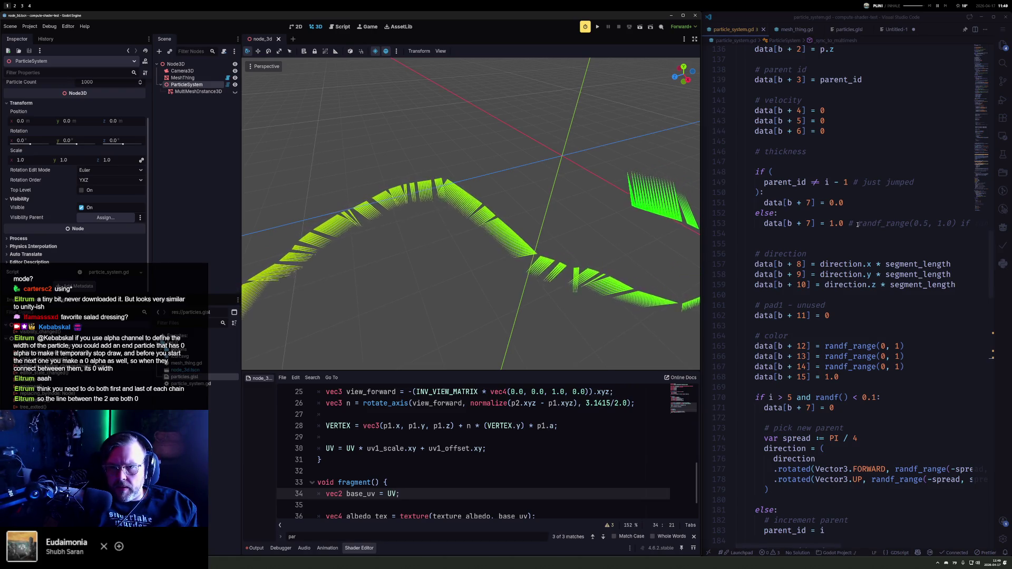
key("KP_1")
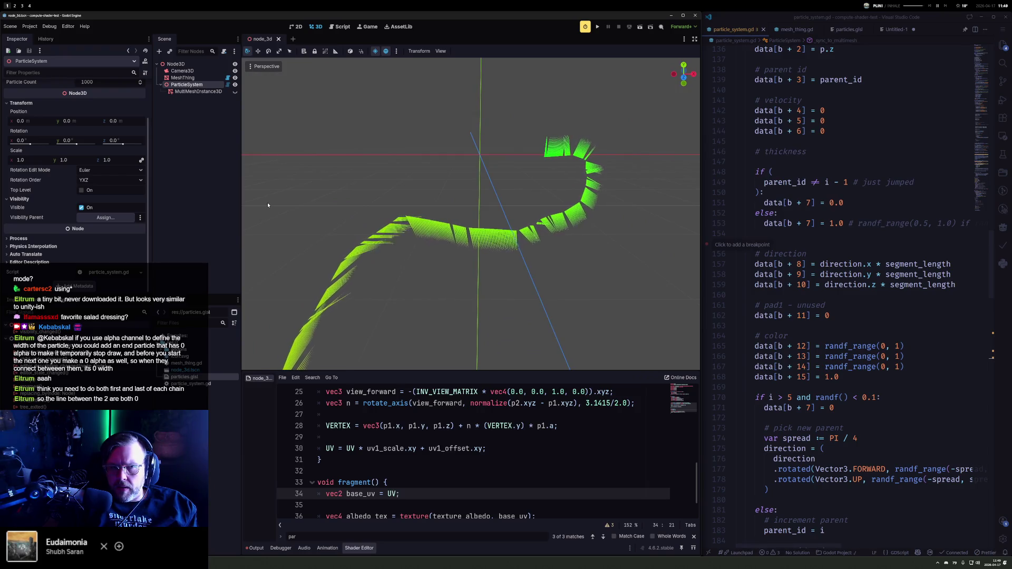
mouse_move(264, 207)
left_mouse_down()
mouse_move(555, 188)
mouse_move(552, 224)
mouse_move(526, 244)
mouse_move(540, 230)
mouse_move(532, 232)
mouse_move(603, 215)
left_mouse_up()
scroll(532, 230, "down", 2)
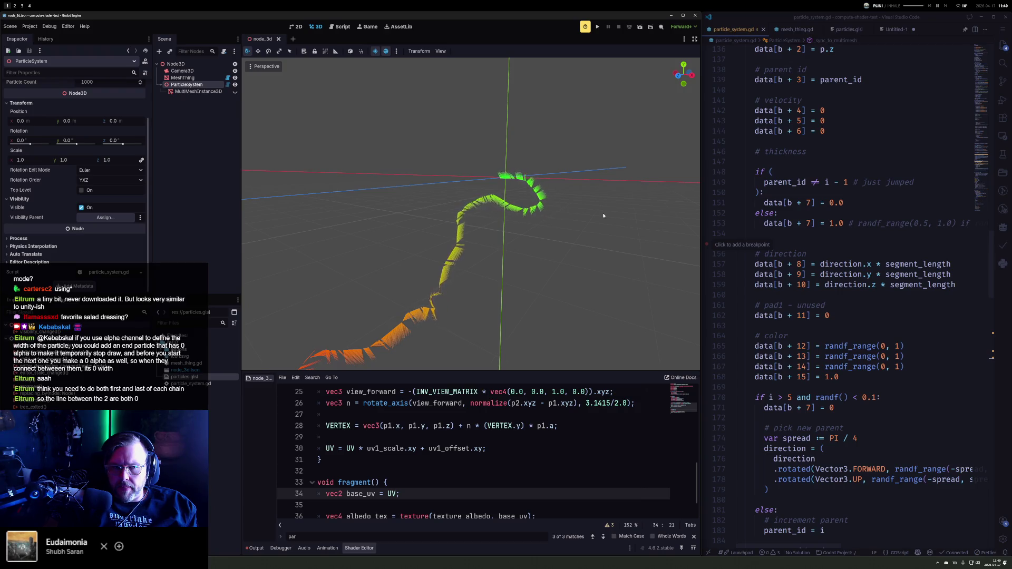
mouse_move(603, 215)
left_mouse_down()
mouse_move(551, 242)
mouse_move(515, 281)
left_mouse_up()
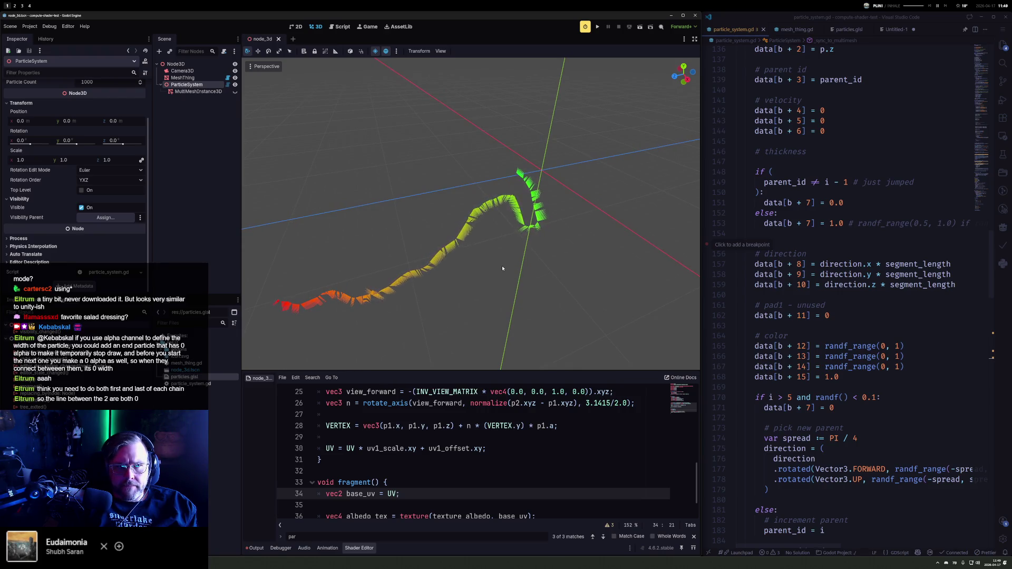
Step: Set Particle Count to 100, orbit around the short ribbon, and delete the blank line before # direction
left_click(121, 81)
type("100")
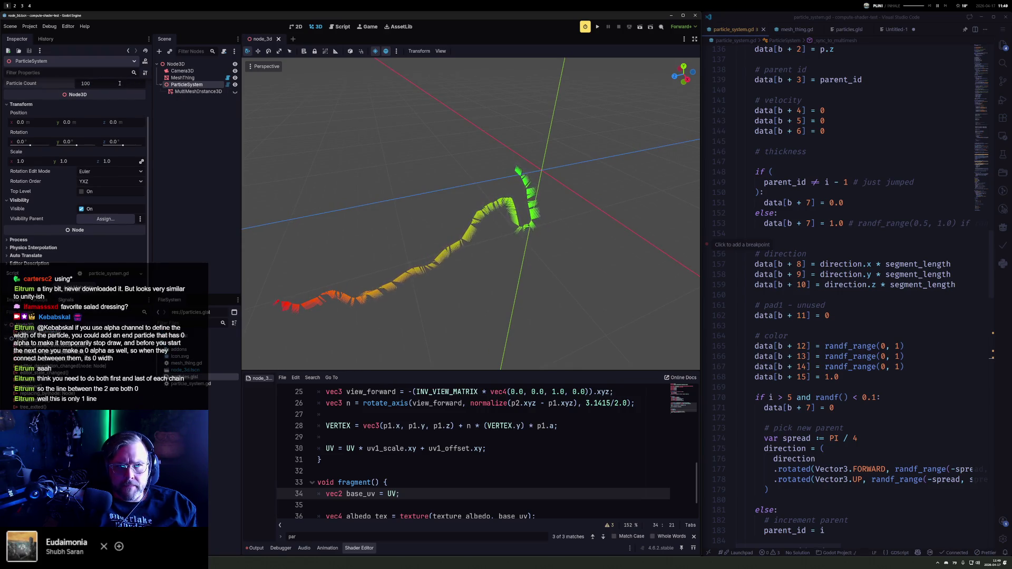
key("Return")
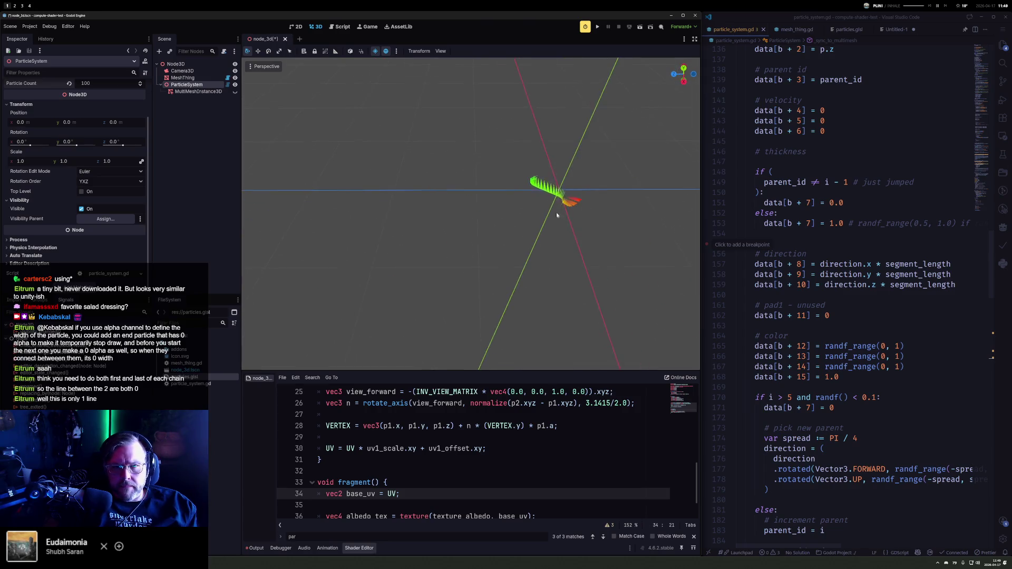
scroll(558, 215, "up", 3)
mouse_move(632, 203)
left_mouse_down()
mouse_move(478, 220)
mouse_move(494, 231)
left_mouse_up()
mouse_move(522, 192)
left_mouse_down()
mouse_move(517, 210)
mouse_move(499, 209)
left_mouse_up()
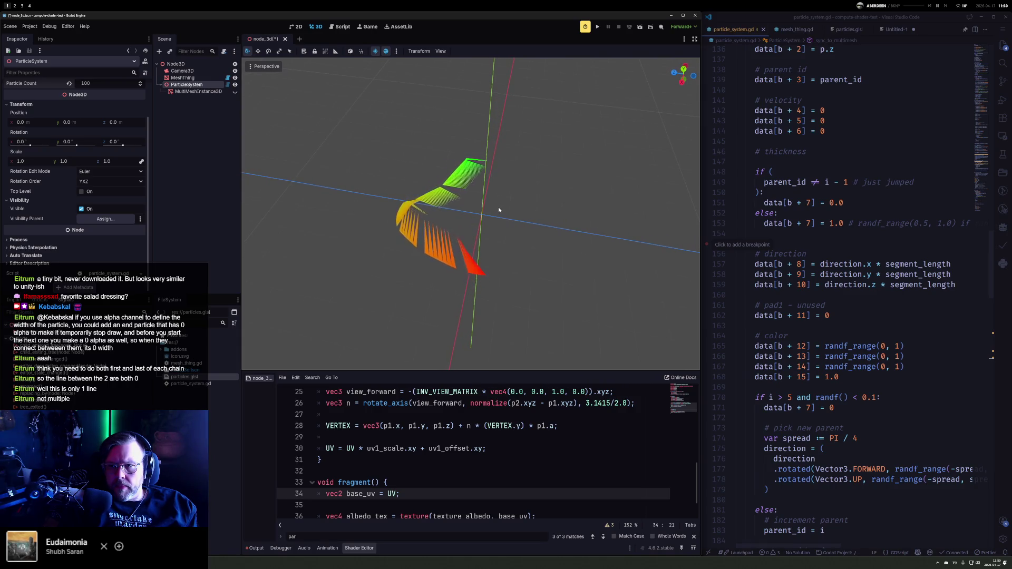
mouse_move(499, 209)
left_mouse_down()
mouse_move(398, 218)
mouse_move(603, 197)
left_mouse_up()
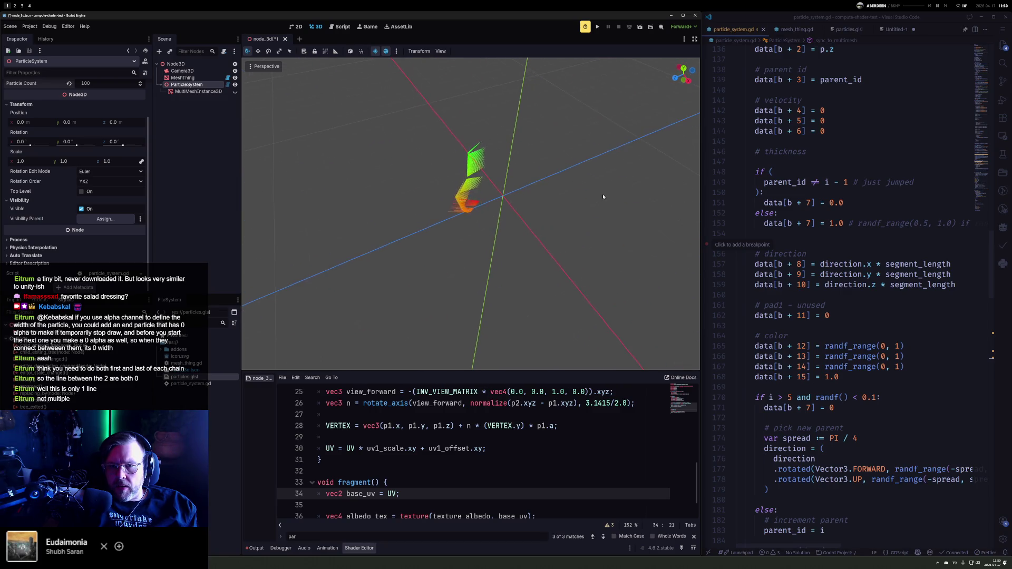
left_click(778, 239)
key("BackSpace")
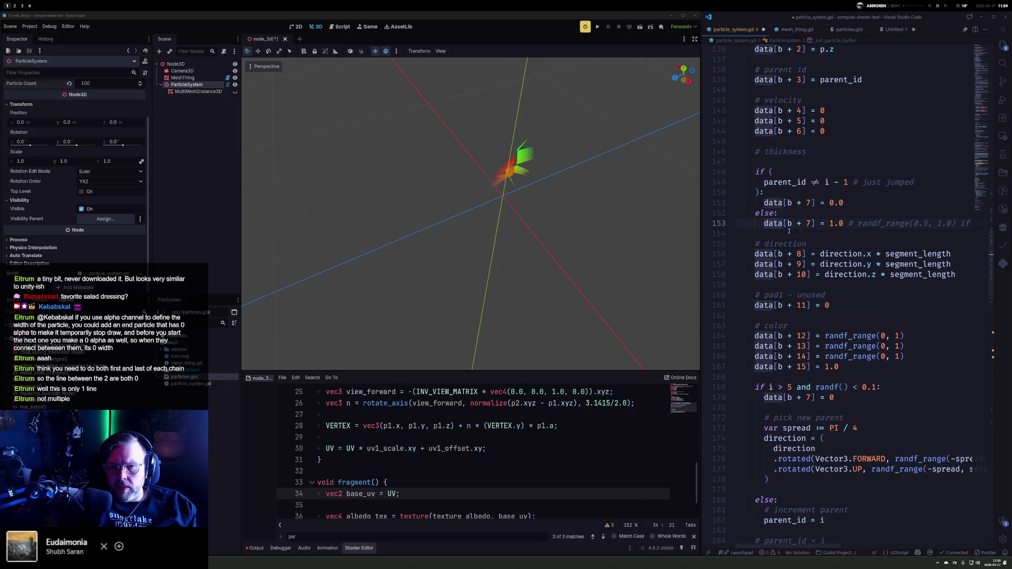
Step: Delete the jump-check if/else thickness block and reinitialize the particle chain
key("BackSpace")
key("Up")
key("shift+Up")
key("shift+Up")
key("shift+Up")
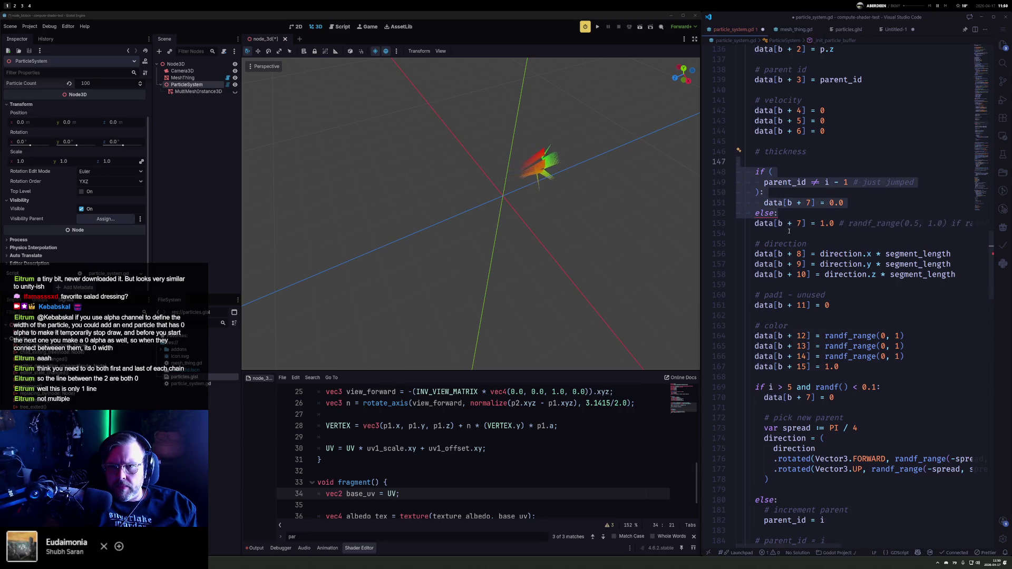
key("BackSpace")
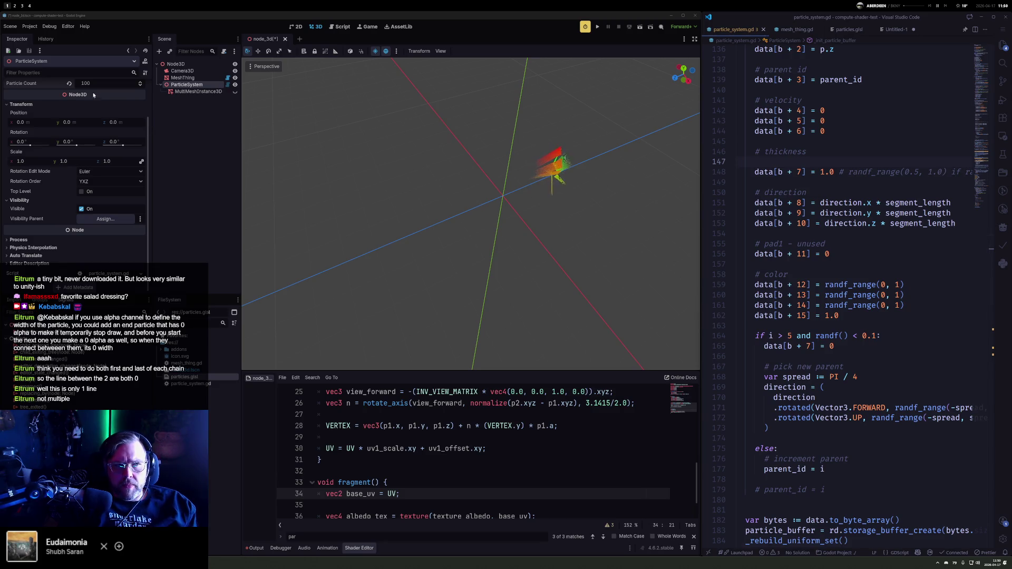
left_click(90, 98)
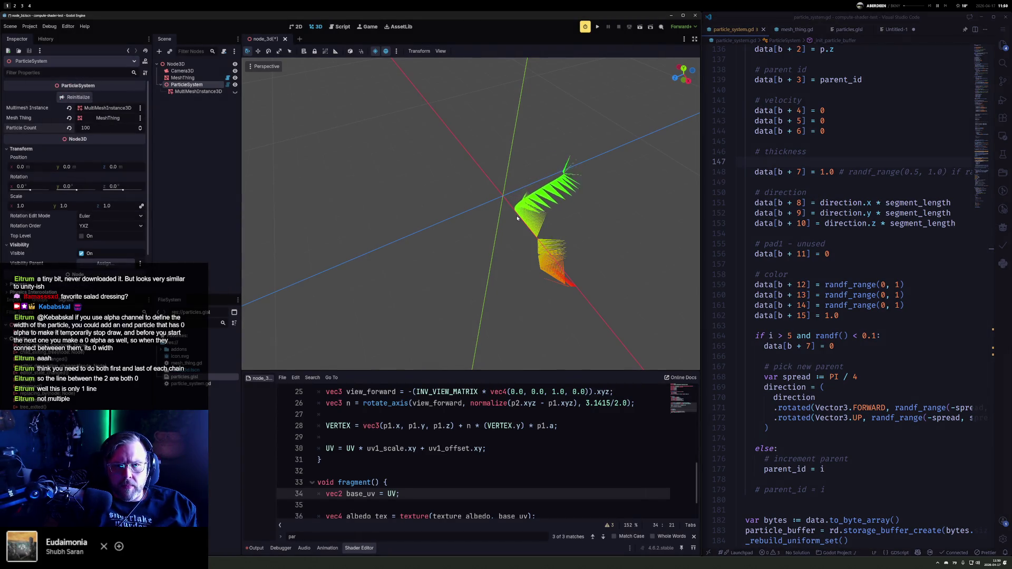
mouse_move(585, 210)
left_mouse_down()
mouse_move(504, 190)
mouse_move(488, 160)
mouse_move(497, 164)
left_mouse_up()
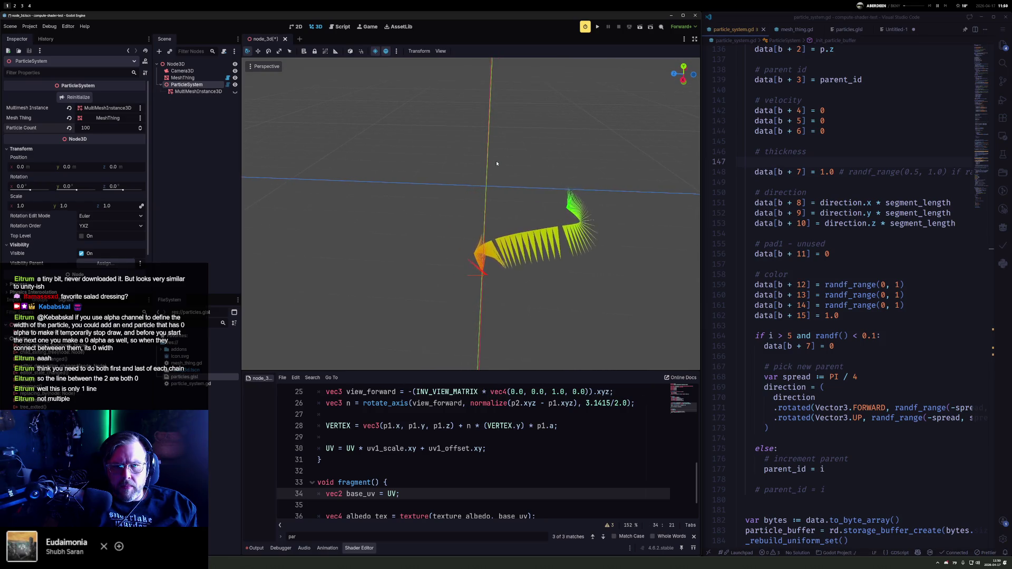
Step: Set Particle Count to 1000 and orbit out over the larger chain
left_click(105, 129)
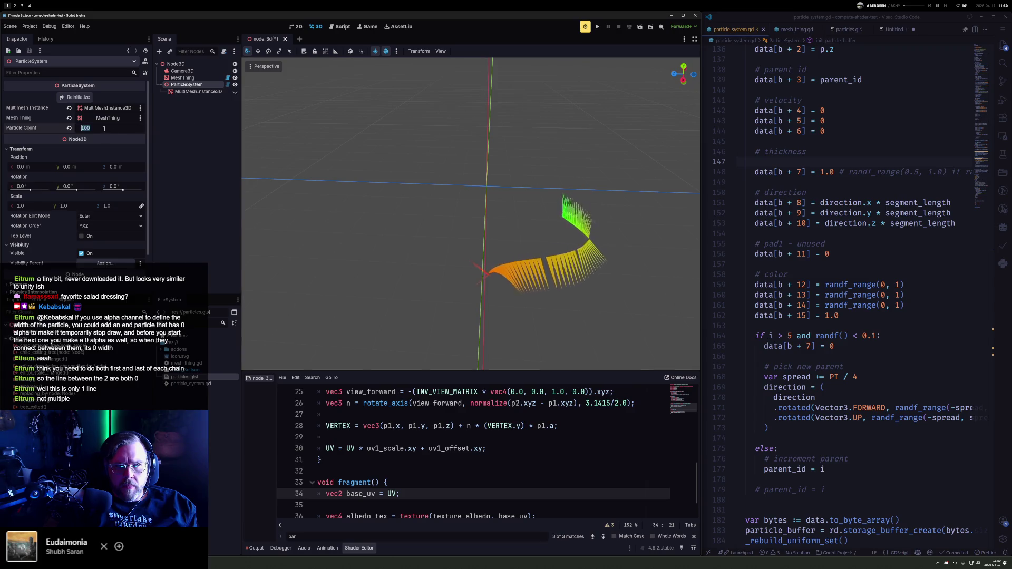
type("1000")
key("Return")
mouse_move(601, 236)
left_mouse_down()
mouse_move(632, 237)
mouse_move(613, 203)
left_mouse_up()
scroll(632, 267, "down", 3)
scroll(589, 268, "up", 8)
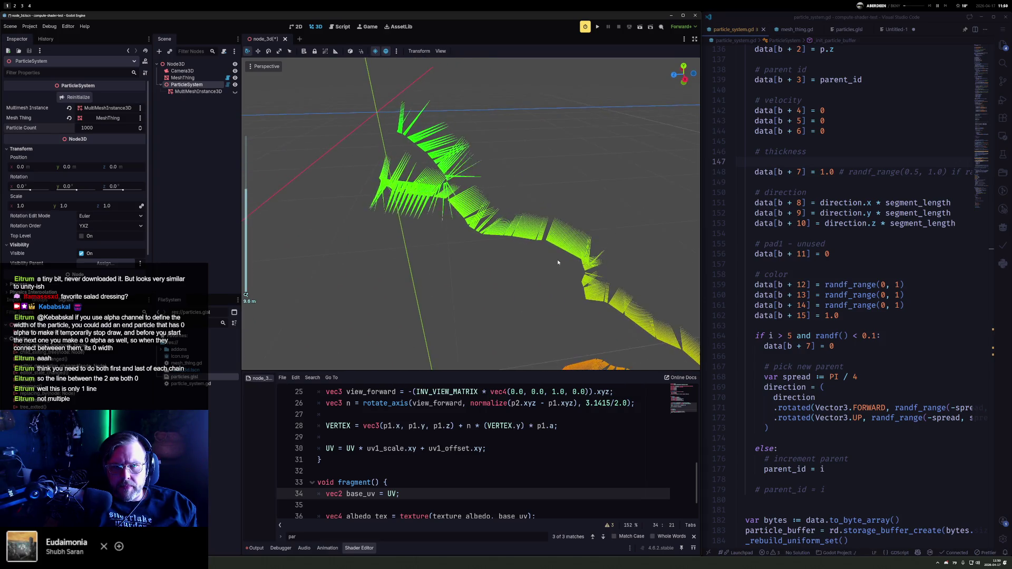
Step: Comment out the random zero-thickness line 165, save, and reinitialize the particles
left_click(869, 345)
key("ctrl+slash")
key("ctrl+s")
left_click(72, 96)
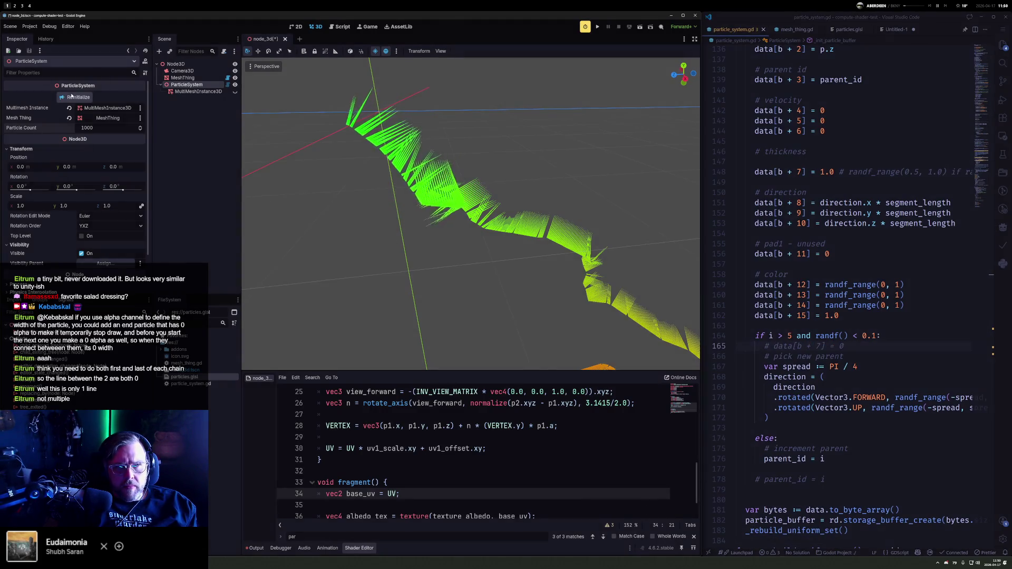
scroll(499, 318, "down", 10)
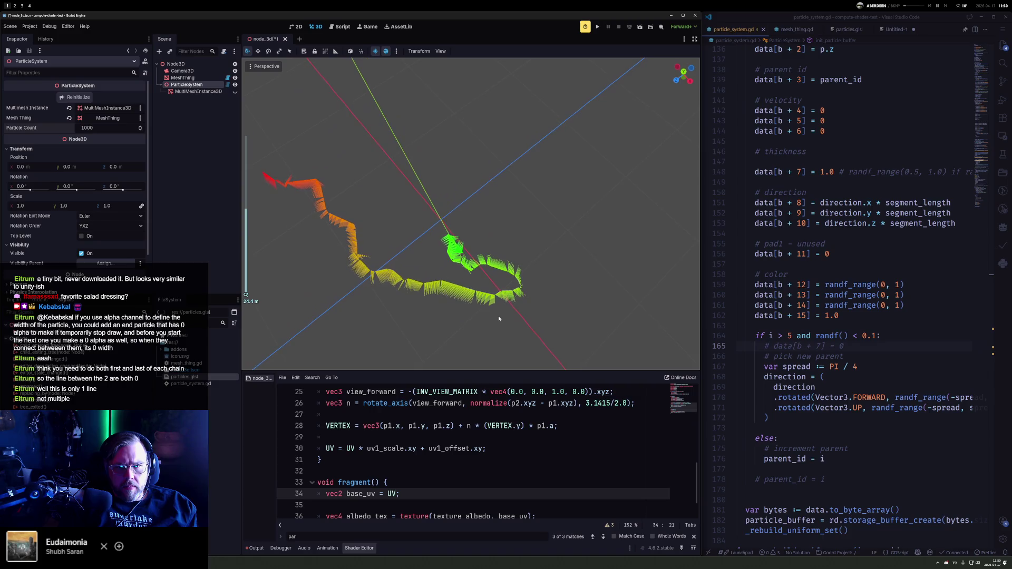
scroll(499, 318, "down", 3)
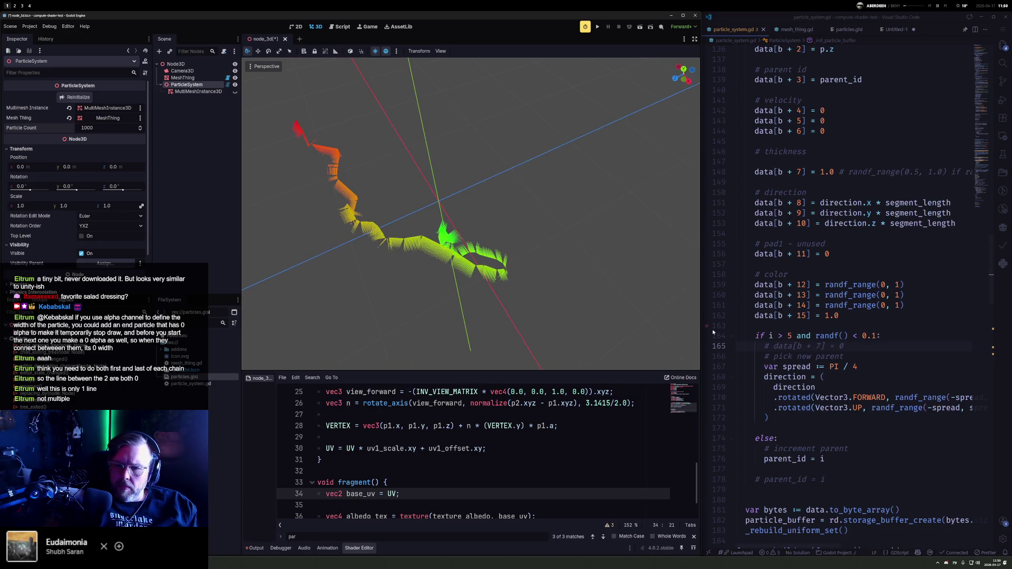
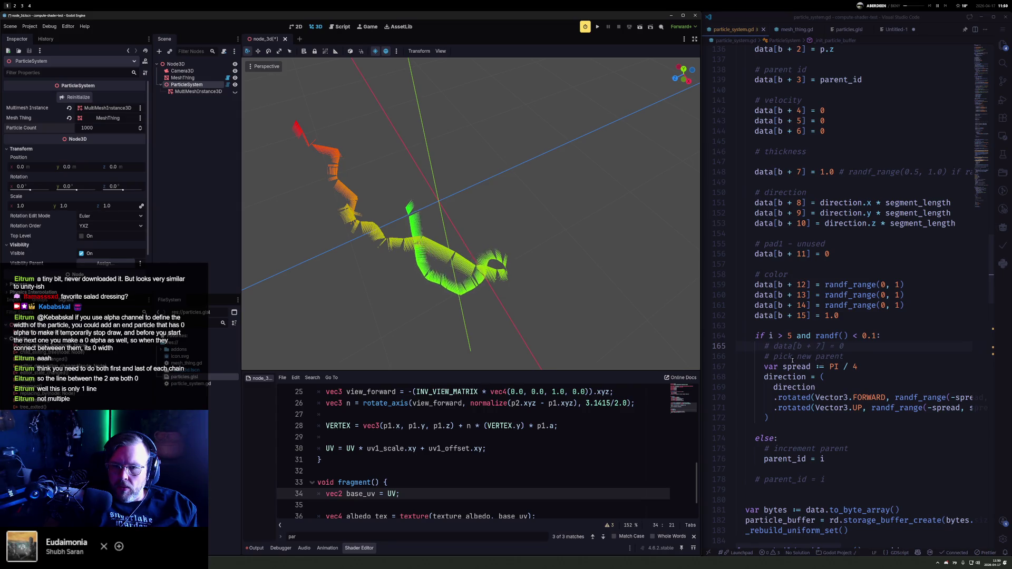
Step: Add 'parent_id = randi_range(5, i)' under '# pick new parent' and view the branching particle cluster
left_click(866, 346)
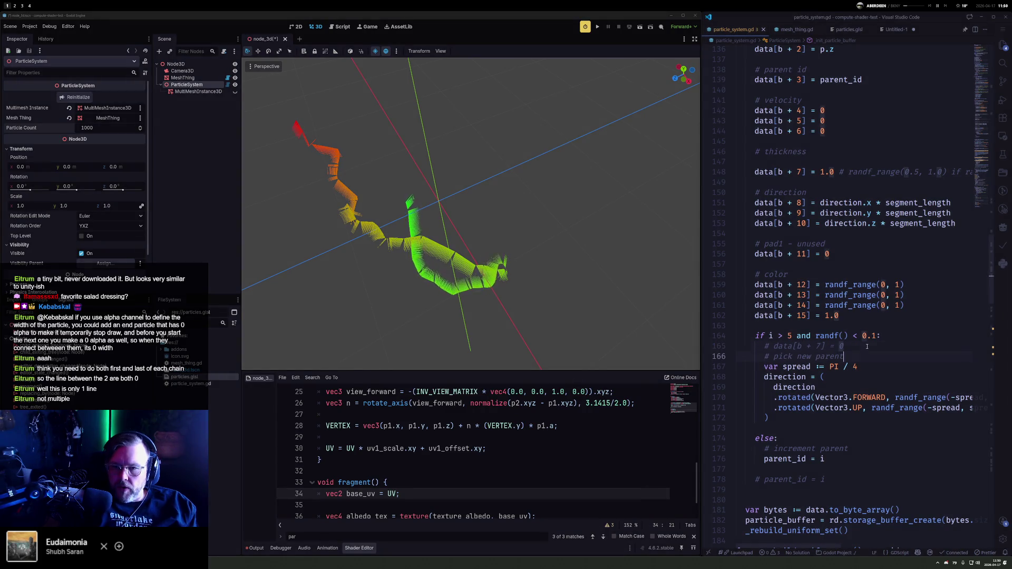
key("Return")
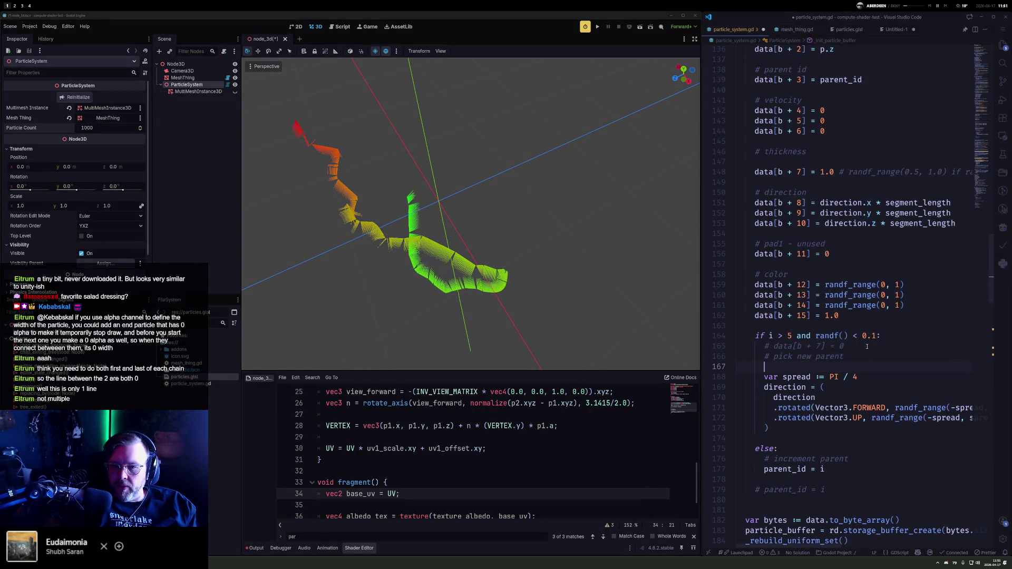
type("paren")
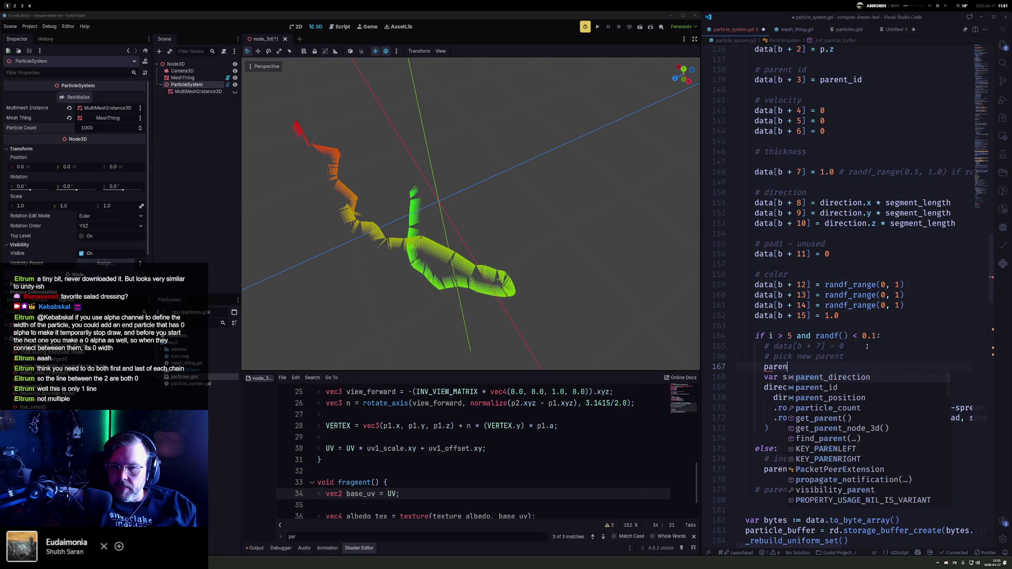
type("t_id = rand")
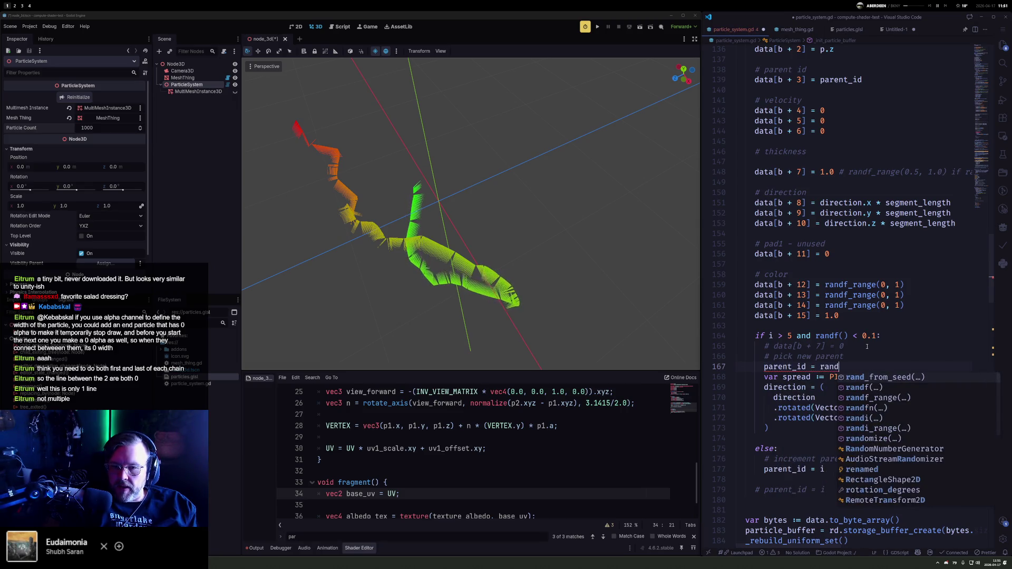
type("i_")
key("Tab")
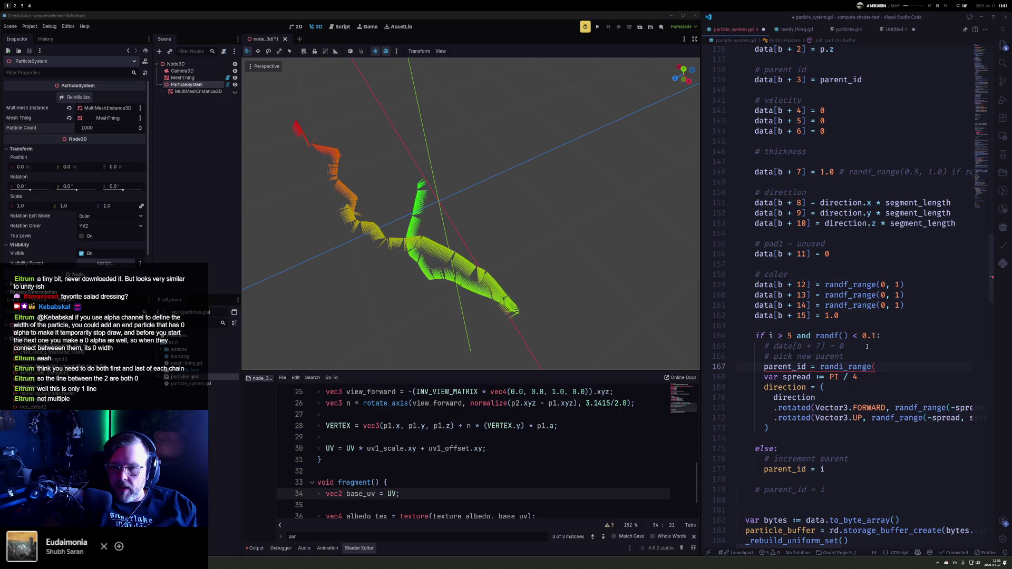
type(",")
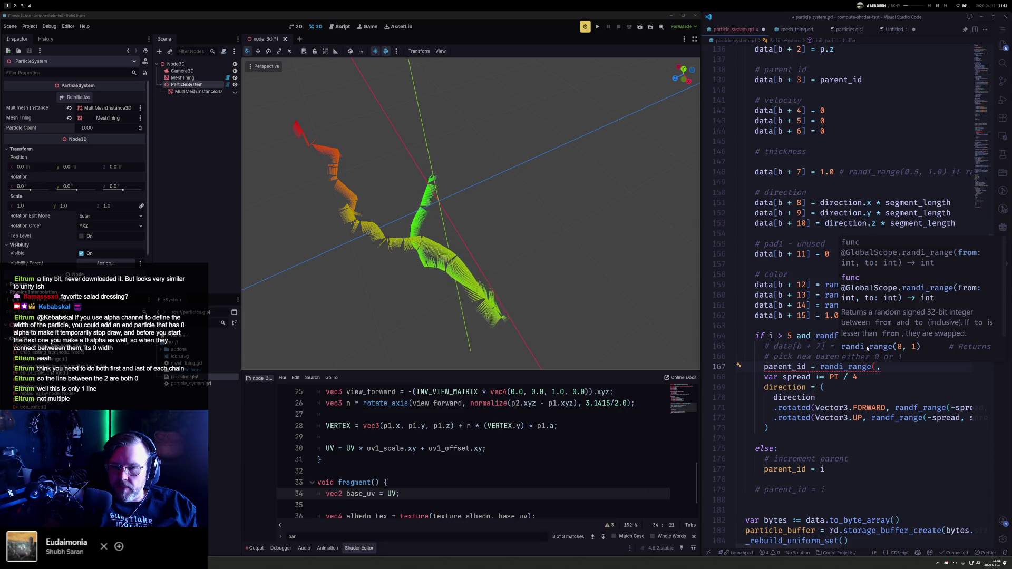
type(" i)")
key("Escape")
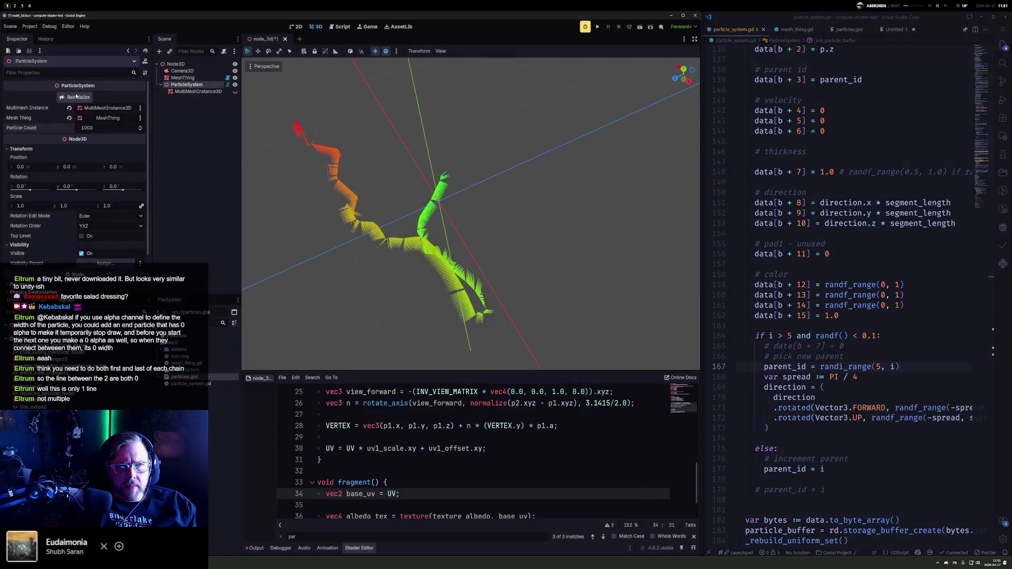
left_click_drag(457, 198, 527, 152)
scroll(531, 151, "down", 3)
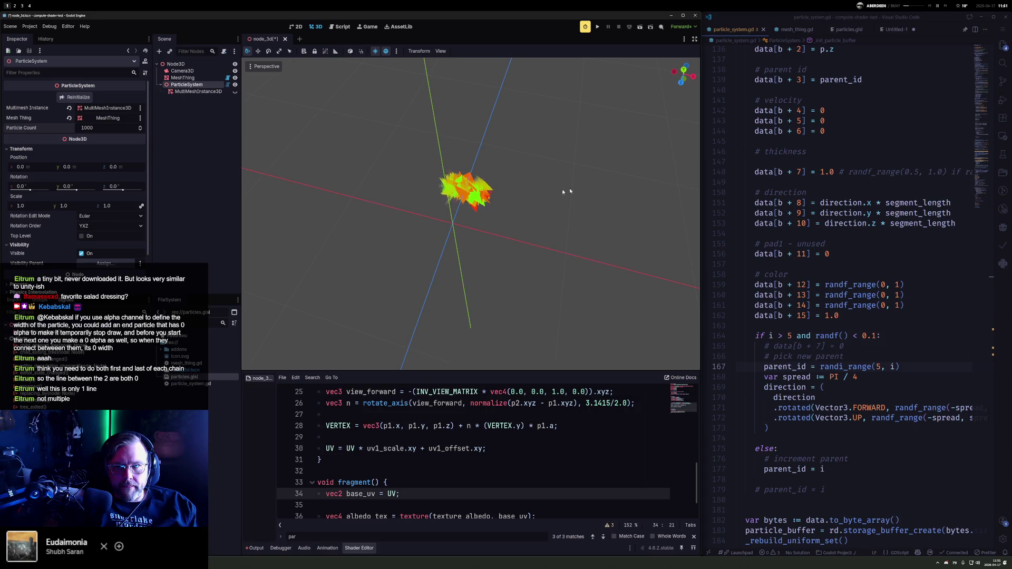
Step: Change segment_length from 0.05 to 1.0 and orbit the enlarged particle mesh
scroll(860, 160, "up", 10)
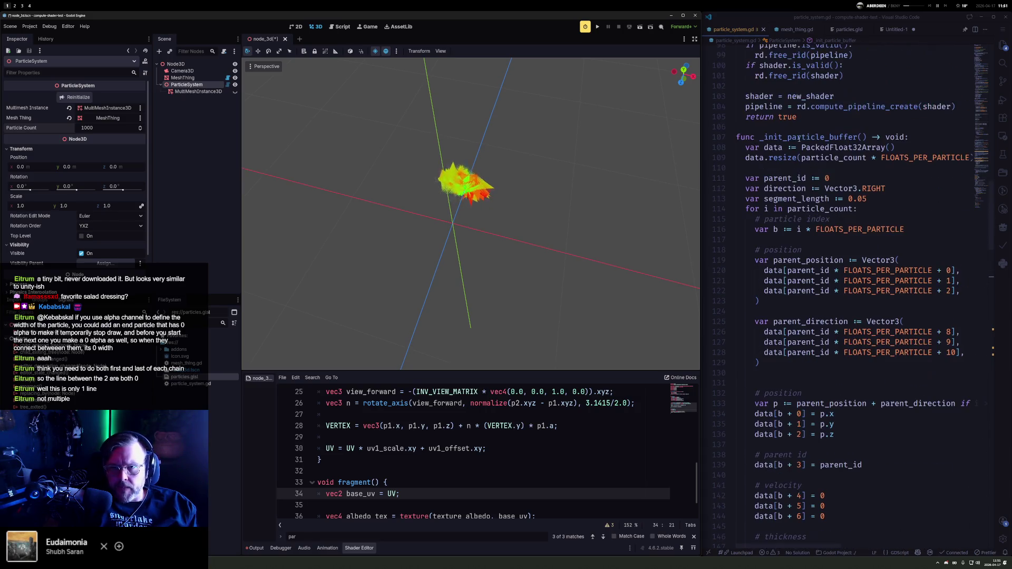
scroll(817, 199, "up", 2)
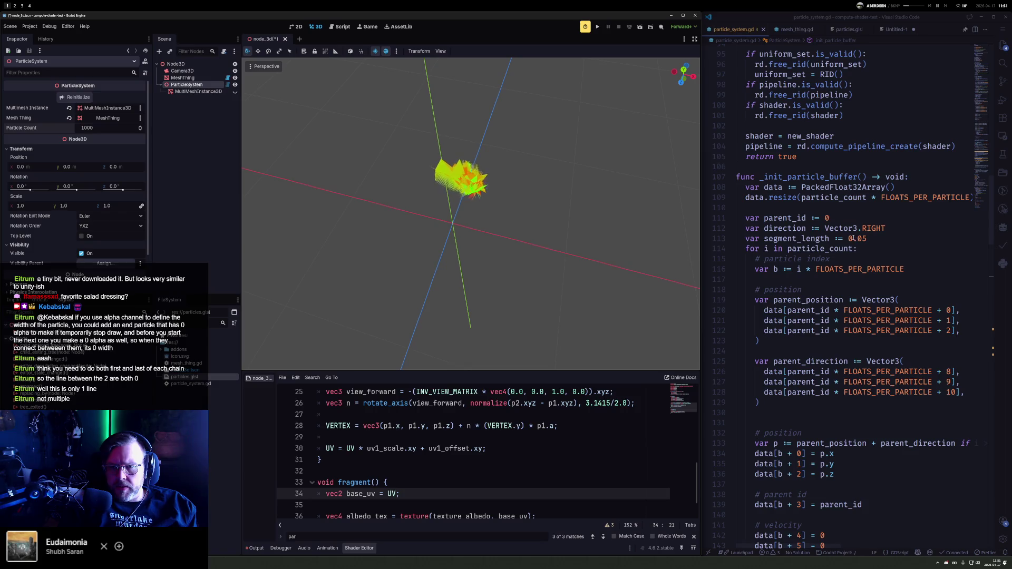
left_click(848, 239)
type("1")
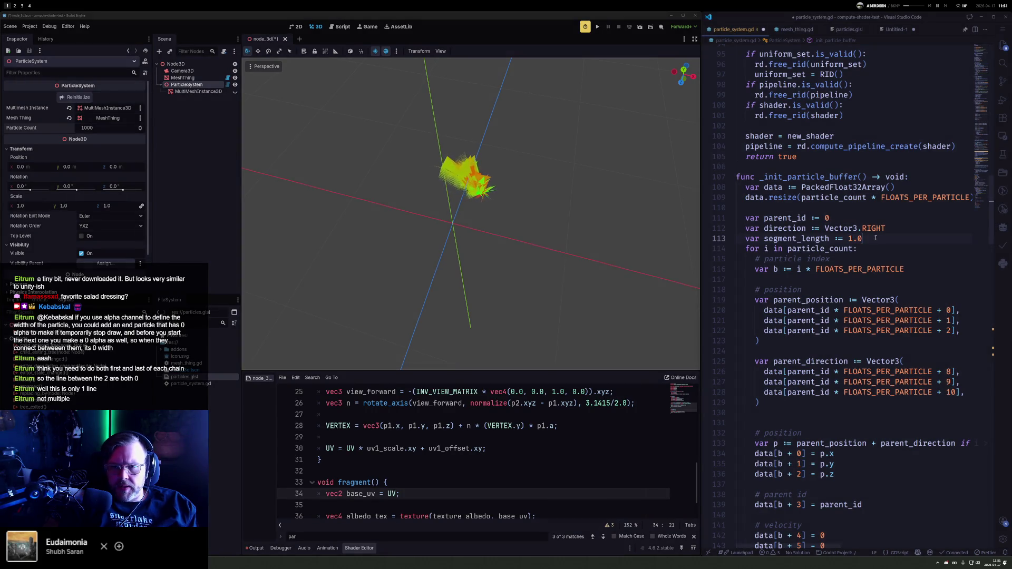
scroll(653, 193, "up", 5)
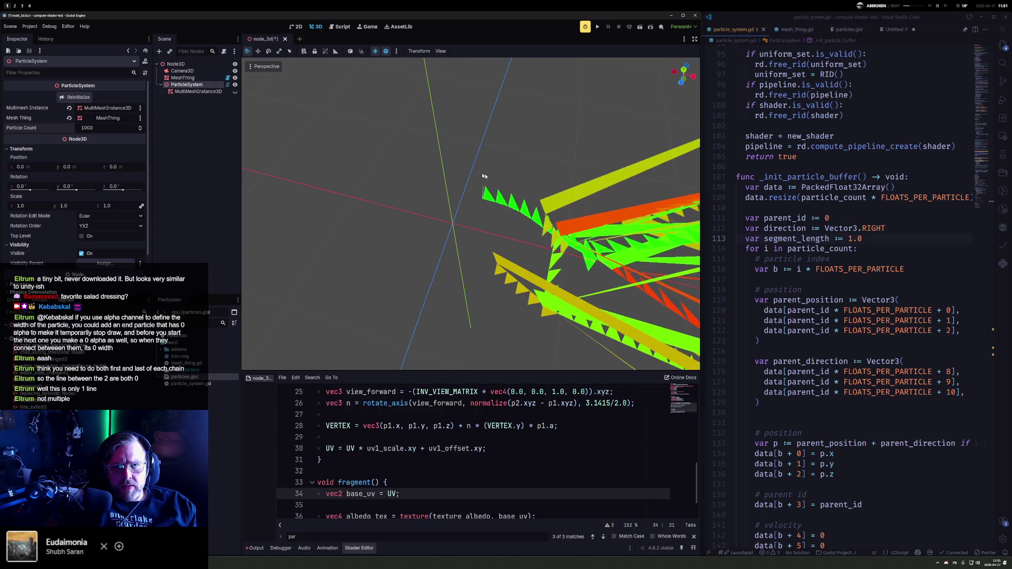
mouse_move(661, 193)
left_mouse_down()
mouse_move(547, 211)
mouse_move(663, 209)
left_mouse_up()
scroll(784, 276, "up", 5)
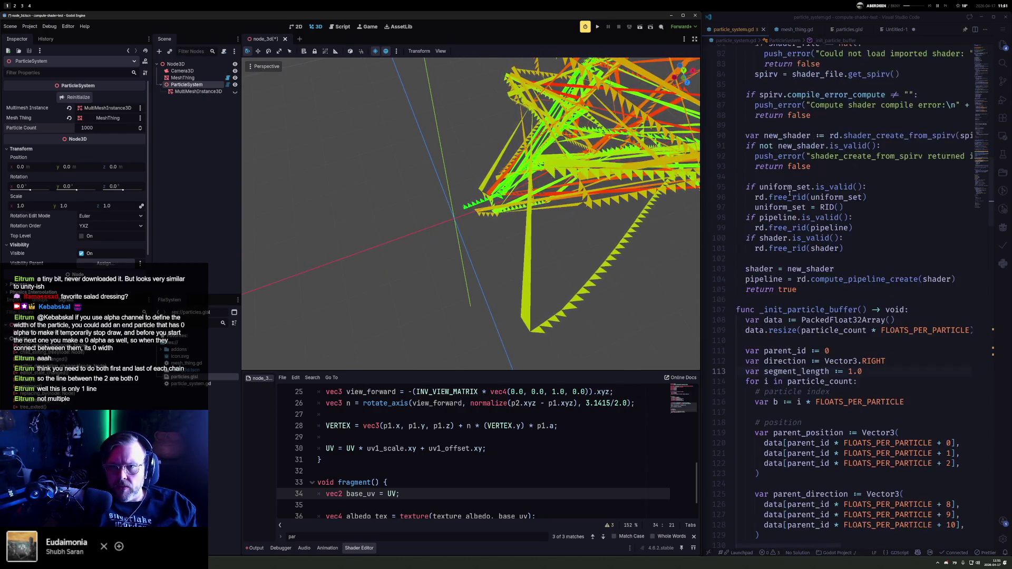
scroll(784, 275, "down", 19)
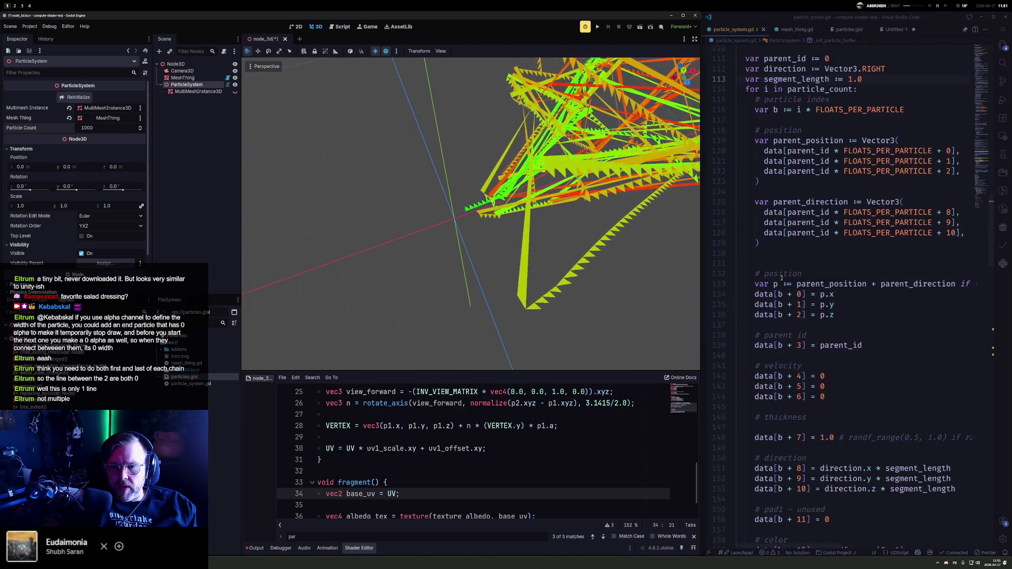
Step: Uncomment the data[b + 7] = 0 line, save, and regenerate the particles in Godot
key("ctrl+slash")
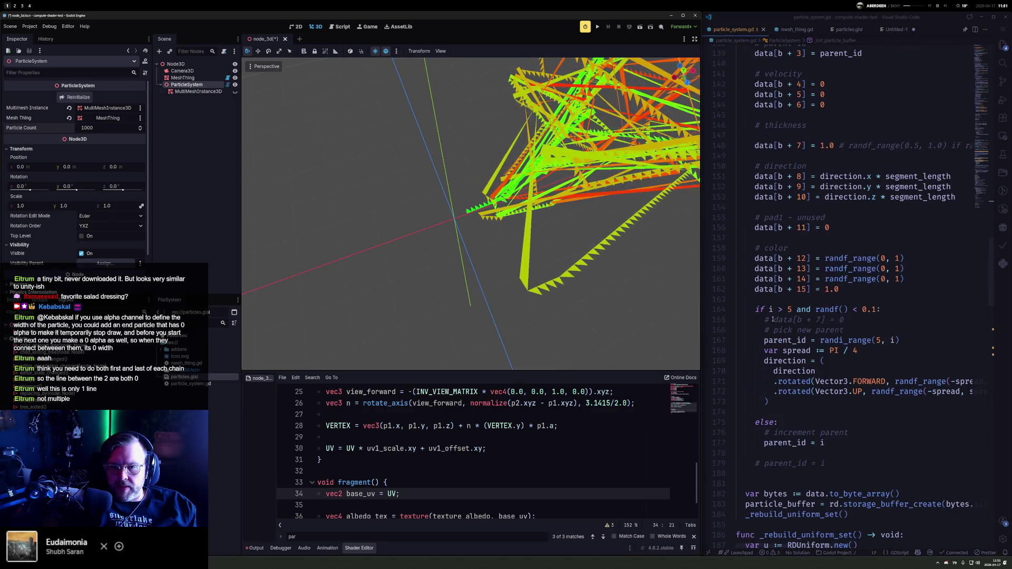
scroll(795, 287, "down", 1)
key("ctrl+s")
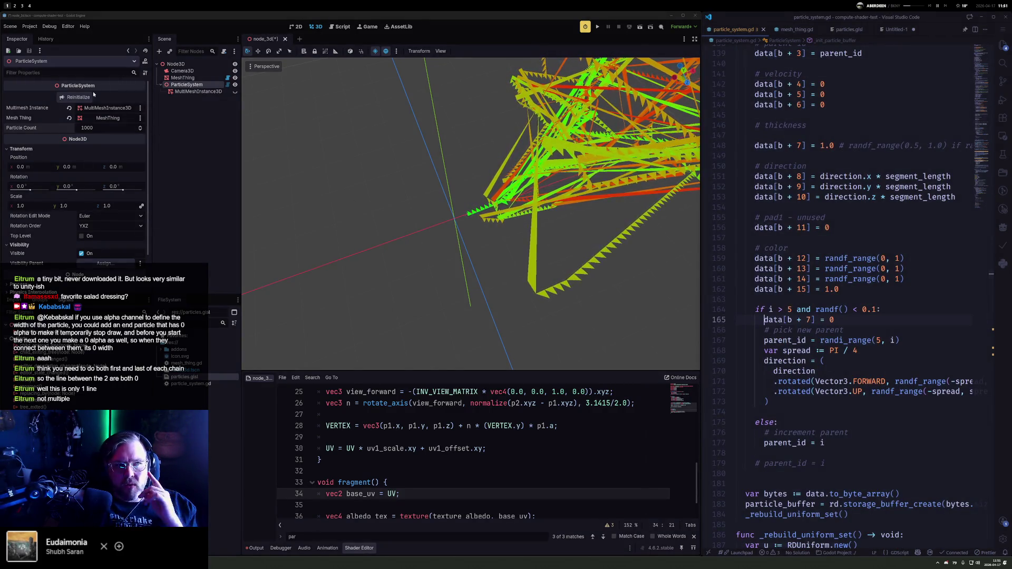
left_click(78, 97)
scroll(574, 208, "down", 3)
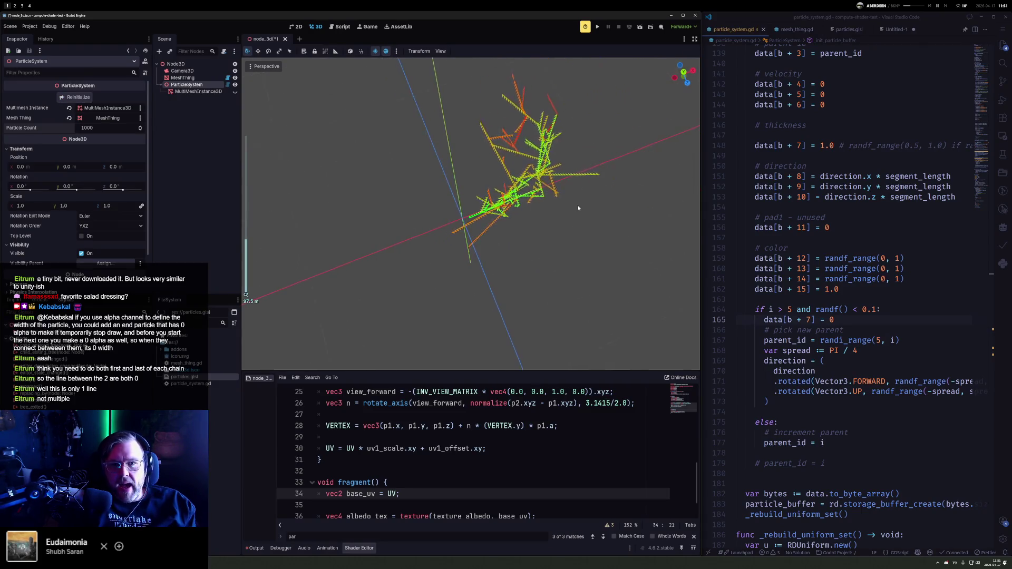
scroll(538, 198, "up", 5)
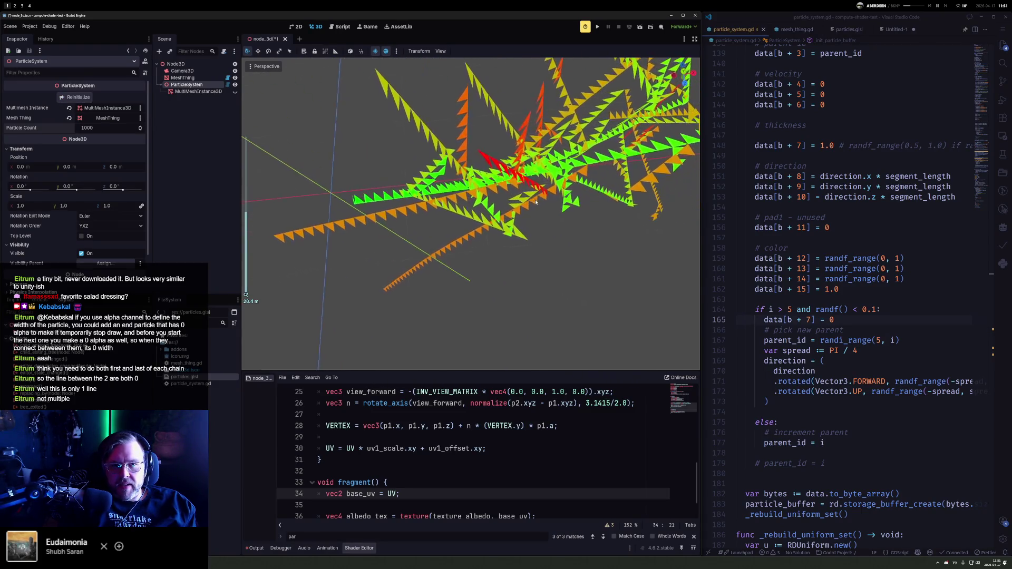
mouse_move(427, 215)
left_mouse_down()
mouse_move(283, 84)
mouse_move(416, 108)
left_mouse_up()
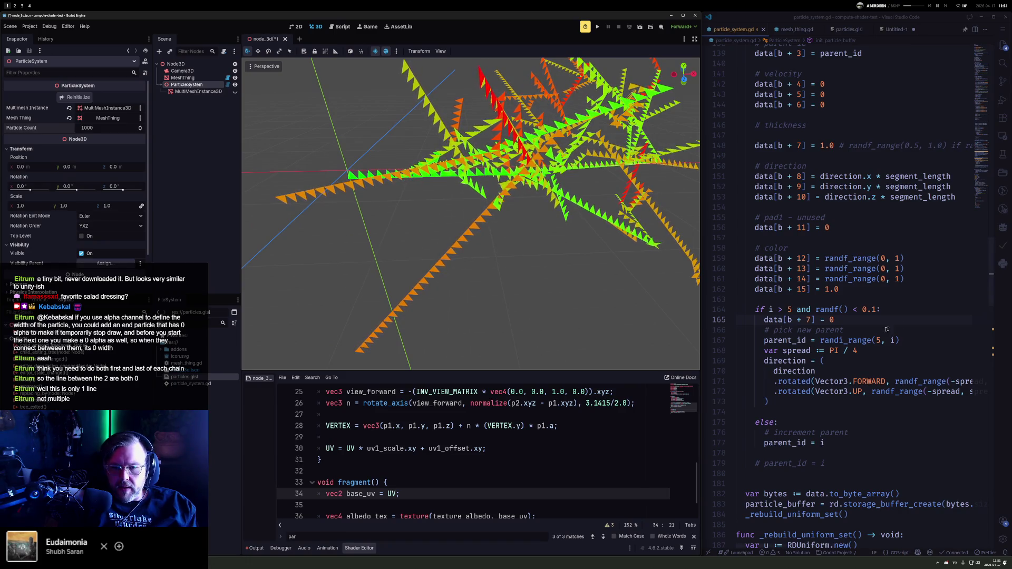
Step: Uncomment the swooping-path Vector3 block, comment out the circular one, and save
scroll(894, 327, "down", 15)
scroll(828, 327, "down", 14)
scroll(810, 342, "down", 13)
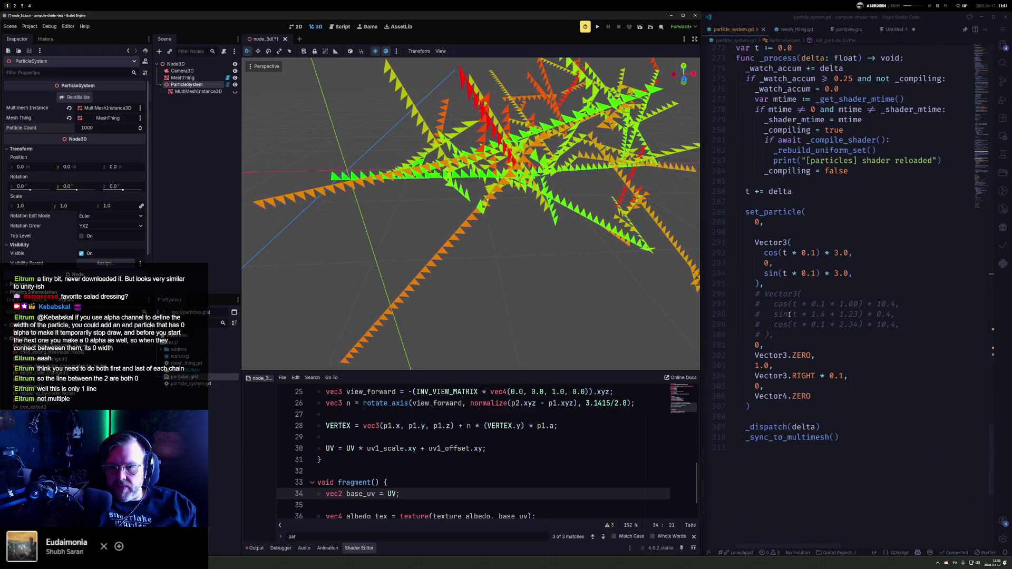
left_click_drag(755, 294, 765, 336)
key("ctrl+slash")
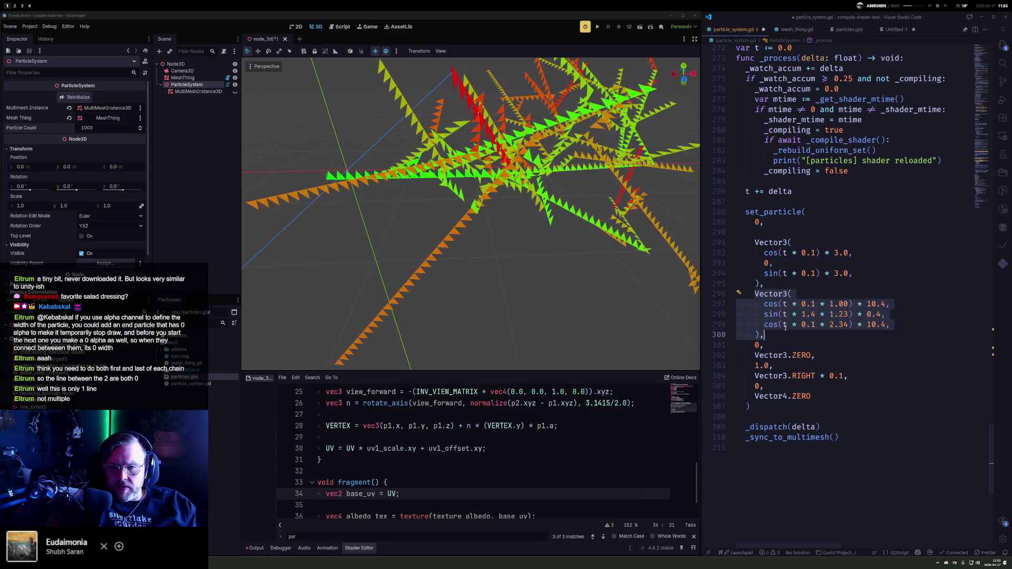
key("Up")
key("Up")
key("Up")
key("Home")
key("shift+Down")
key("shift+Down")
key("shift+Down")
key("shift+End")
key("ctrl+slash")
key("ctrl+s")
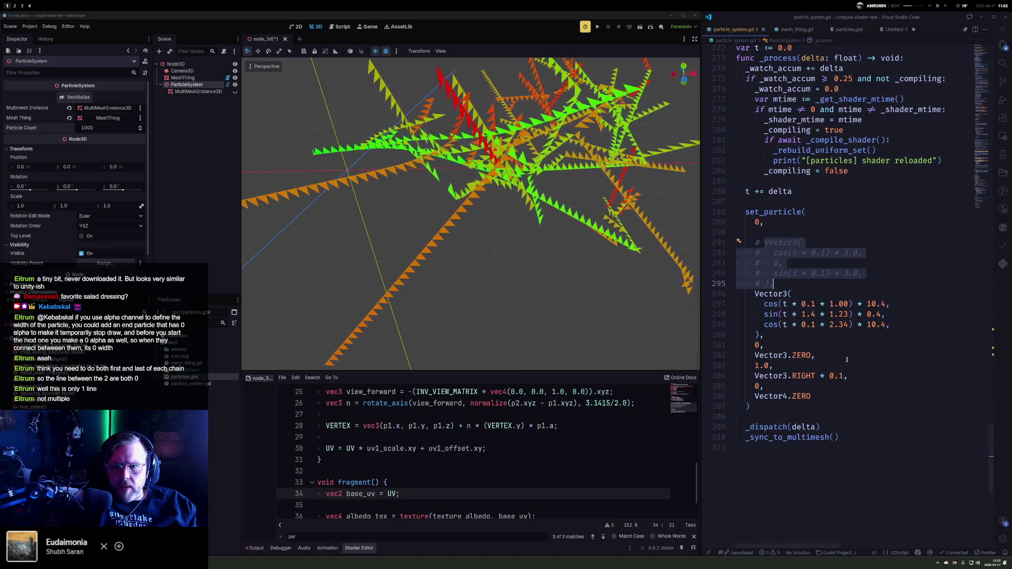
Step: Change the path amplitudes from 10.4 to 50.4 and 0.4 to 4.4, then save
double_click(872, 304)
key("ctrl+d")
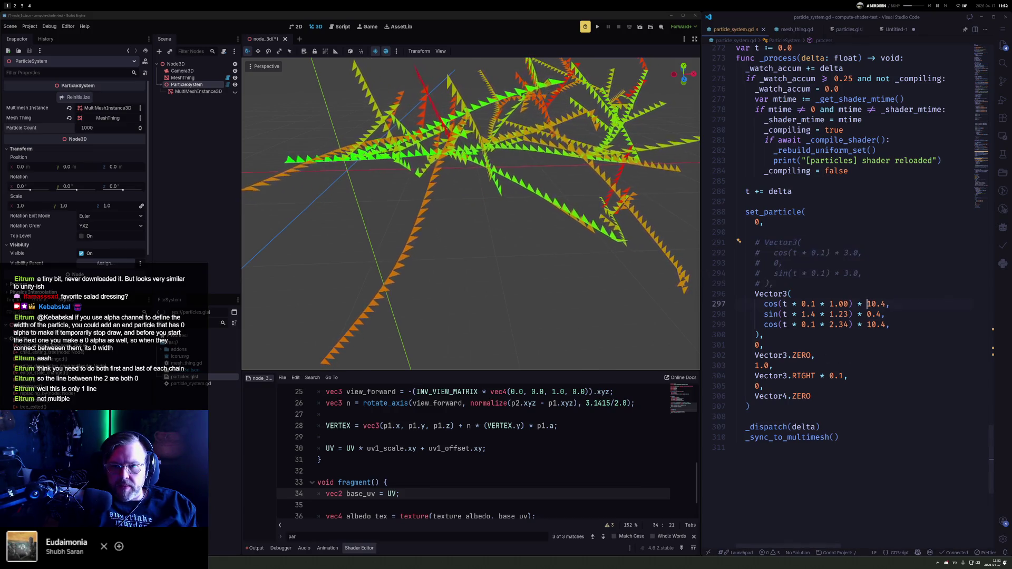
type("50")
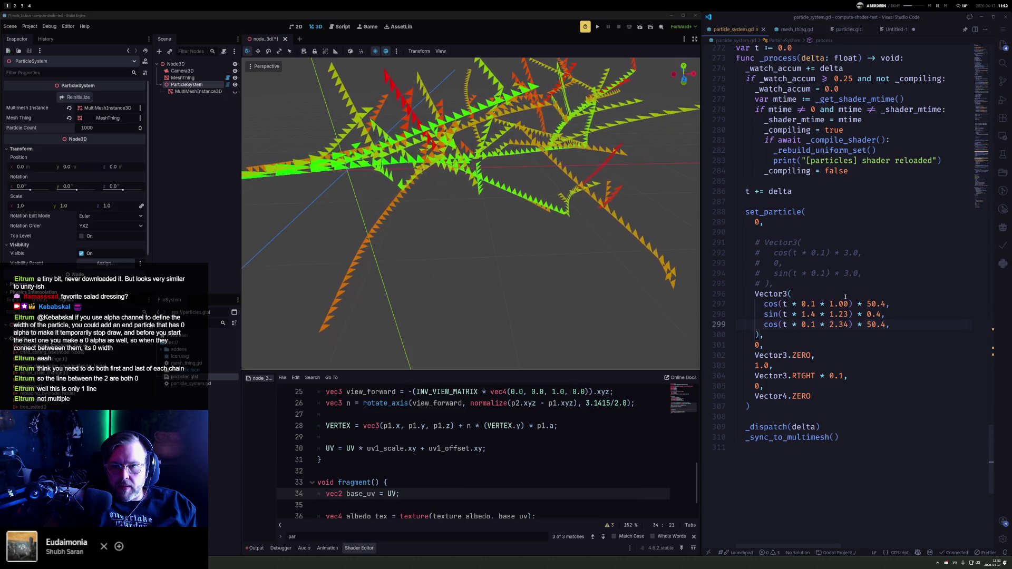
double_click(870, 314)
type("4")
key("ctrl+s")
scroll(466, 215, "down", 5)
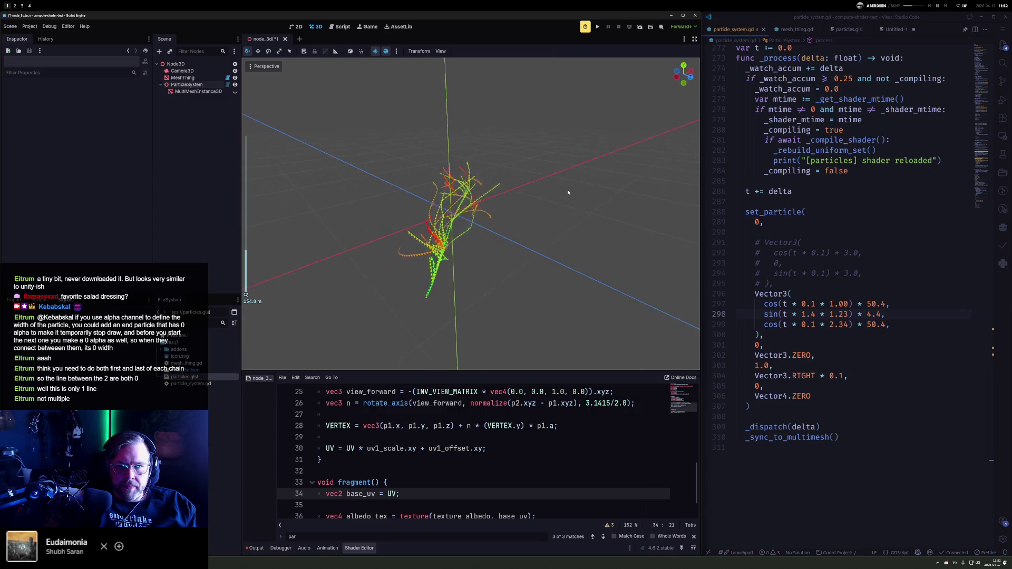
mouse_move(628, 182)
left_mouse_down()
mouse_move(642, 261)
mouse_move(544, 243)
left_mouse_up()
scroll(641, 261, "up", 4)
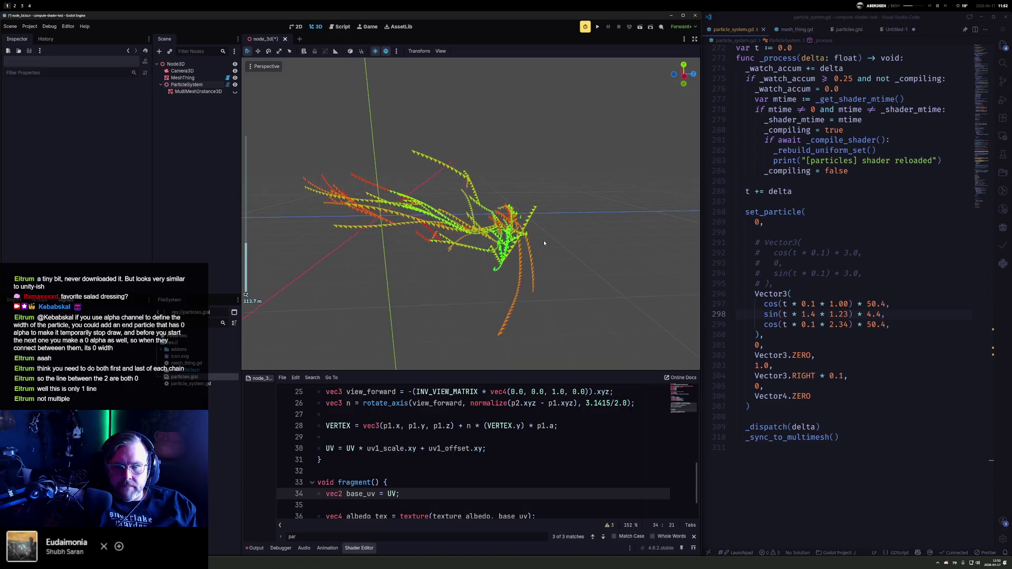
left_click(180, 85)
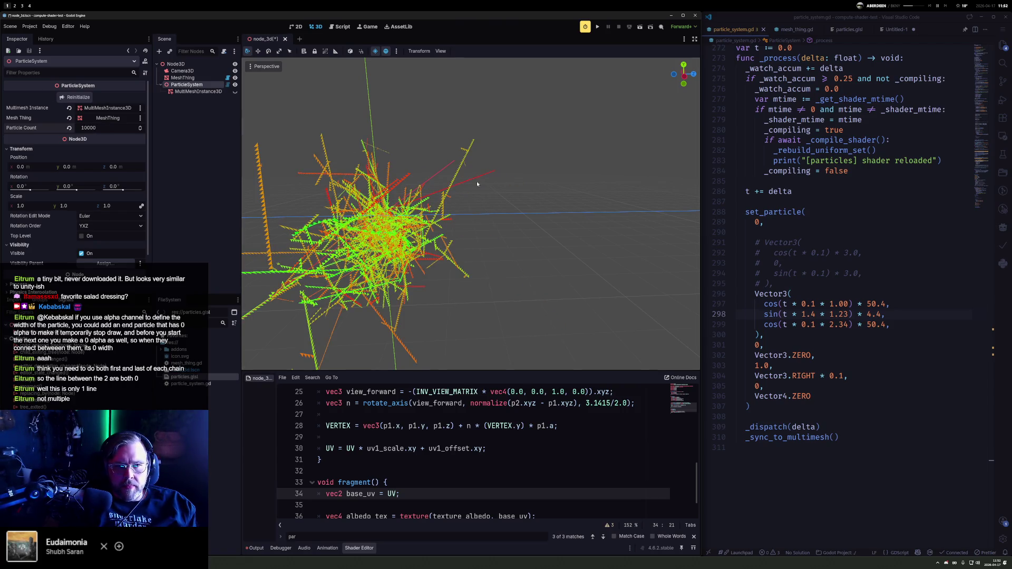
Step: Orbit around the dense 10000-particle cloud of red-to-green trails from both sides
mouse_move(483, 239)
left_mouse_down()
mouse_move(661, 157)
mouse_move(576, 160)
mouse_move(565, 163)
mouse_move(586, 164)
mouse_move(535, 176)
mouse_move(535, 164)
mouse_move(544, 196)
mouse_move(454, 194)
left_mouse_up()
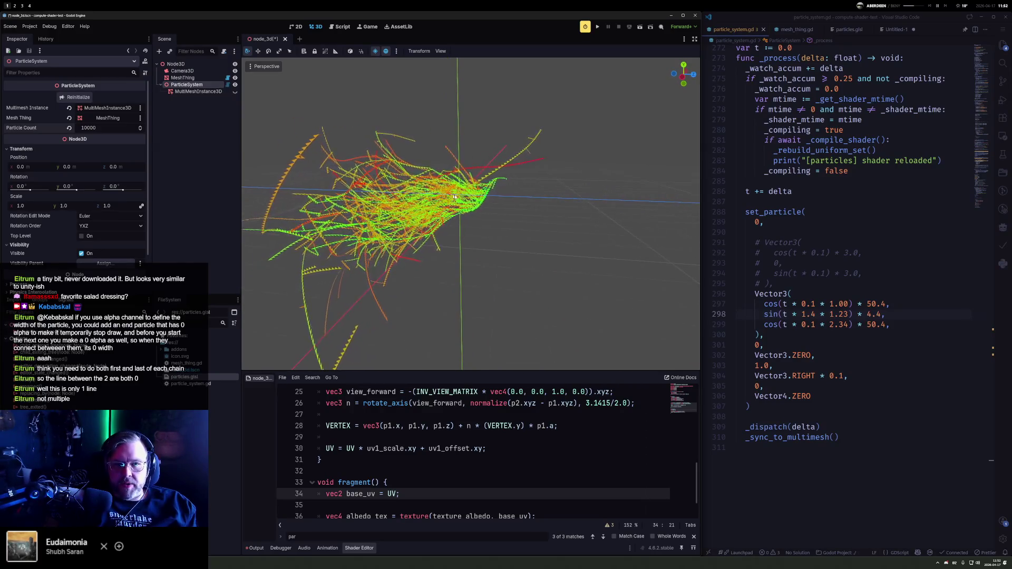
mouse_move(561, 218)
left_mouse_down()
mouse_move(392, 219)
mouse_move(275, 198)
mouse_move(606, 220)
mouse_move(633, 201)
mouse_move(541, 175)
mouse_move(326, 196)
left_mouse_up()
scroll(606, 216, "down", 5)
scroll(335, 203, "down", 5)
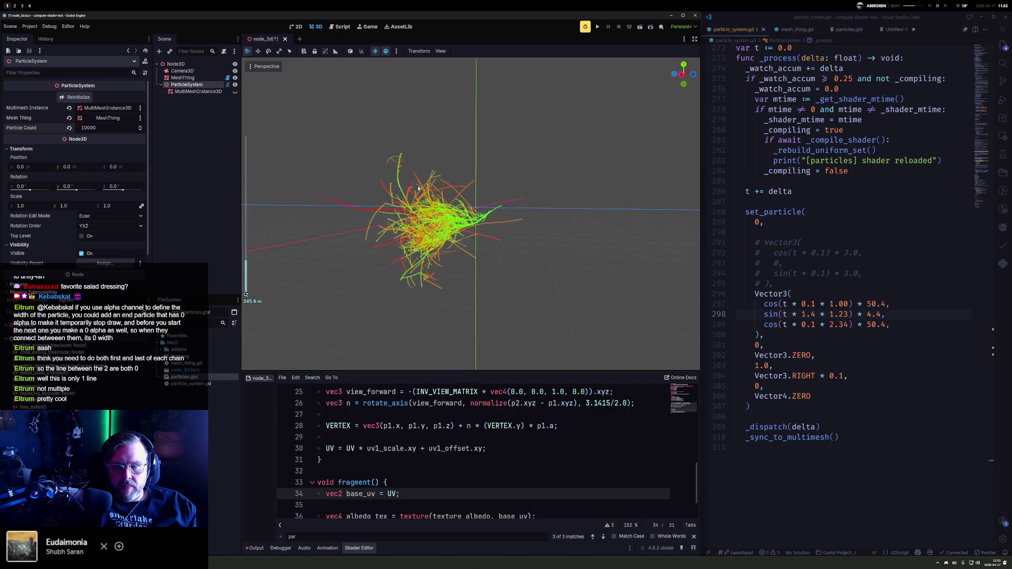
key("Up")
scroll(426, 483, "down", 1)
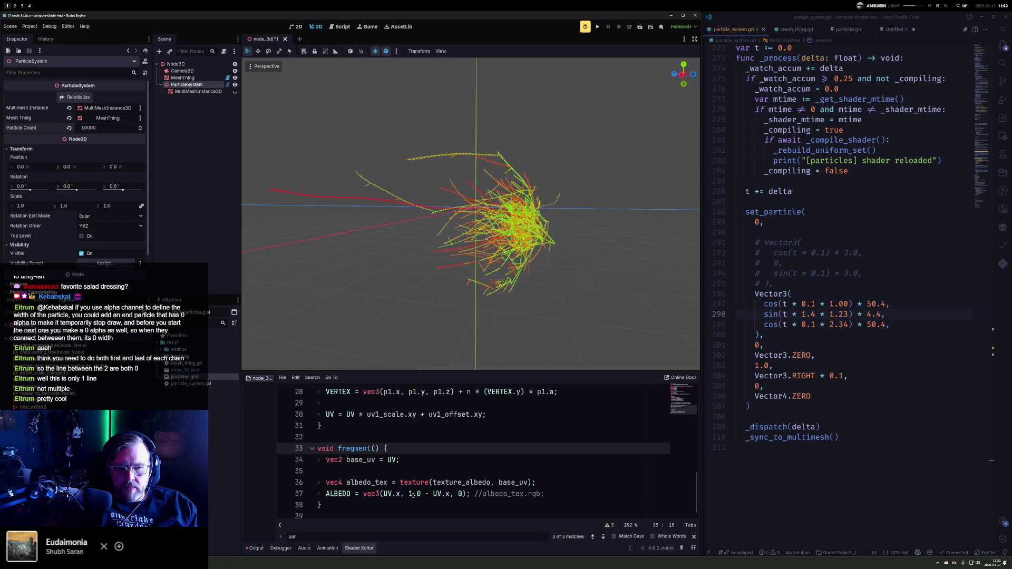
Step: Replace the shader's green channel '1.0 - UV.x' with 0 and save
left_click_drag(409, 493, 451, 494)
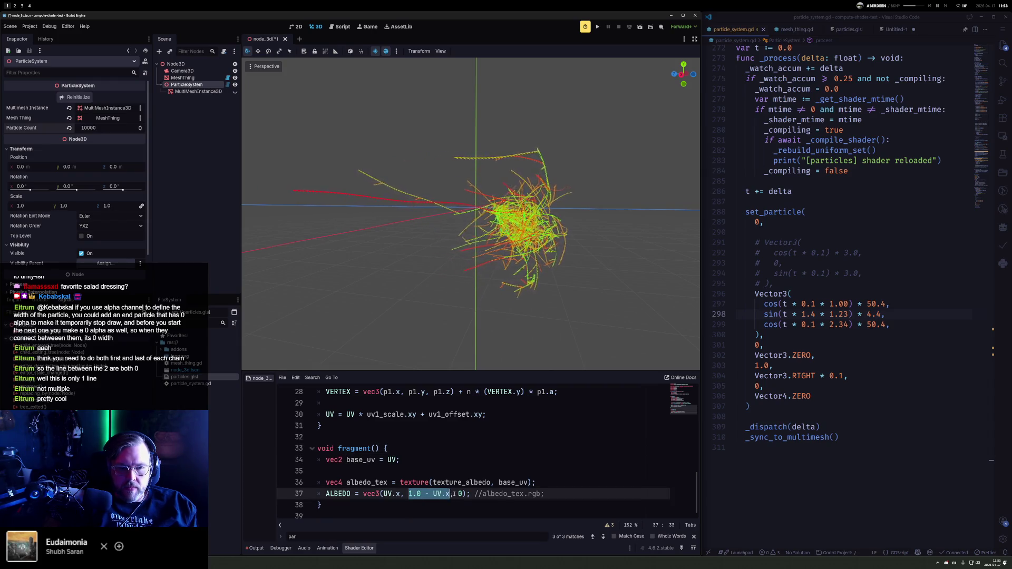
type("0")
key("ctrl+s")
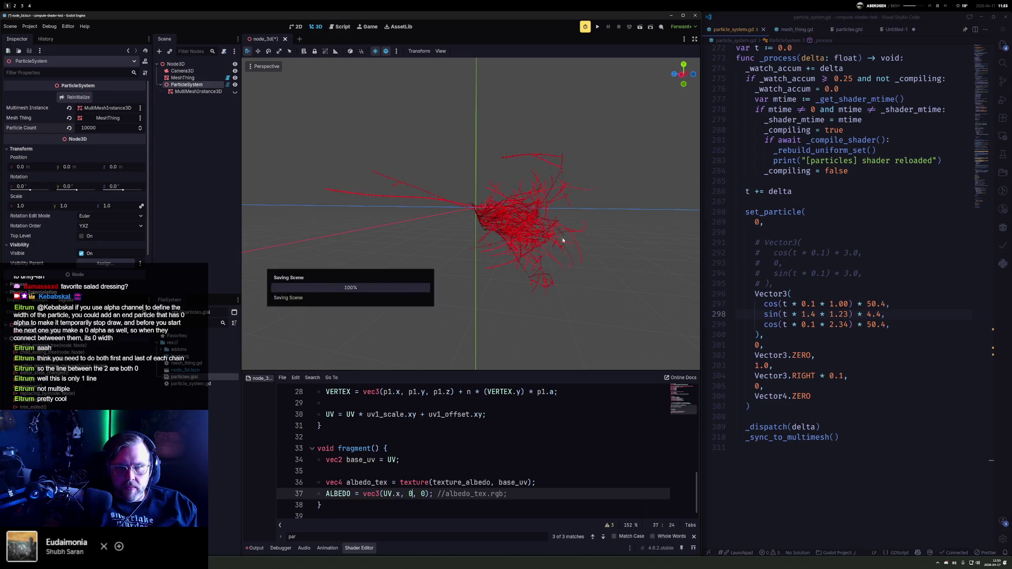
scroll(507, 239, "up", 5)
scroll(623, 223, "down", 5)
Step: Orbit around the red-to-black strands and make MultiMeshInstance3D visible again
mouse_move(624, 224)
left_mouse_down()
mouse_move(669, 237)
mouse_move(309, 222)
mouse_move(535, 203)
mouse_move(390, 188)
mouse_move(685, 203)
left_mouse_up()
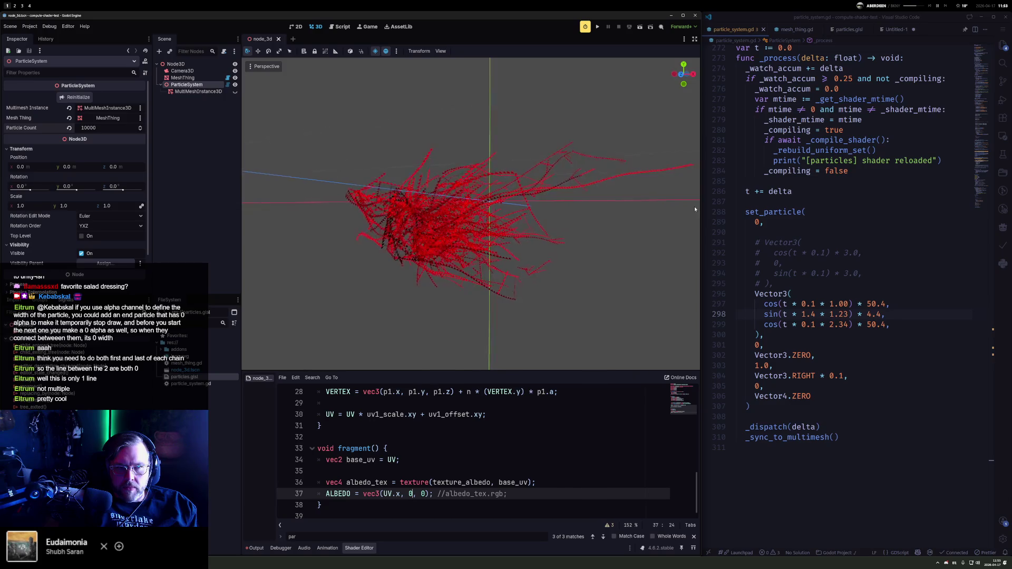
left_click_drag(252, 204, 247, 209)
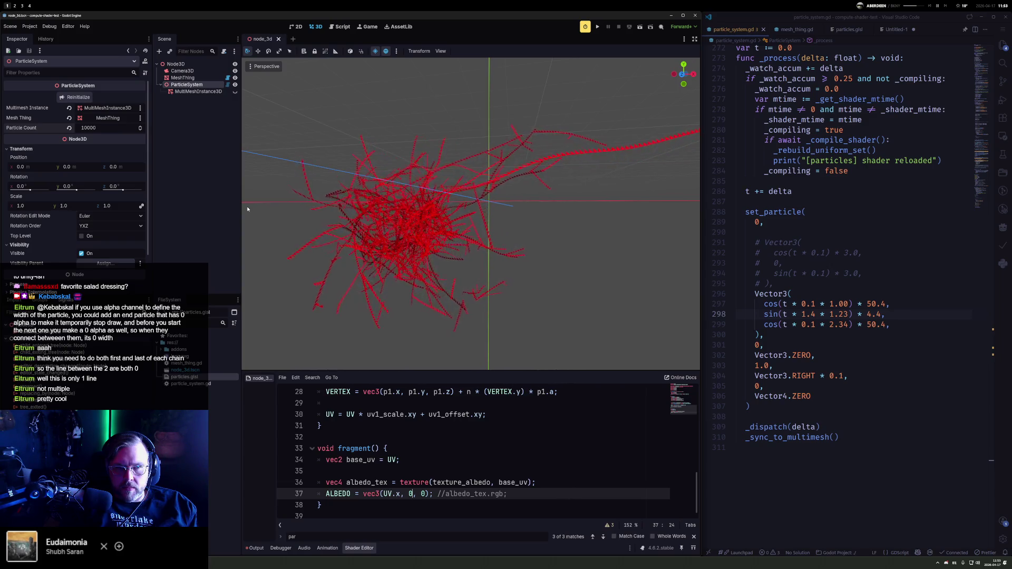
mouse_move(247, 209)
left_mouse_down()
mouse_move(681, 216)
mouse_move(664, 229)
mouse_move(327, 208)
mouse_move(437, 201)
mouse_move(420, 185)
mouse_move(366, 208)
mouse_move(648, 235)
mouse_move(442, 228)
mouse_move(578, 209)
mouse_move(441, 207)
mouse_move(486, 218)
mouse_move(463, 210)
left_mouse_up()
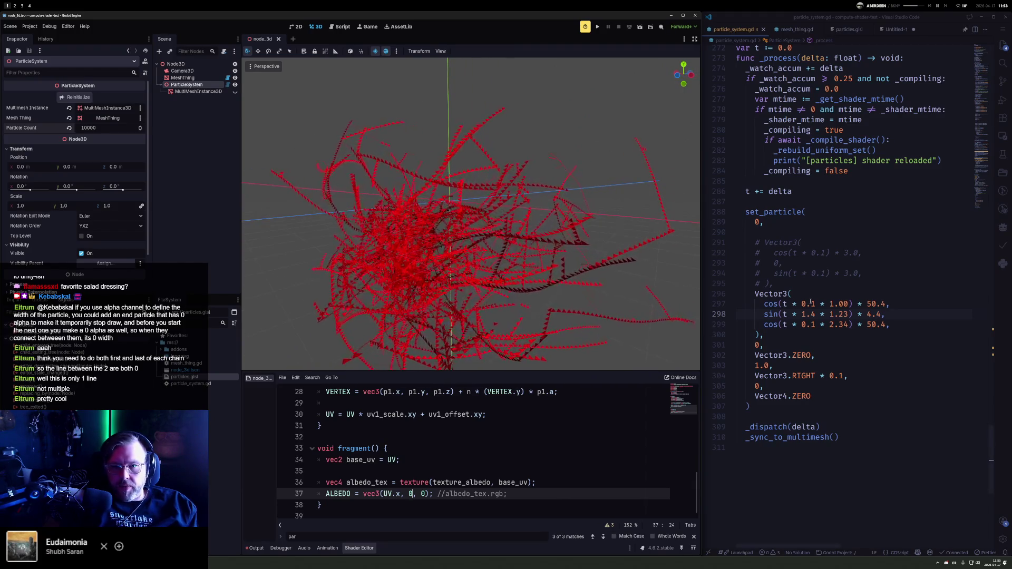
scroll(837, 244, "up", 3)
scroll(837, 244, "up", 10)
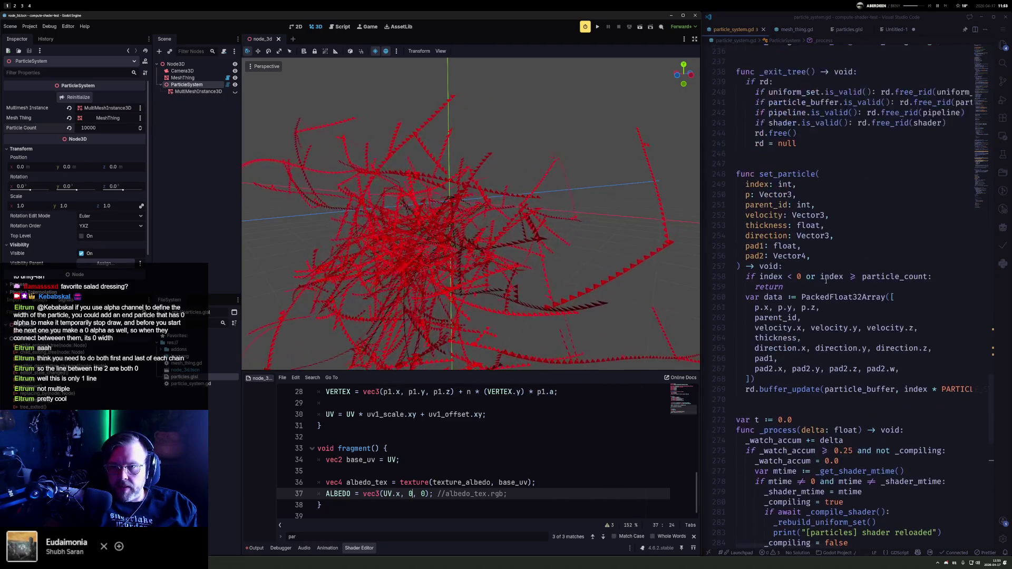
mouse_move(569, 195)
left_mouse_down()
mouse_move(576, 301)
mouse_move(520, 246)
mouse_move(373, 165)
mouse_move(403, 173)
mouse_move(459, 160)
mouse_move(524, 176)
mouse_move(641, 169)
mouse_move(517, 176)
mouse_move(509, 187)
left_mouse_up()
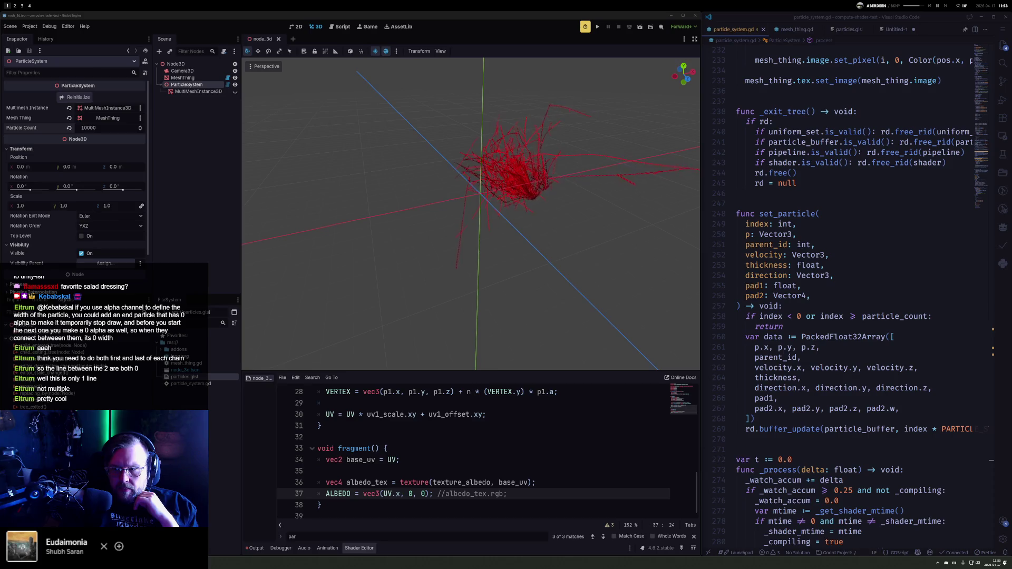
mouse_move(527, 210)
left_mouse_down()
mouse_move(465, 195)
mouse_move(522, 200)
mouse_move(519, 212)
mouse_move(531, 175)
mouse_move(525, 187)
left_mouse_up()
left_click(235, 93)
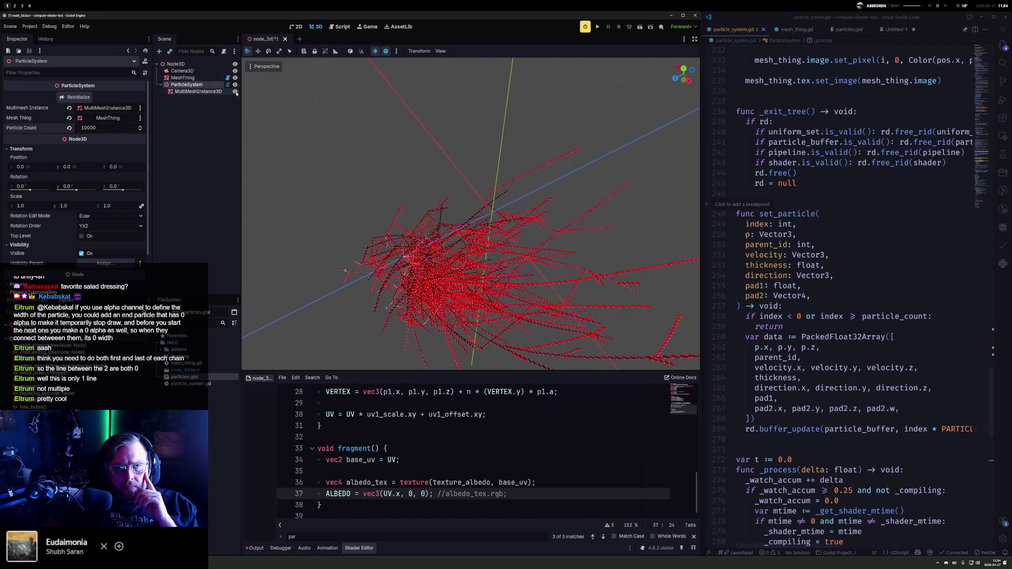
Step: Set the MultiMeshInstance3D sphere mesh radius to 1 and height to 2
left_click(188, 92)
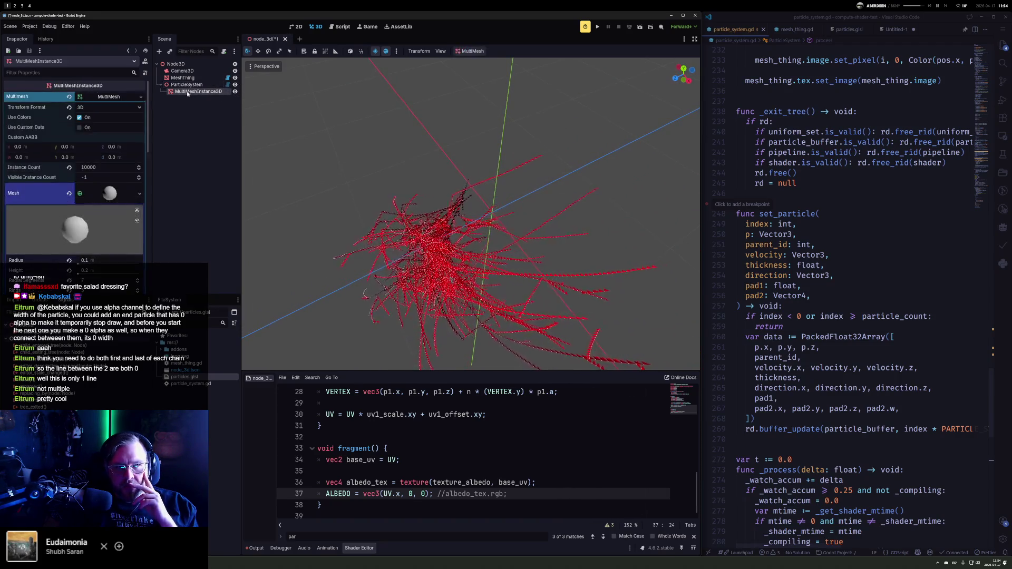
left_click(84, 260)
type("1")
left_click(99, 271)
type("2")
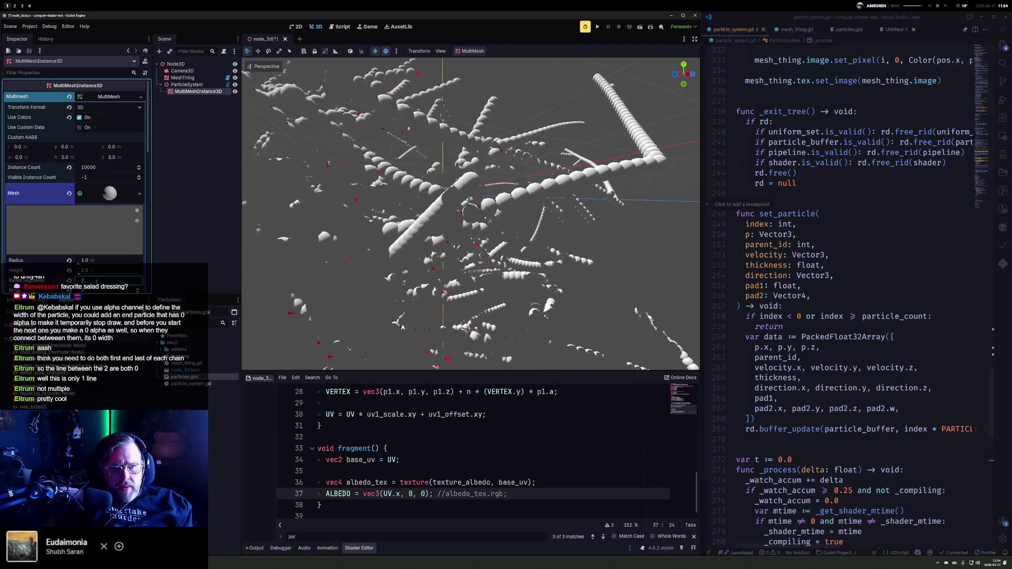
Step: Uncomment the randf_range thickness expression on line 148 in VS Code
scroll(90, 275, "down", 1)
scroll(824, 242, "up", 5)
scroll(824, 241, "up", 18)
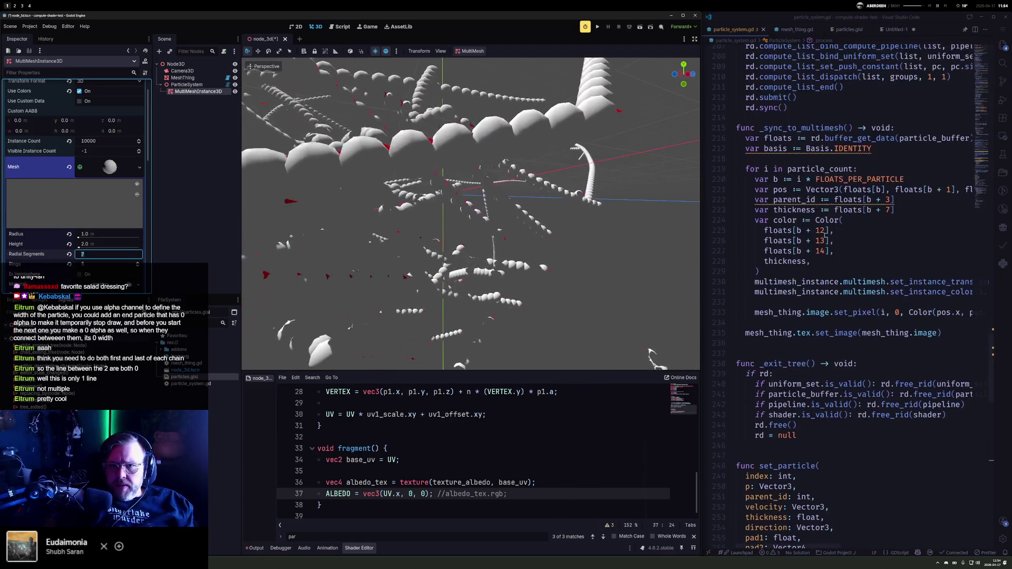
scroll(820, 211, "up", 9)
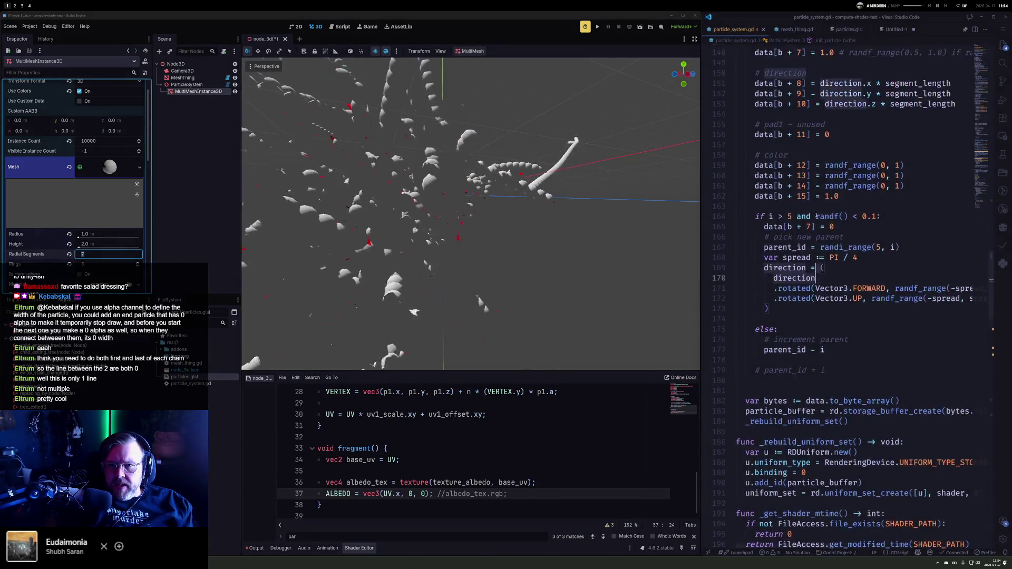
left_click(823, 198)
key("ctrl+Delete")
key("ctrl+Delete")
key("ctrl+Delete")
Step: Hide MultiMeshInstance3D, select ParticleSystem, and orbit around the particles
left_click(106, 212)
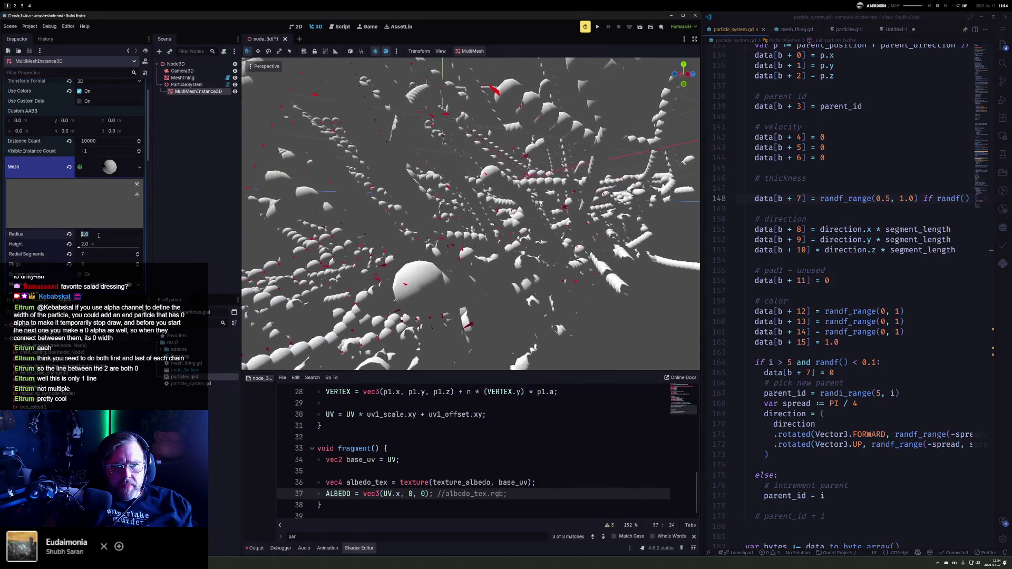
left_click(235, 91)
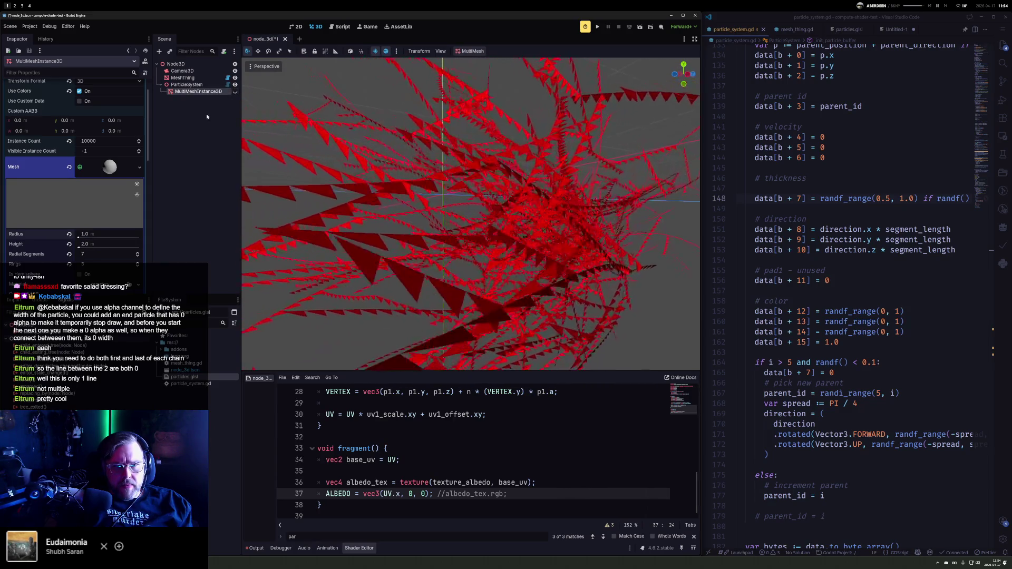
scroll(464, 169, "down", 5)
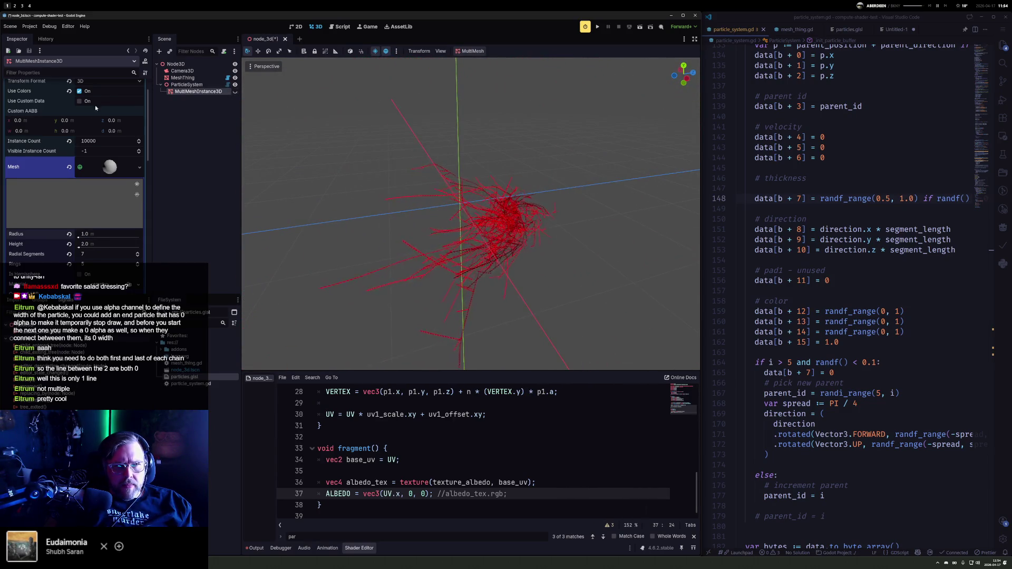
scroll(95, 101, "up", 1)
left_click(119, 98)
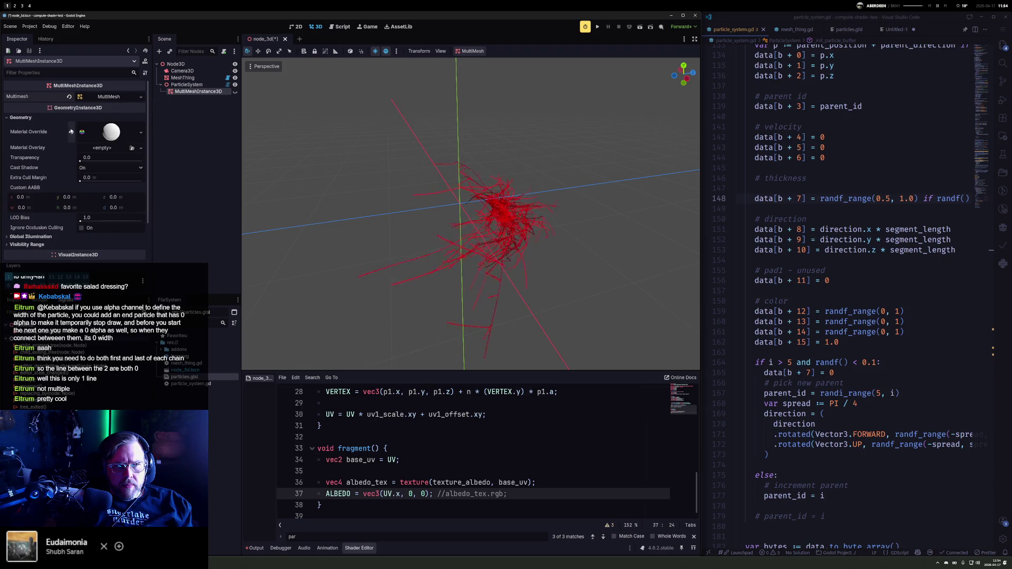
left_click(185, 85)
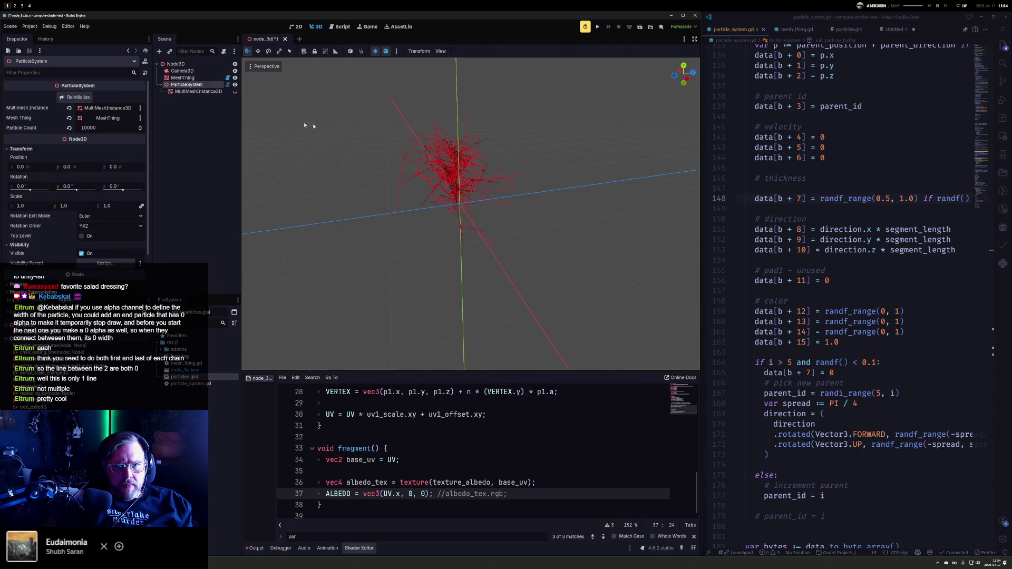
scroll(524, 183, "up", 5)
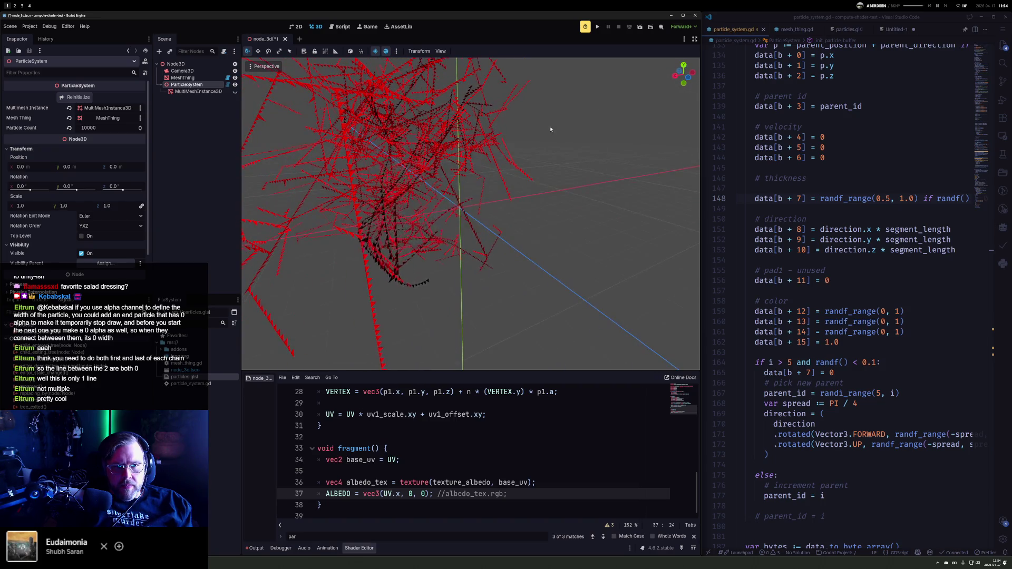
left_click_drag(550, 129, 461, 140)
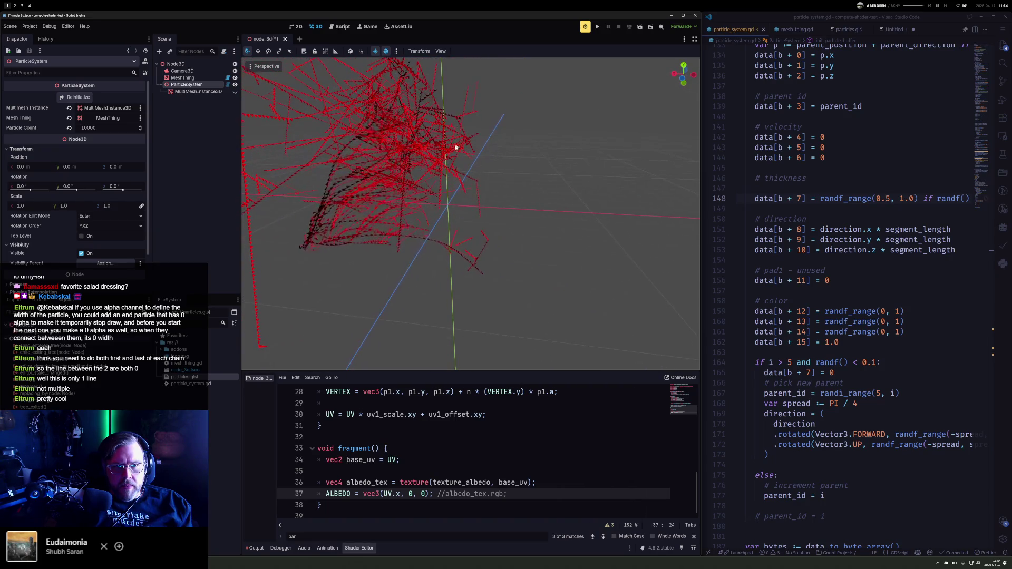
scroll(804, 475, "down", 15)
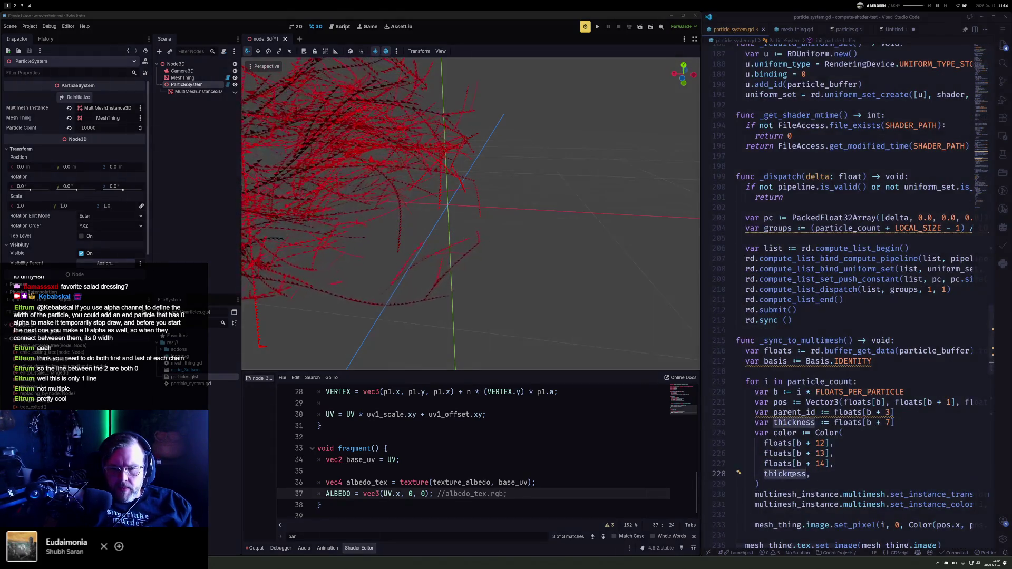
Step: Orbit the camera around the particle cloud from several angles
mouse_move(401, 211)
left_mouse_down()
mouse_move(378, 200)
mouse_move(506, 180)
left_mouse_up()
scroll(377, 213, "down", 5)
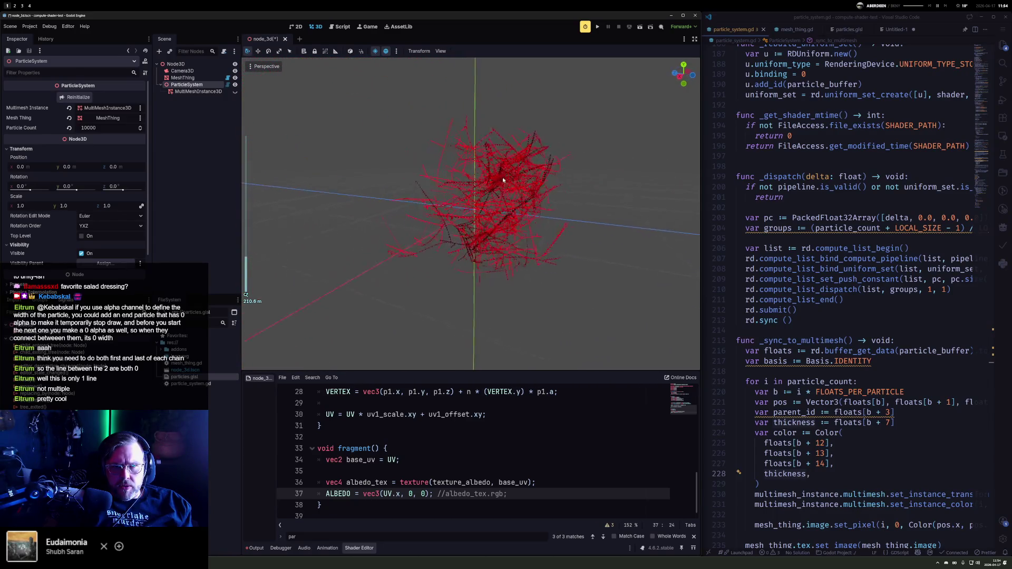
scroll(506, 181, "up", 5)
scroll(535, 224, "down", 4)
mouse_move(536, 226)
left_mouse_down()
mouse_move(610, 235)
mouse_move(576, 213)
mouse_move(565, 231)
mouse_move(335, 237)
left_mouse_up()
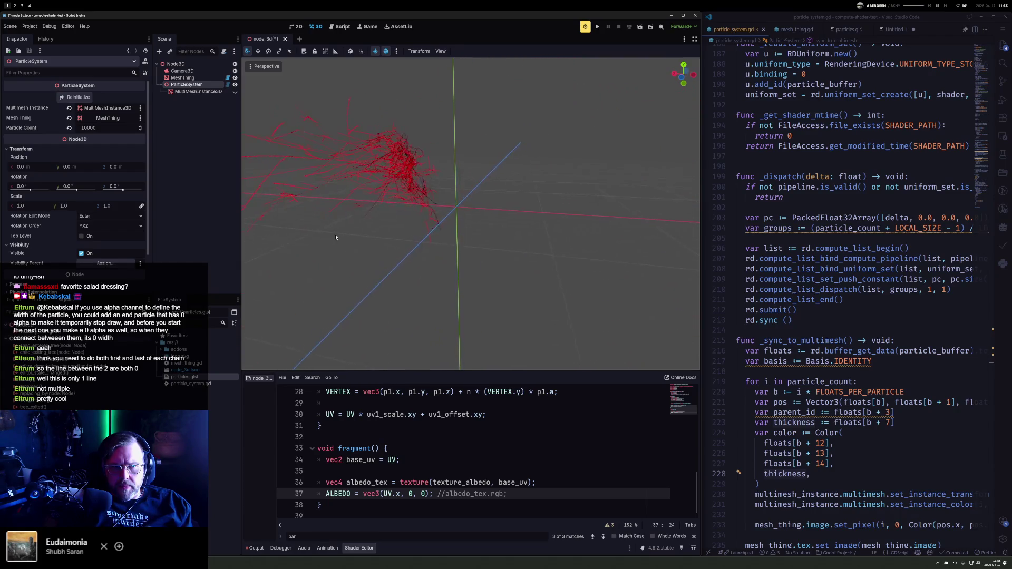
scroll(833, 324, "down", 3)
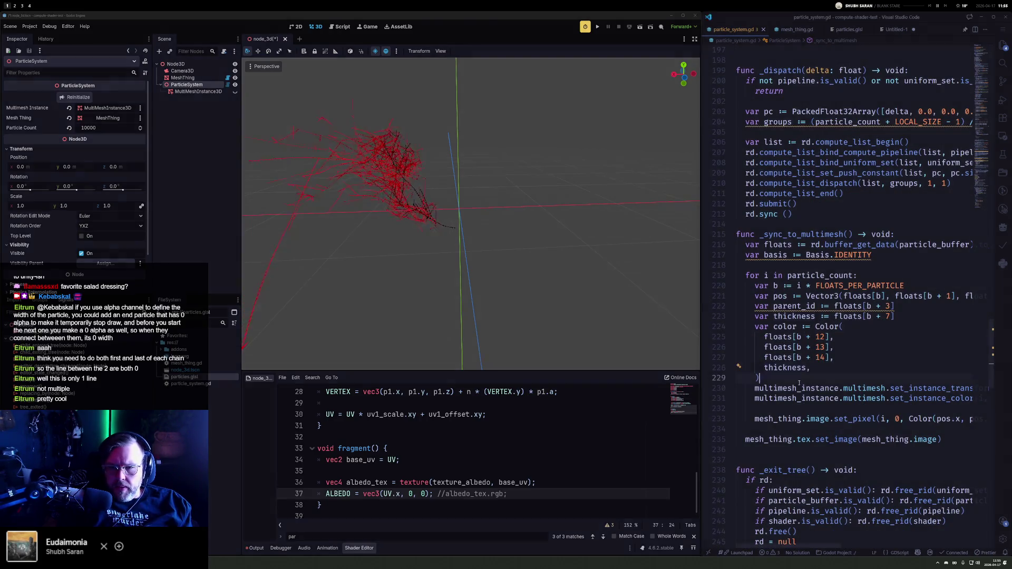
Step: Comment out the two multimesh instance update lines and reinitialize the particle system
key("Down")
key("Down")
key("Home")
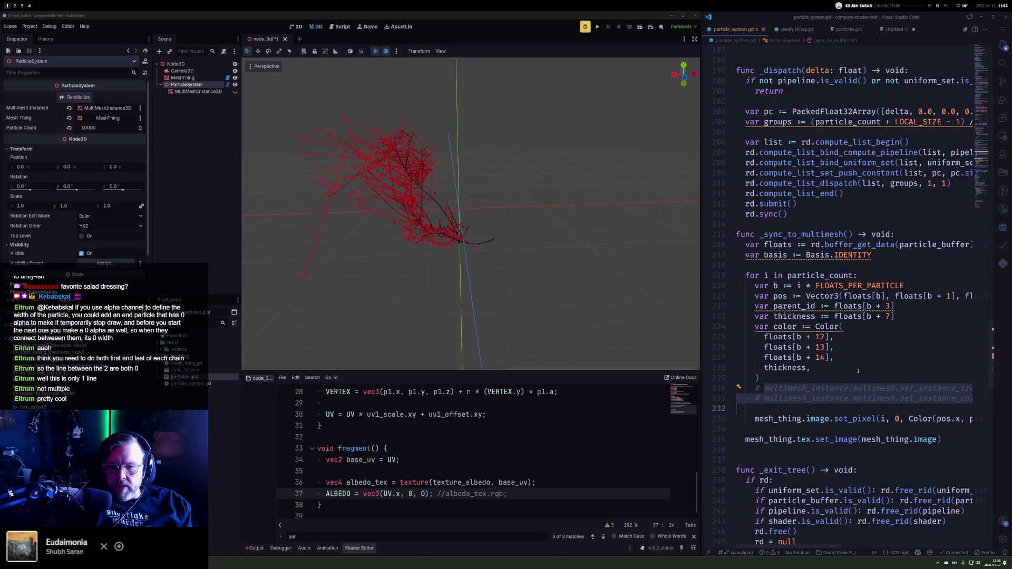
mouse_move(817, 296)
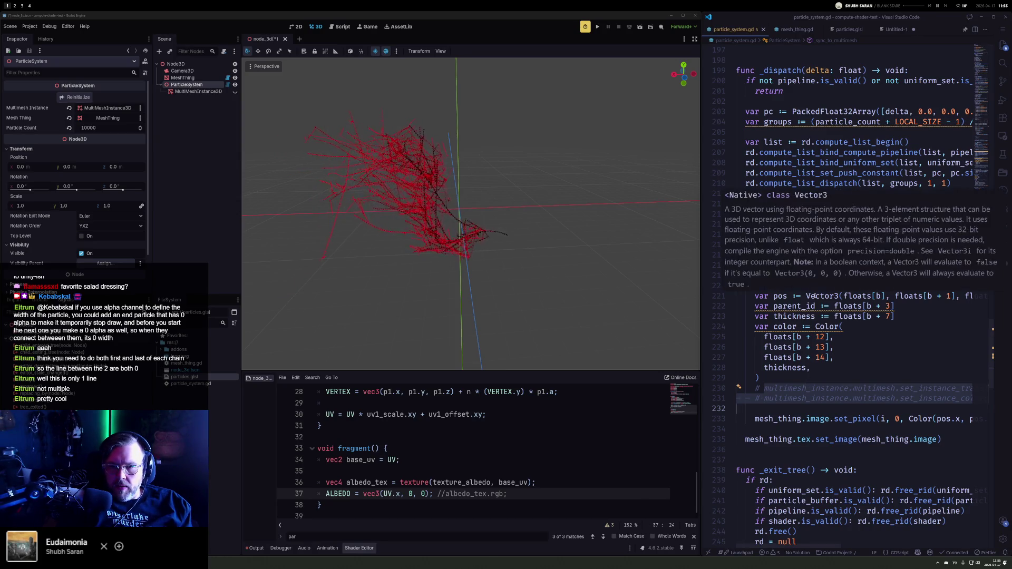
left_click(779, 296)
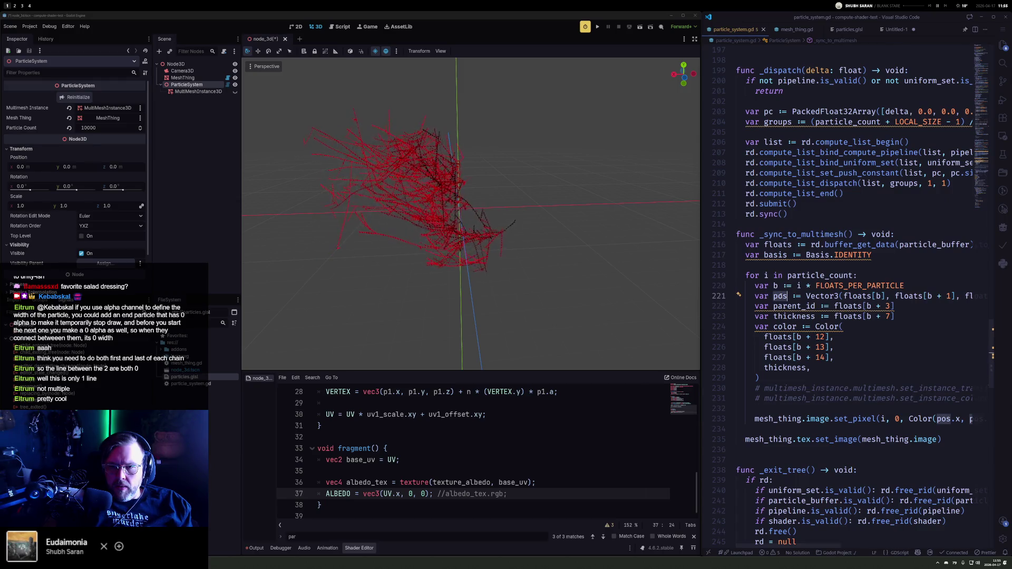
left_click(96, 98)
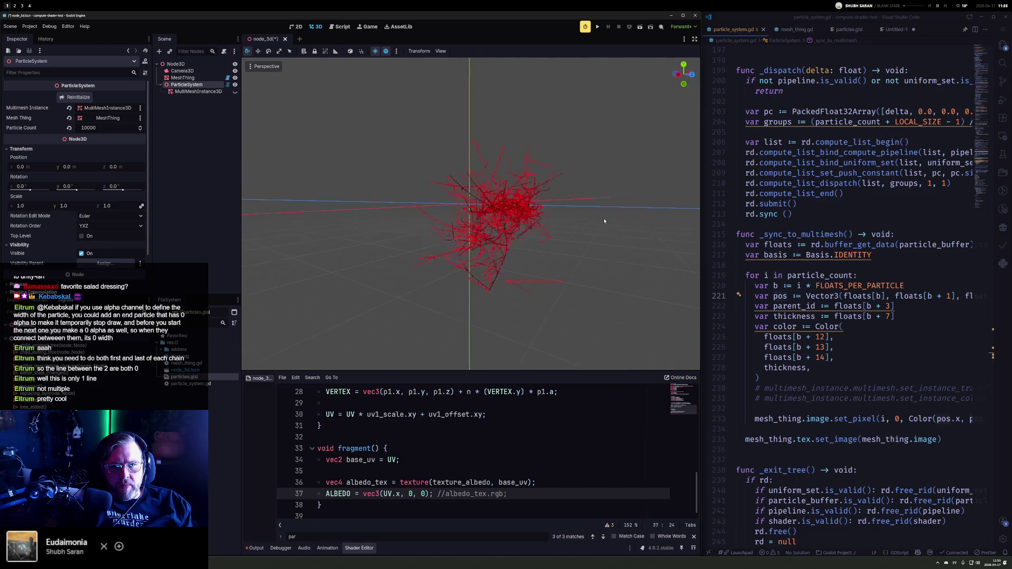
scroll(604, 220, "up", 5)
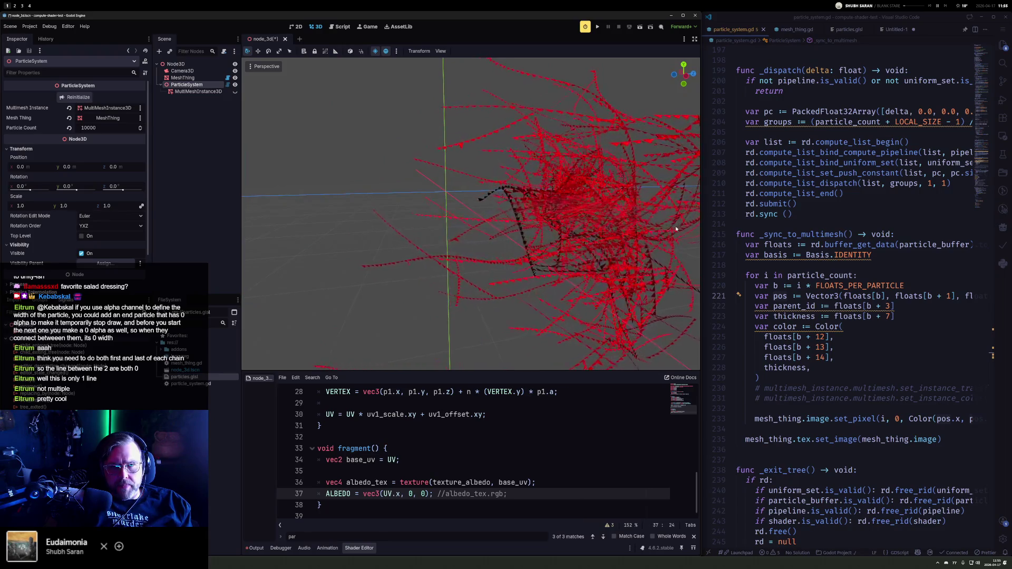
mouse_move(676, 229)
left_mouse_down()
mouse_move(625, 323)
mouse_move(613, 321)
left_mouse_up()
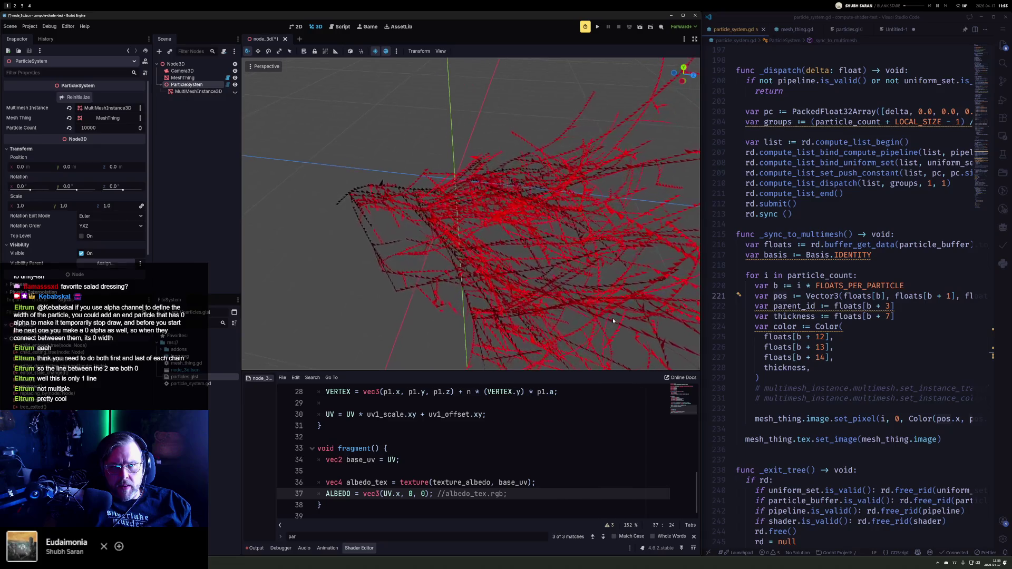
scroll(827, 161, "up", 9)
scroll(826, 162, "up", 9)
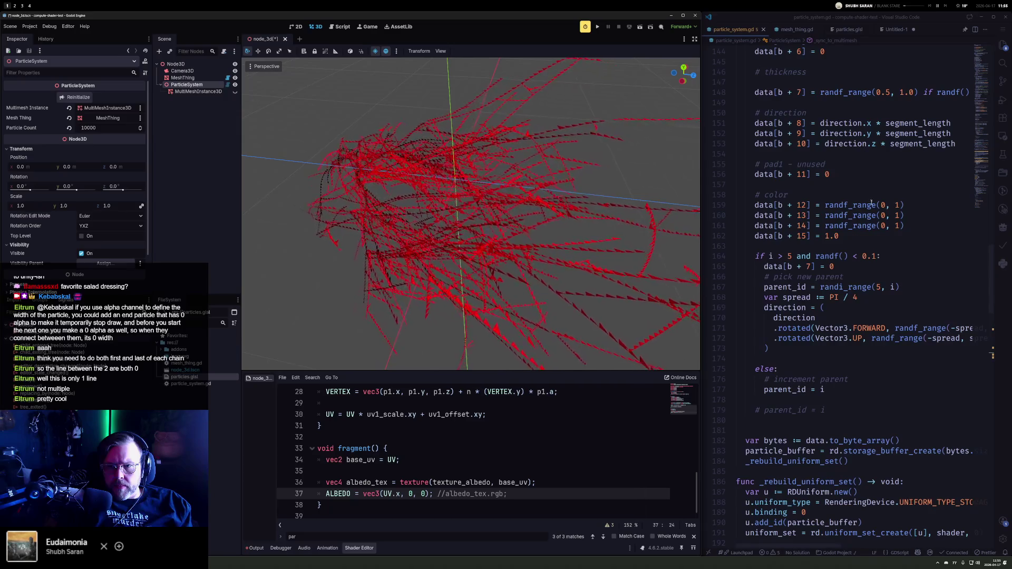
scroll(871, 199, "down", 1)
left_click(868, 212)
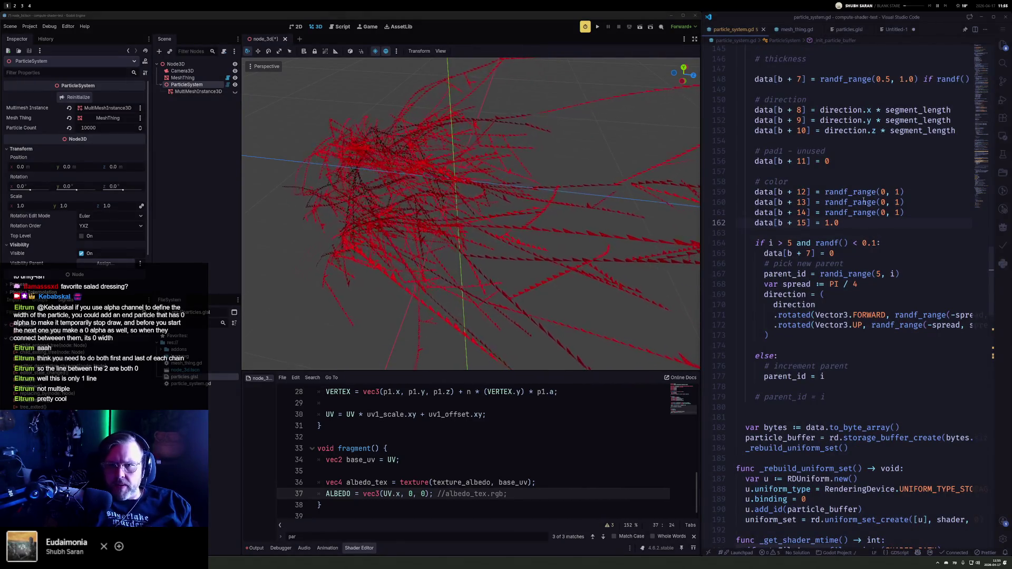
scroll(868, 212, "up", 9)
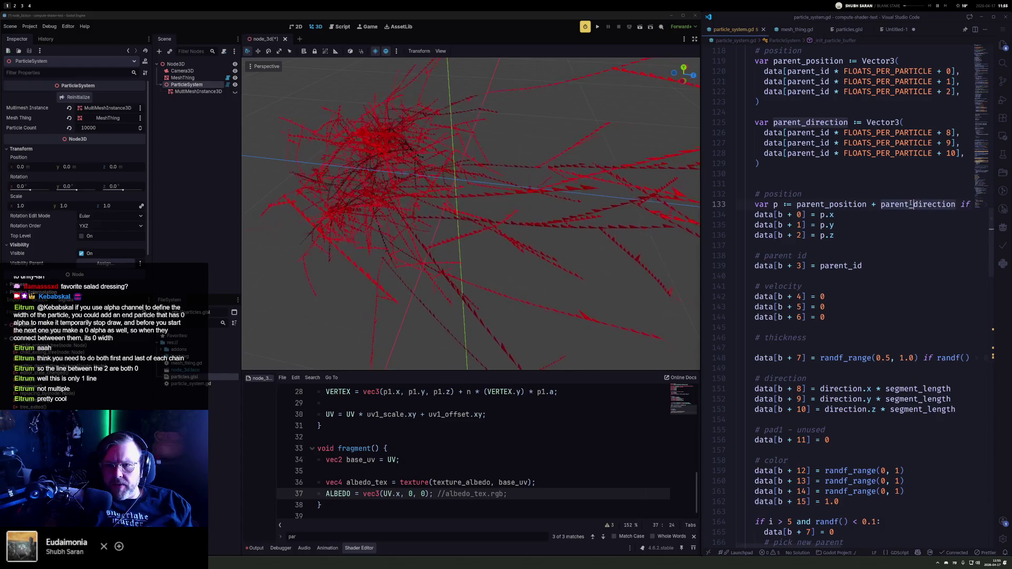
left_click(877, 358)
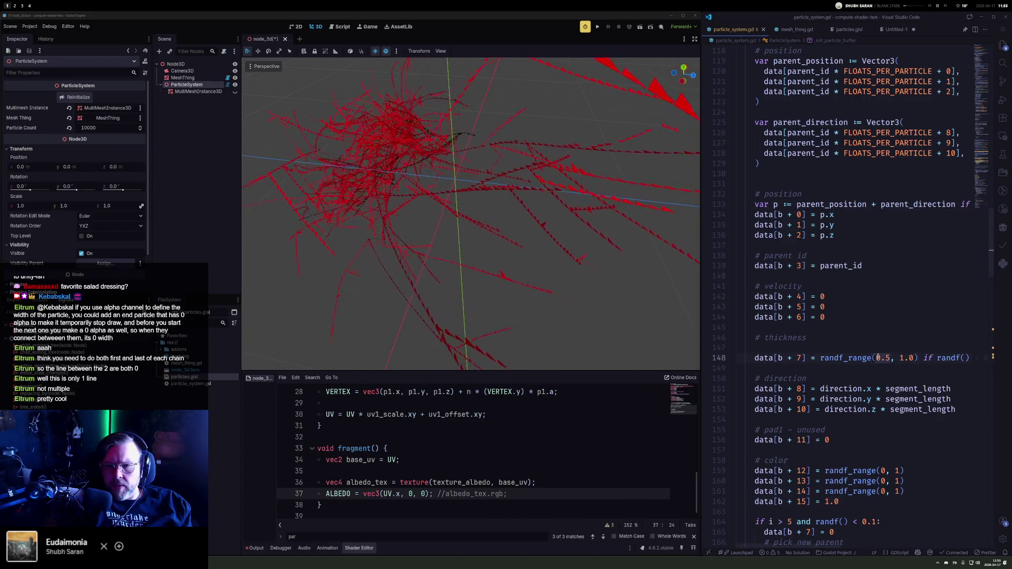
key("End")
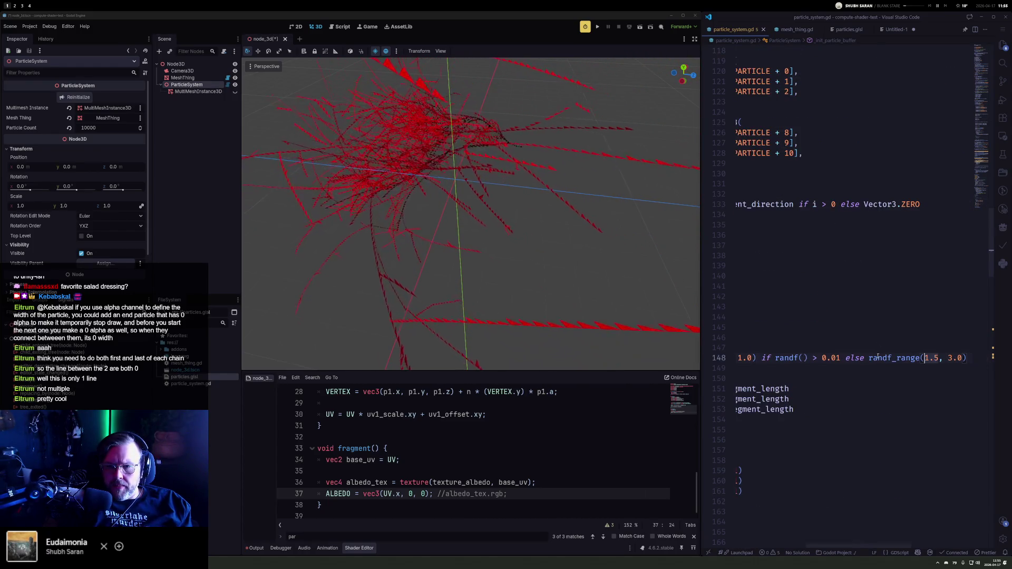
key("ctrl+Left")
key("ctrl+Left")
key("ctrl+Left")
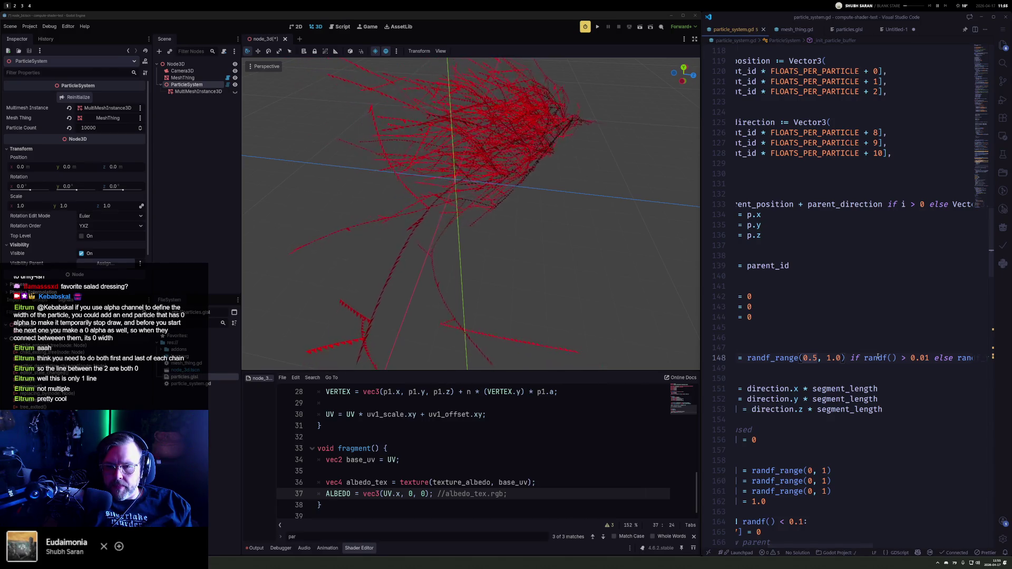
key("ctrl+Left")
key("ctrl+Left")
key("ctrl+Left")
key("Left")
key("Left")
key("Left")
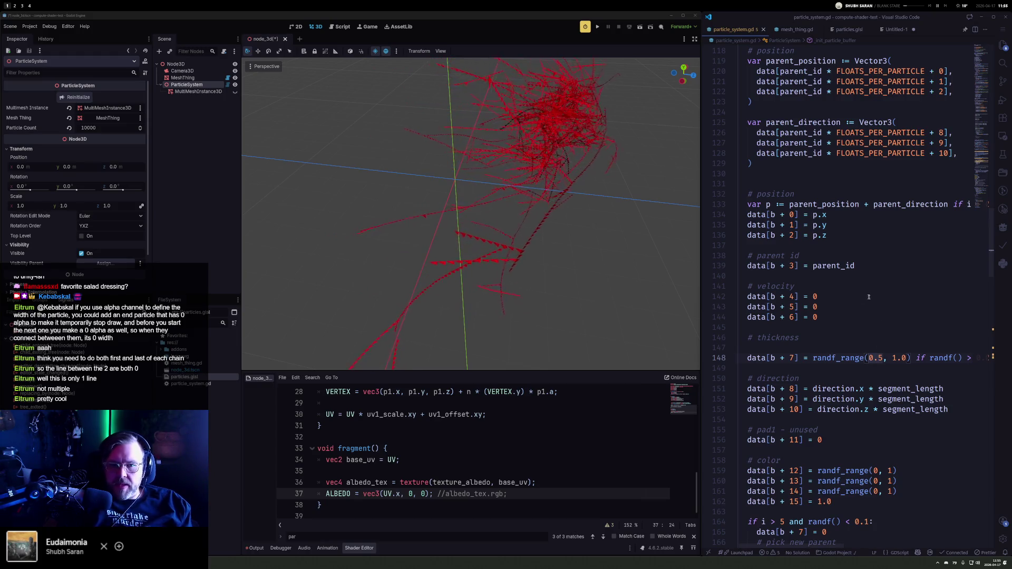
left_click(519, 415)
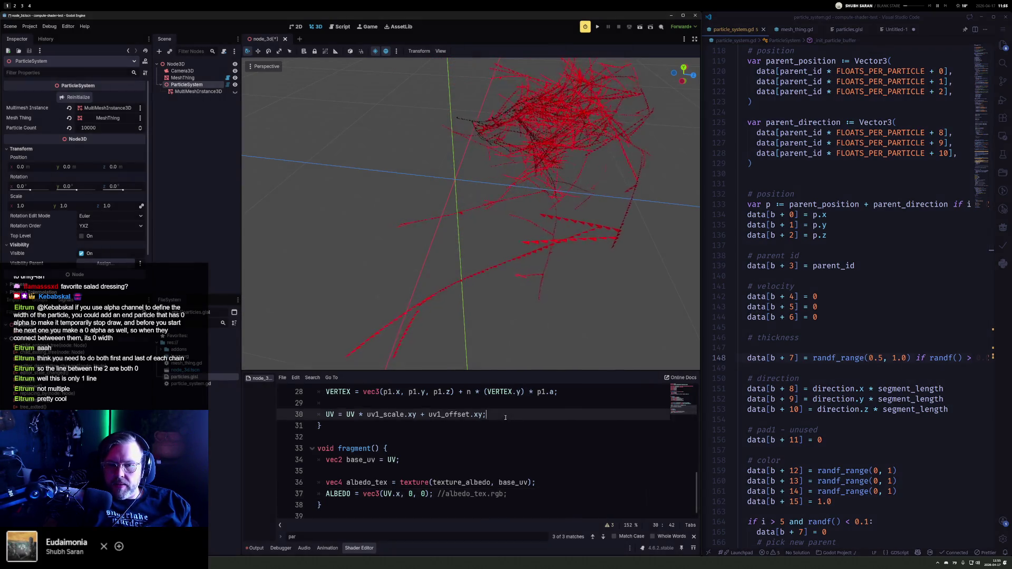
Step: Multiply the shader's VERTEX offset by 5, save, and orbit the widened red ribbons
scroll(513, 432, "up", 2)
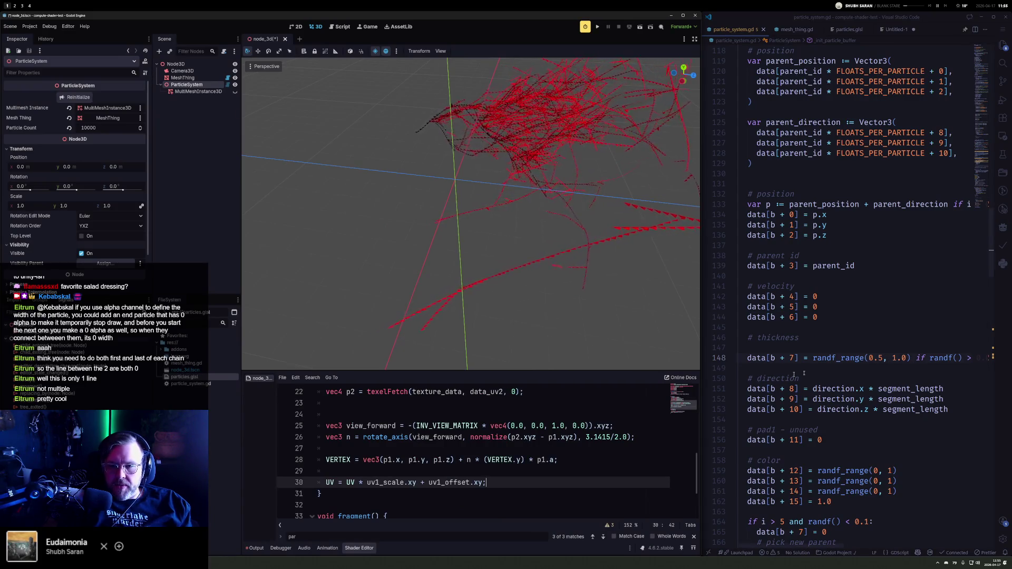
left_click(556, 469)
key("Up")
type("* 5")
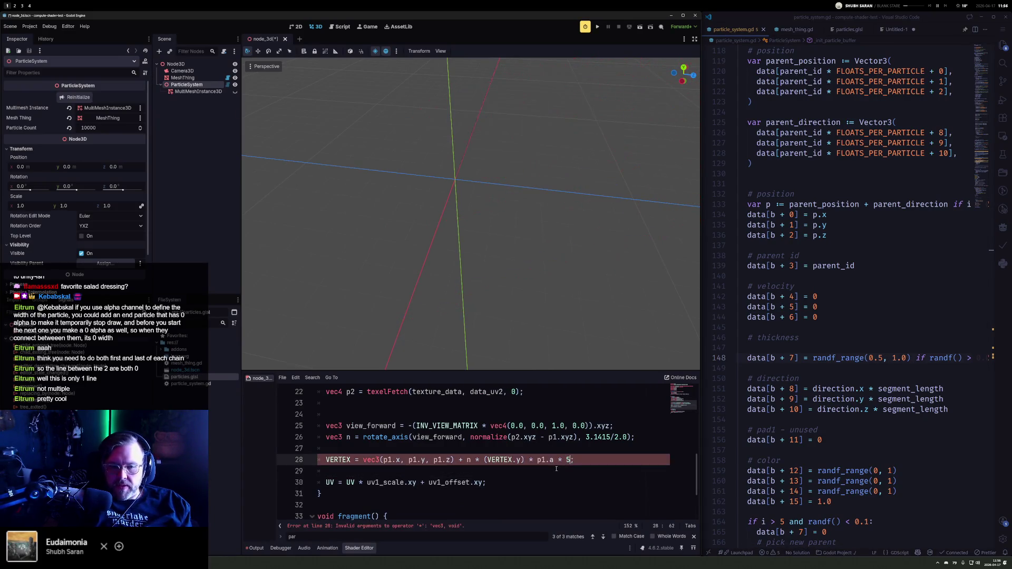
key("ctrl+s")
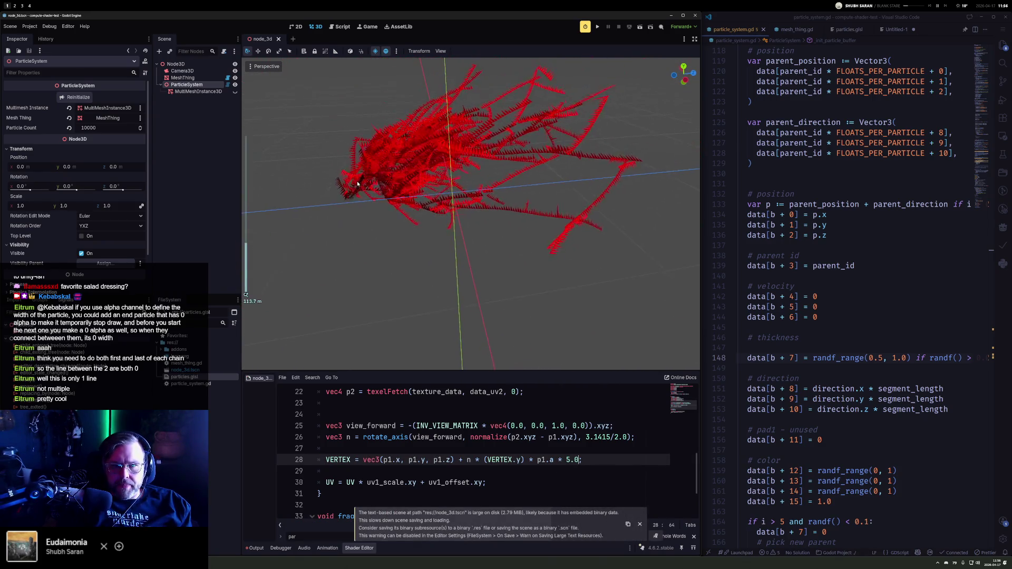
scroll(352, 185, "up", 3)
mouse_move(352, 185)
left_mouse_down()
mouse_move(660, 196)
mouse_move(573, 174)
left_mouse_up()
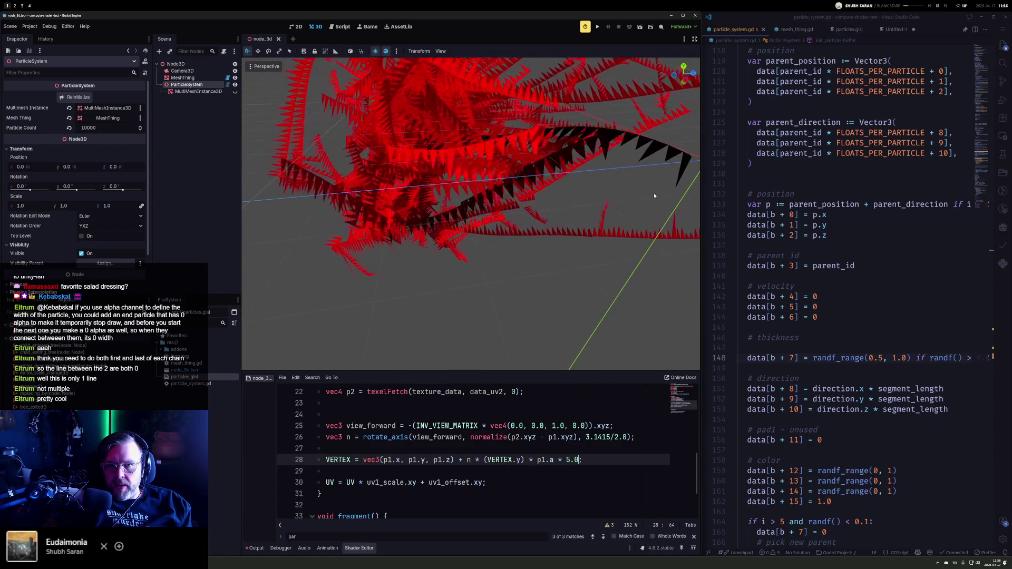
left_click(795, 30)
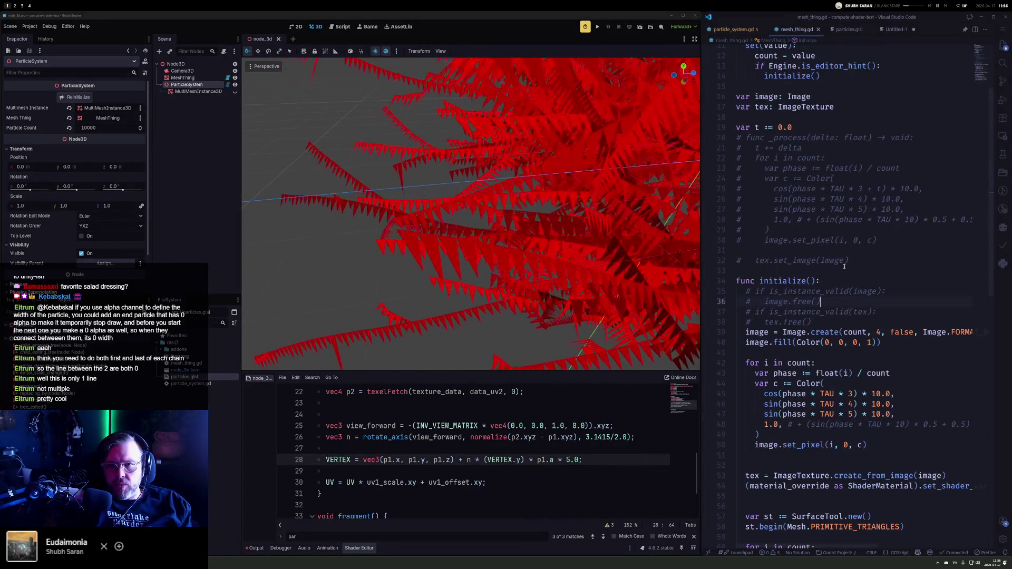
Step: Start changing mesh_thing.gd's primitive type, reinitialize ParticleSystem, and check the output log errors
scroll(816, 256, "down", 8)
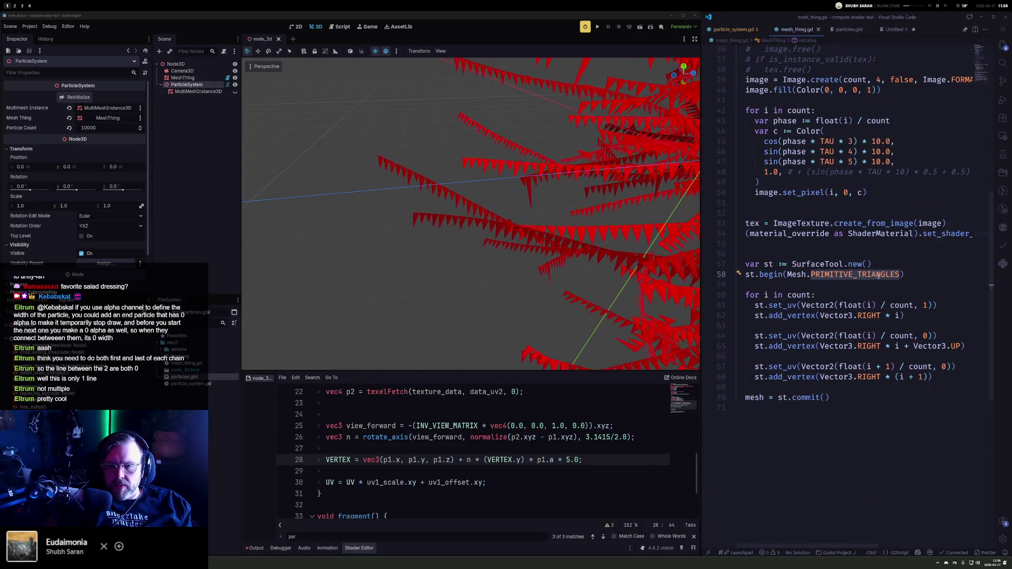
key("ctrl+BackSpace")
key("ctrl+BackSpace")
type(".tringa")
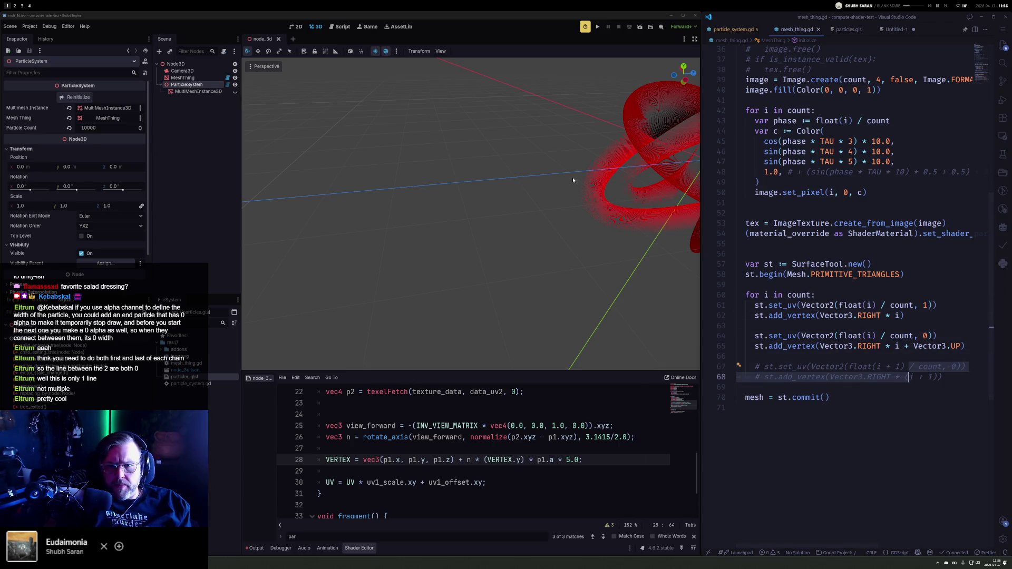
left_click(182, 78)
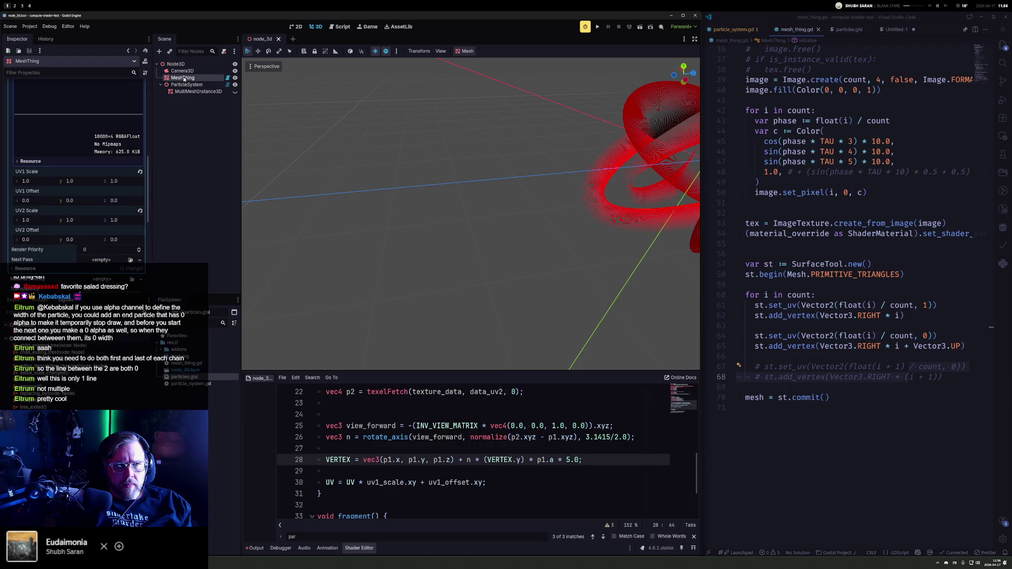
left_click(179, 84)
left_click(87, 99)
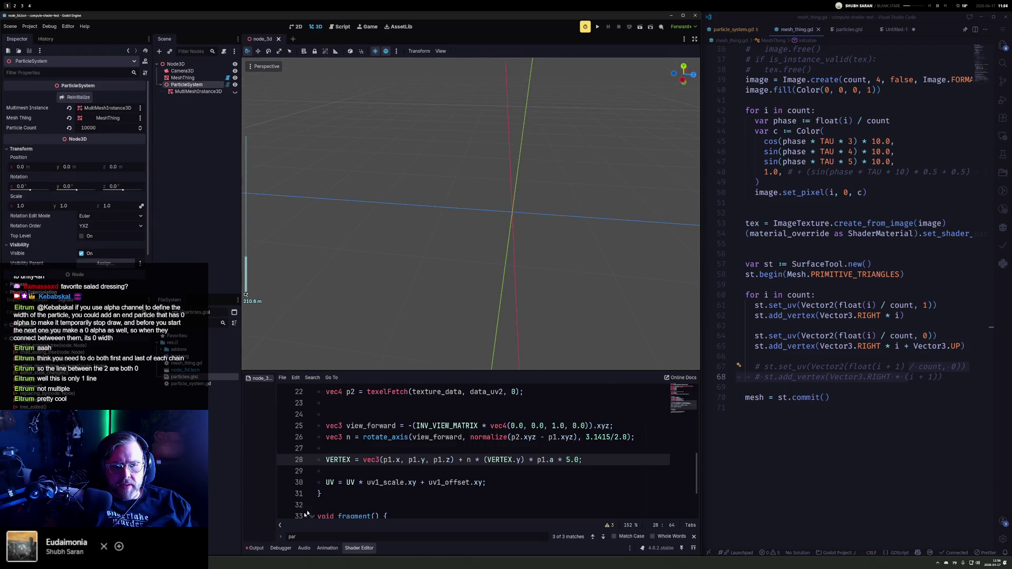
left_click(258, 550)
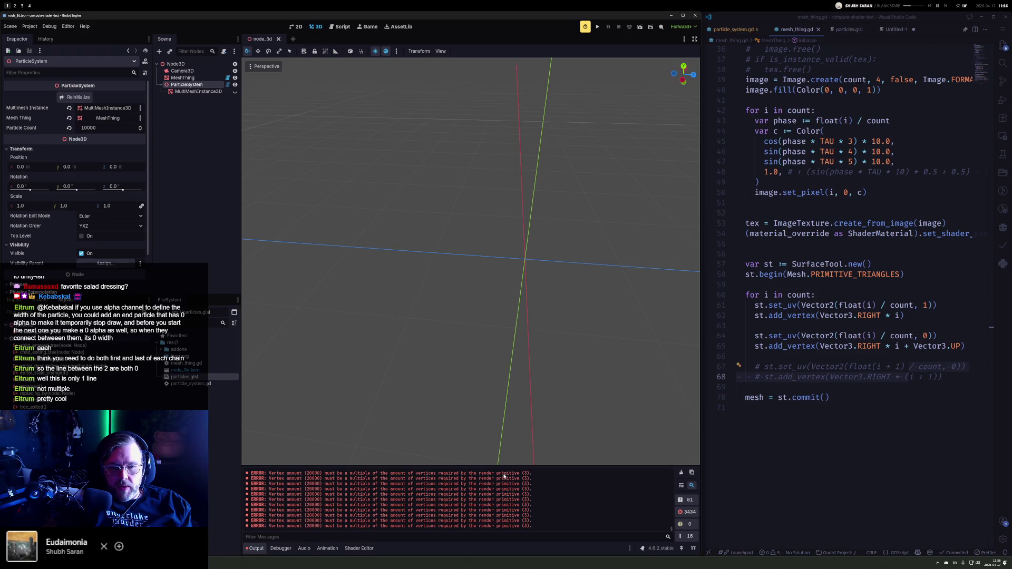
Step: Set st.begin to Mesh.PRIMITIVE_TRIANGLE_STRIP, rebuild the particles, and orbit the red mesh
left_click(841, 294)
type("RIMI")
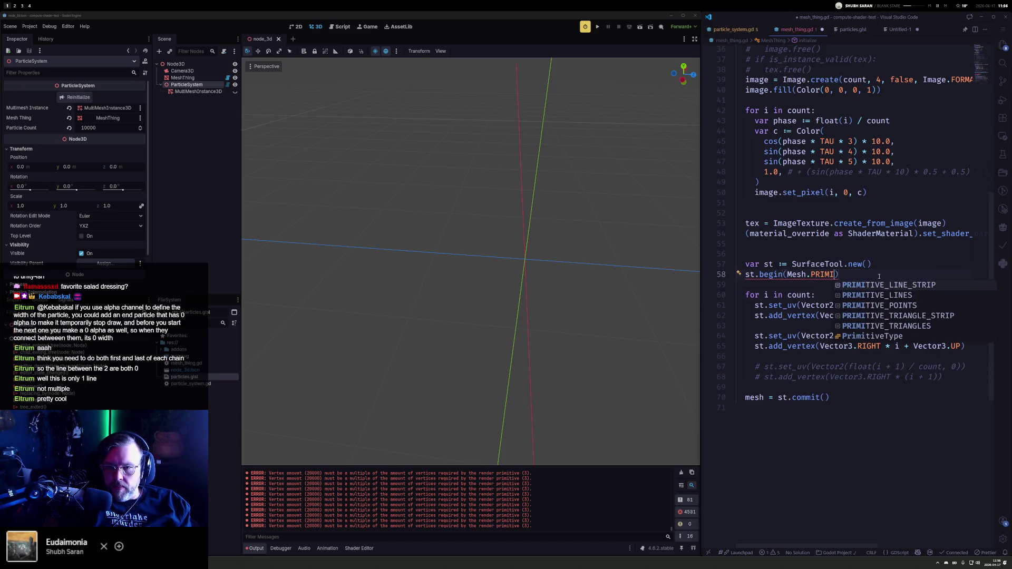
key("Return")
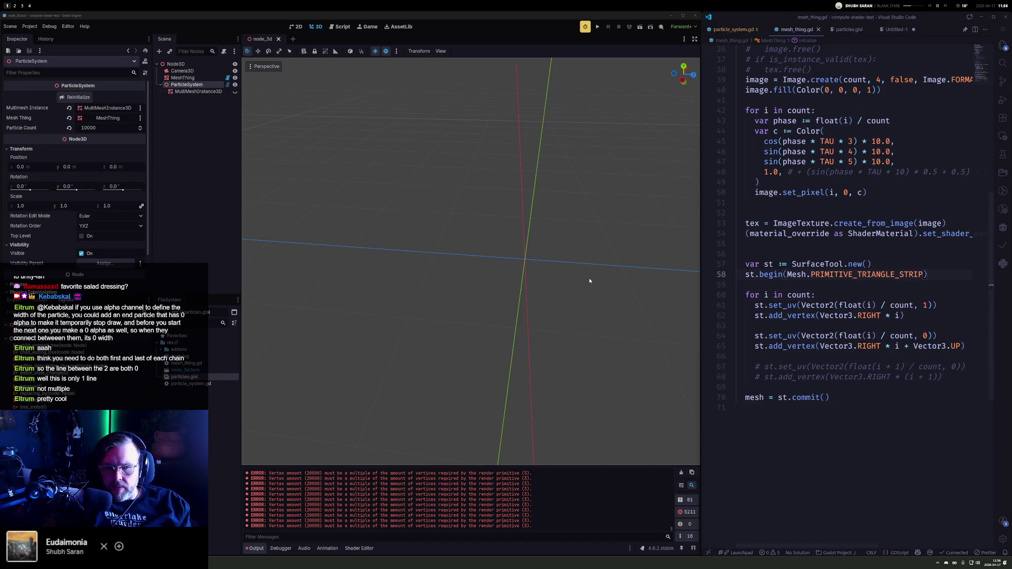
left_click(84, 99)
scroll(539, 263, "up", 5)
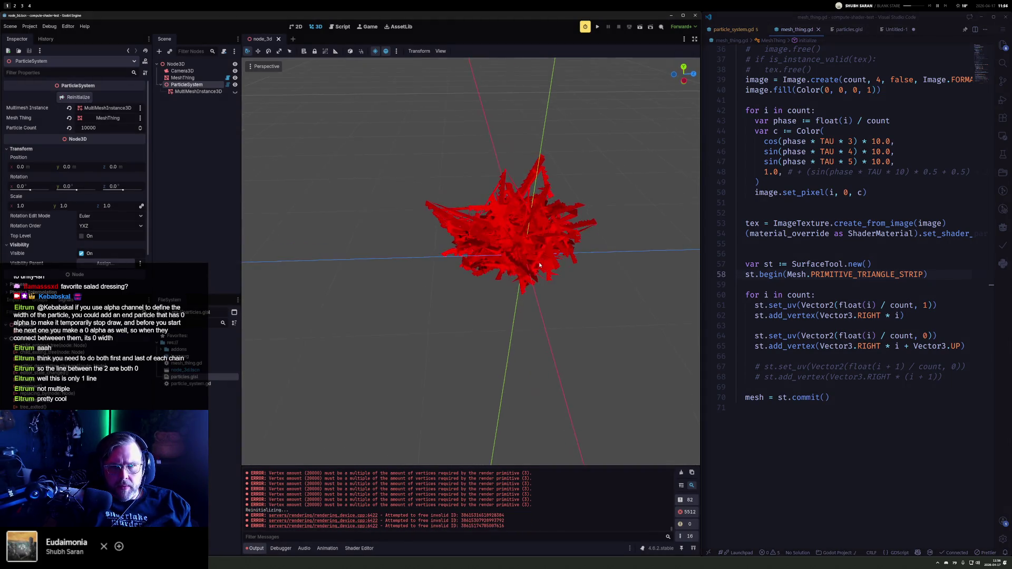
mouse_move(531, 253)
left_mouse_down()
mouse_move(364, 226)
mouse_move(304, 235)
left_mouse_up()
scroll(301, 229, "down", 5)
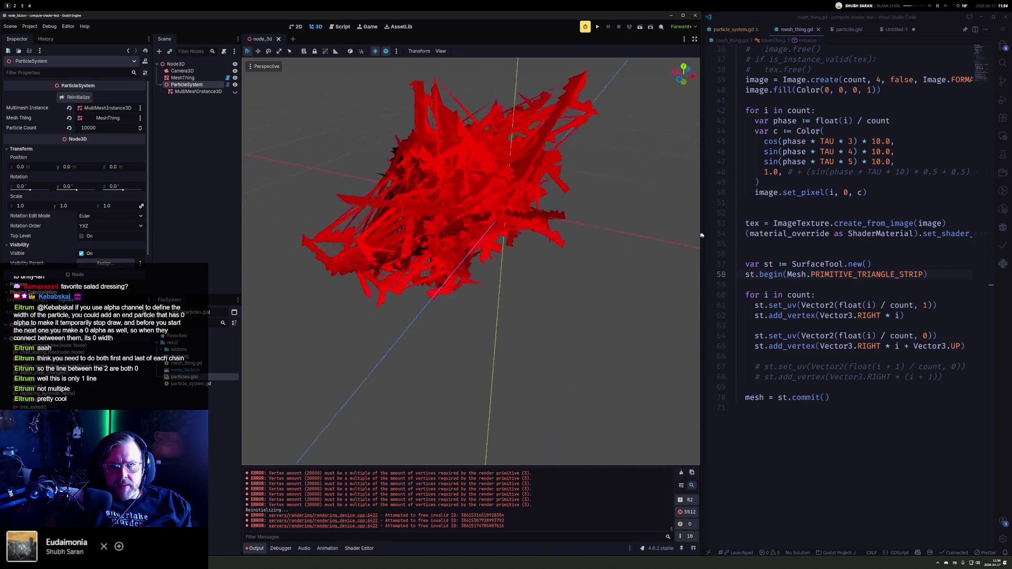
mouse_move(280, 207)
left_mouse_down()
mouse_move(443, 191)
mouse_move(452, 231)
mouse_move(632, 204)
left_mouse_up()
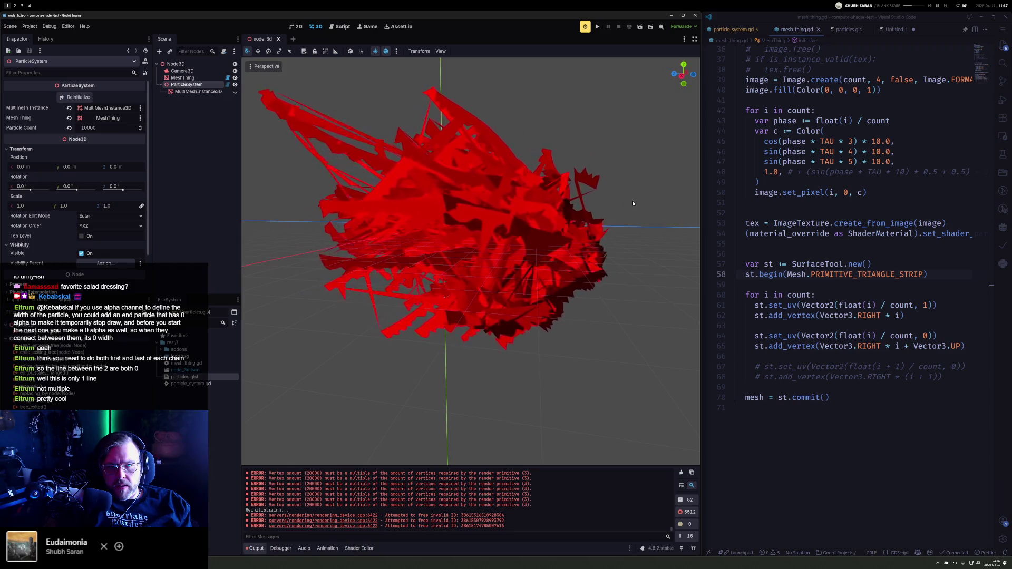
mouse_move(633, 203)
left_mouse_down()
mouse_move(416, 207)
mouse_move(285, 231)
mouse_move(355, 199)
mouse_move(339, 216)
left_mouse_up()
key("ctrl+Tab")
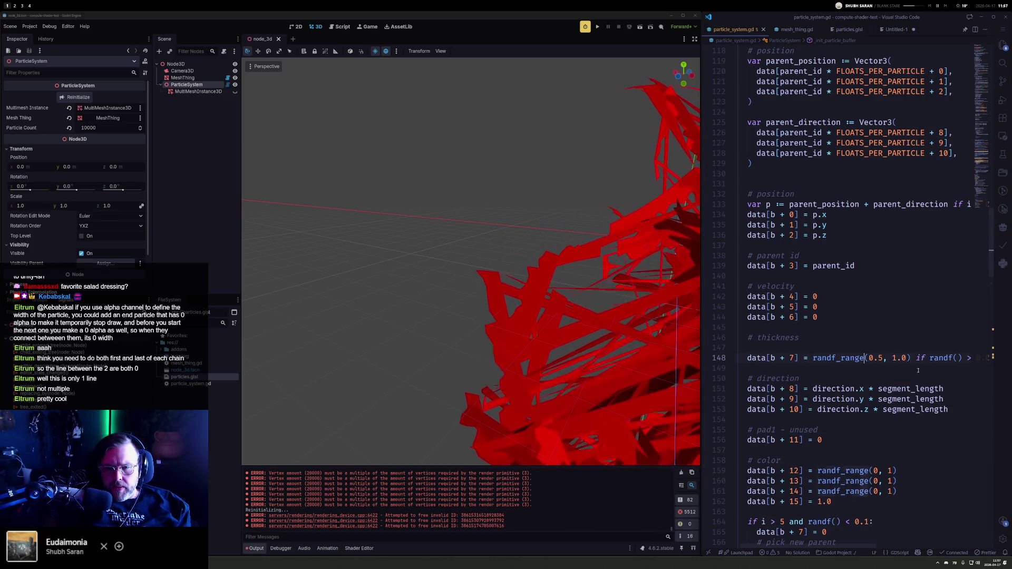
Step: Fix thickness at 1.0 by typing '1.0 #' before randf_range, save, and rebuild the particles
type("1.0 #")
key("ctrl+s")
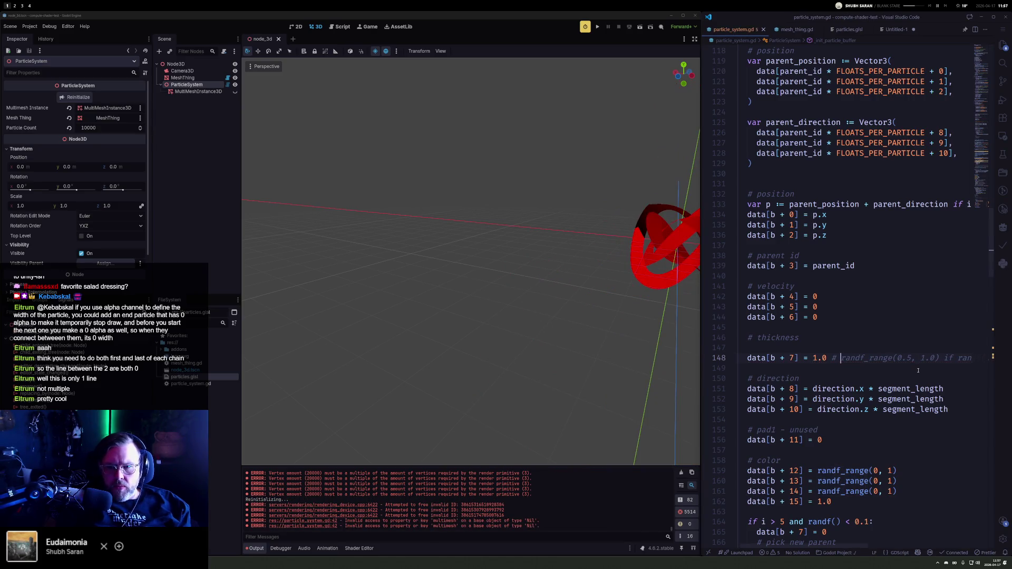
left_click(189, 78)
left_click(187, 85)
left_click(78, 97)
left_click_drag(606, 234, 489, 176)
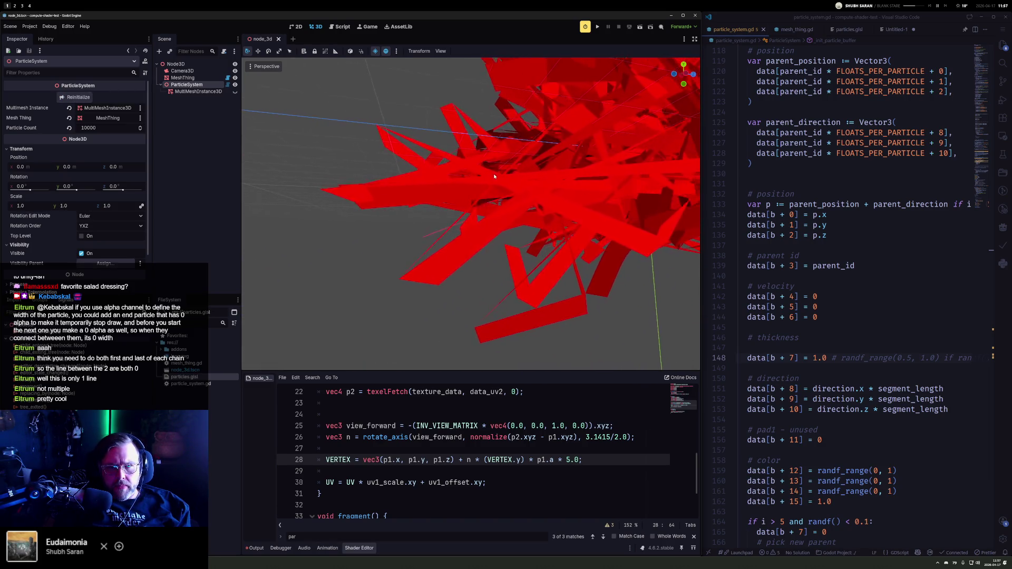
scroll(524, 317, "down", 5)
mouse_move(524, 316)
left_mouse_down()
mouse_move(557, 282)
mouse_move(449, 229)
mouse_move(522, 332)
mouse_move(517, 253)
mouse_move(571, 194)
mouse_move(576, 200)
left_mouse_up()
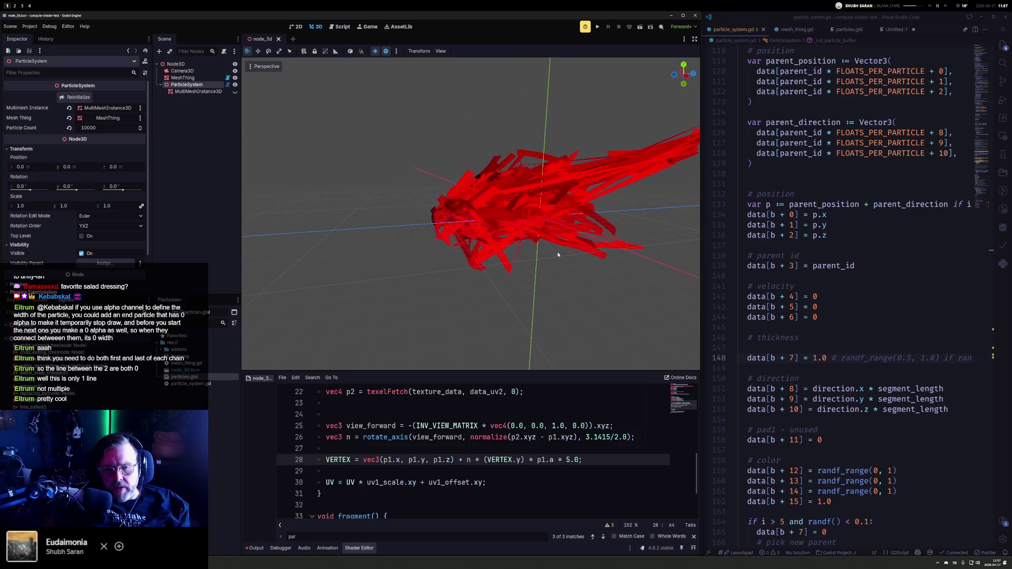
scroll(533, 276, "up", 5)
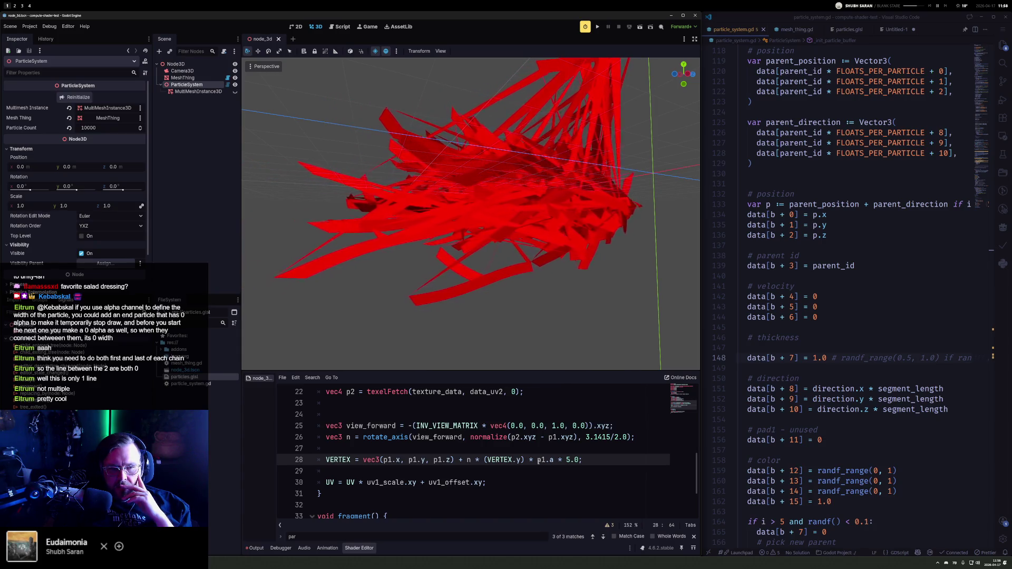
key("alt+4")
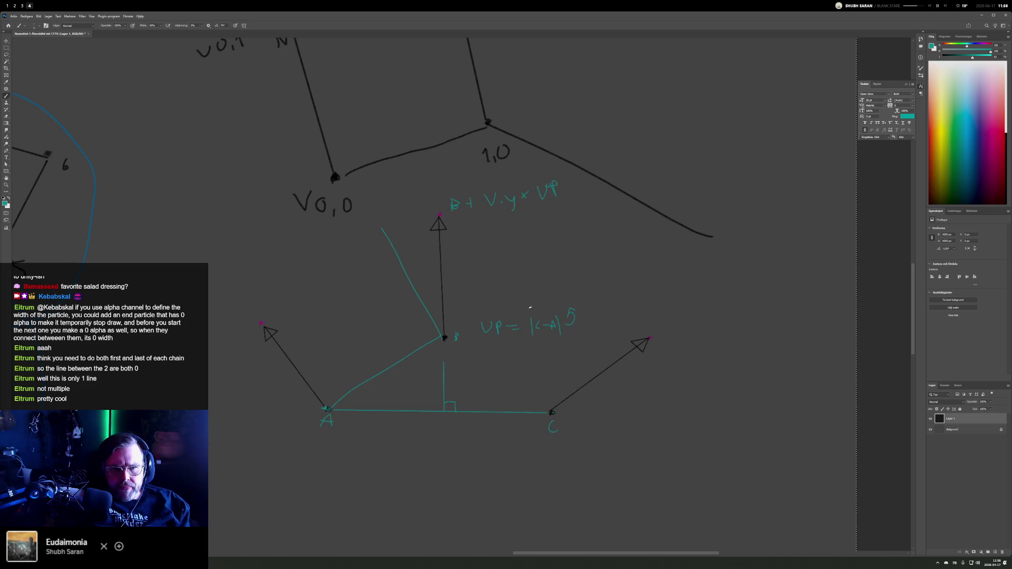
Step: Reset colours to black and white, take the Brush, and mark six vertex dots in two rows
scroll(577, 520, "down", 5)
scroll(577, 520, "up", 3)
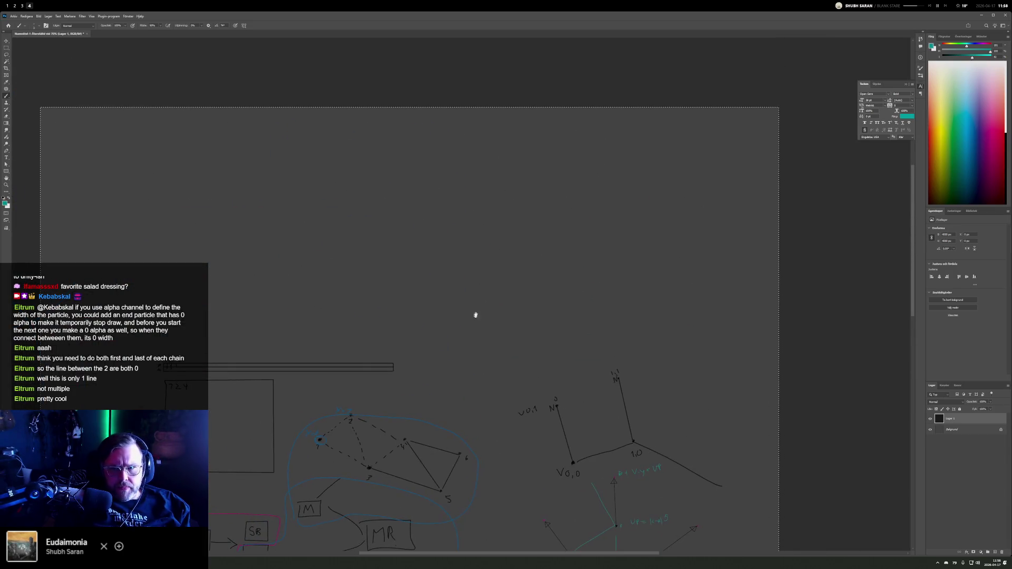
key("d")
key("c")
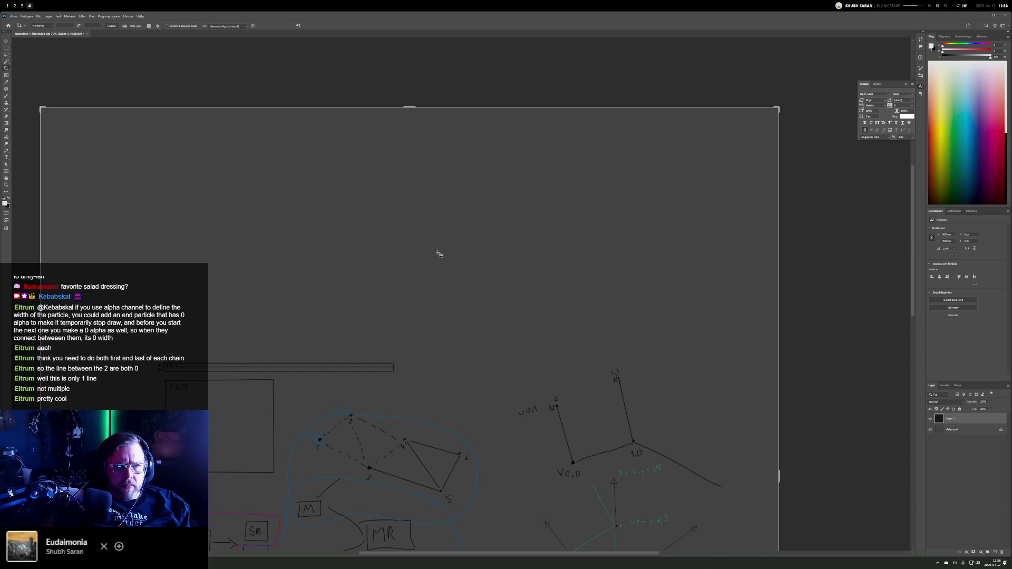
key("b")
scroll(411, 223, "up", 5)
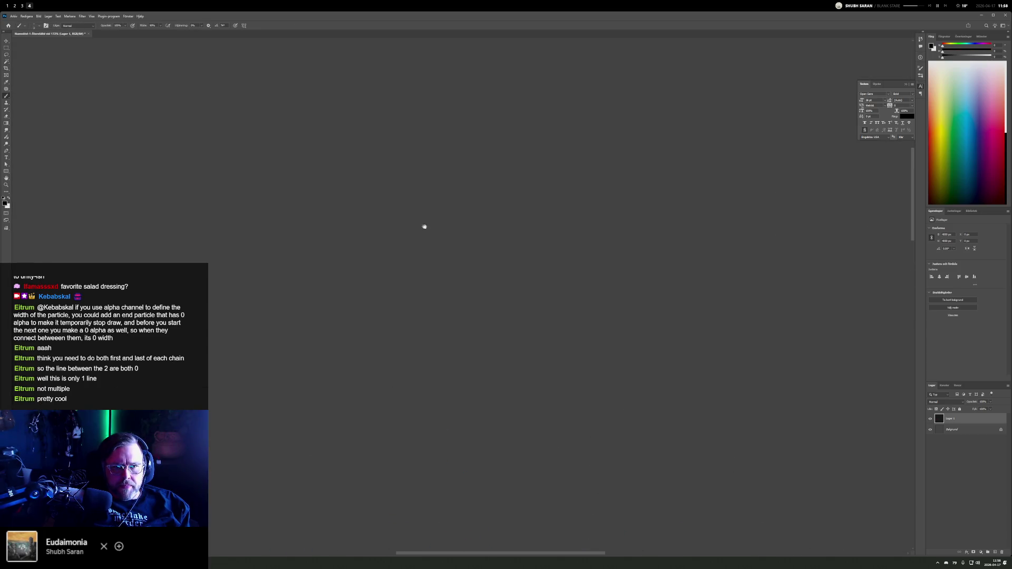
left_click(389, 185)
left_click(391, 320)
left_click(547, 187)
left_click(547, 321)
left_click(700, 186)
left_click(696, 327)
Step: Link the dots into two triangles, a right vertical, an extended bottom line and a closing diagonal
left_click_drag(411, 254, 411, 244)
left_click(388, 195, "shift")
left_click(541, 319, "shift")
left_click(400, 321, "shift")
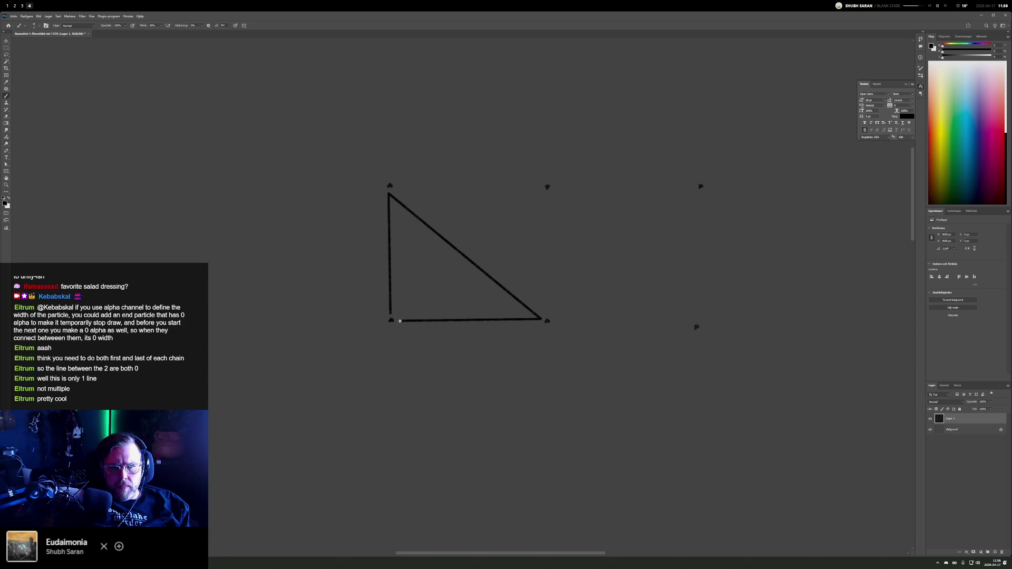
left_click(546, 188, "shift")
left_click(696, 326, "shift")
left_click(547, 321, "shift")
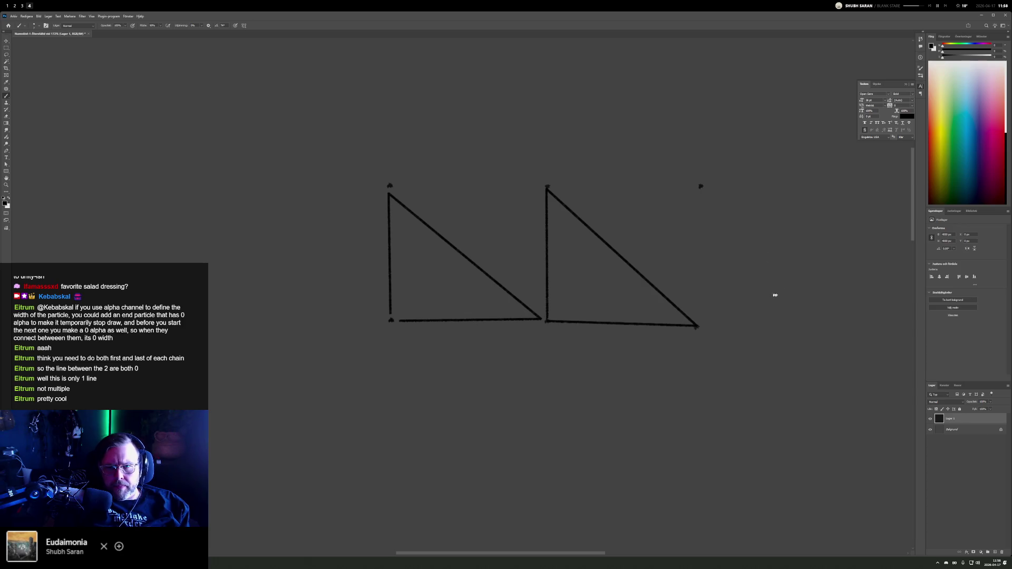
left_click(700, 327, "shift")
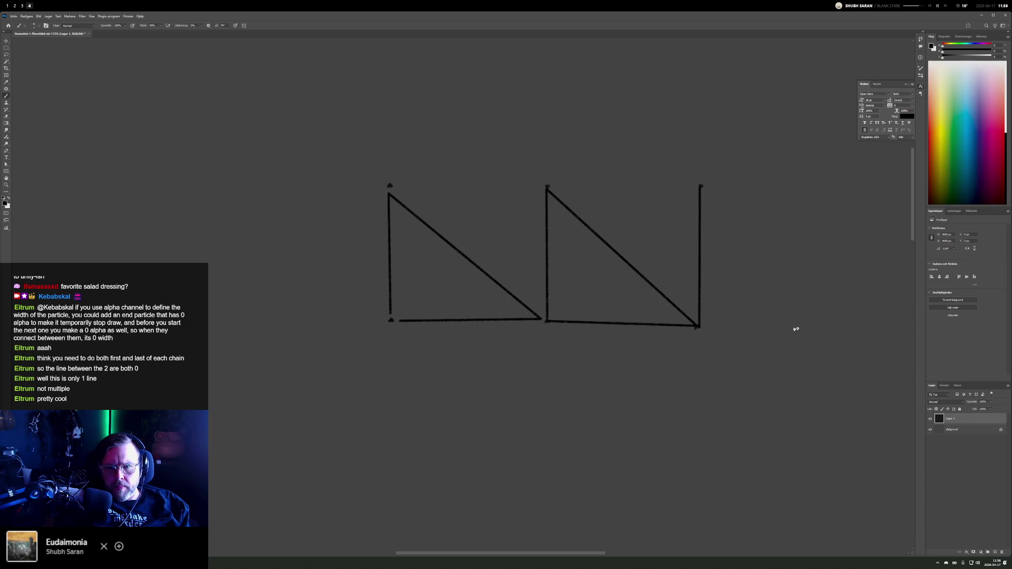
left_click(846, 332, "shift")
left_click(700, 187, "shift")
Step: Erase the triangles' diagonals and bottom edges, including the last triangle's strokes
key("e")
left_click_drag(393, 195, 533, 312)
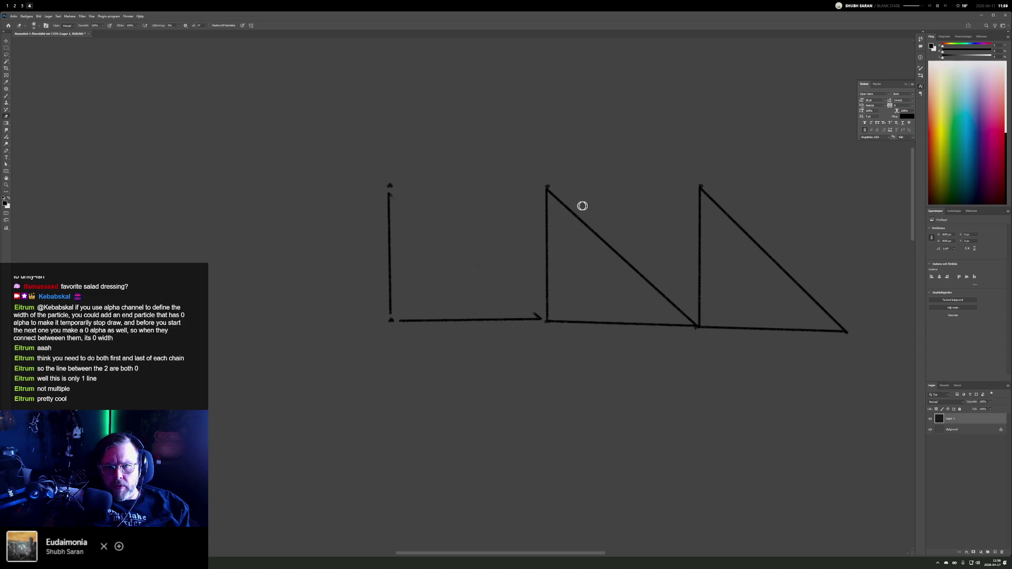
mouse_move(548, 192)
left_mouse_down()
mouse_move(688, 318)
mouse_move(558, 200)
mouse_move(632, 271)
left_mouse_up()
mouse_move(409, 317)
left_mouse_down()
mouse_move(528, 319)
mouse_move(472, 314)
left_mouse_up()
mouse_move(553, 323)
left_mouse_down()
mouse_move(671, 318)
mouse_move(628, 320)
left_mouse_up()
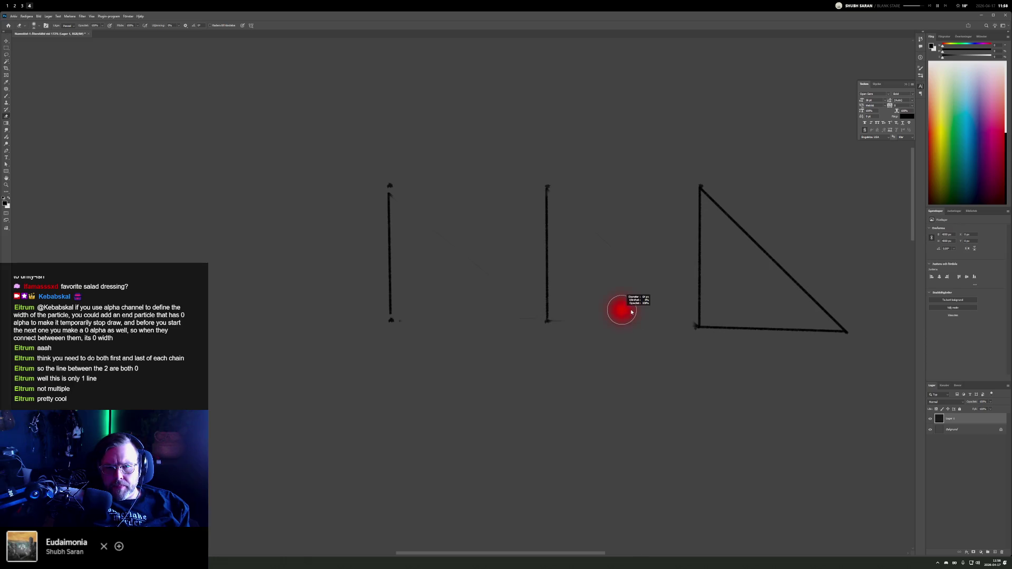
mouse_move(720, 332)
left_mouse_down()
mouse_move(835, 341)
mouse_move(730, 198)
left_mouse_up()
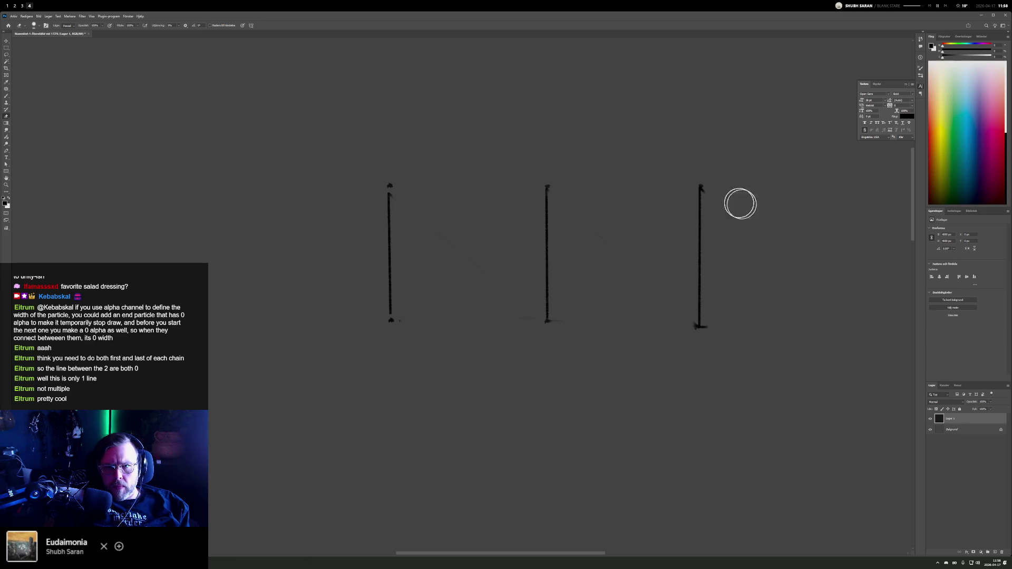
Step: Draw a fourth black vertical line on the right with the Brush
key("b")
left_click_drag(841, 325, 839, 190)
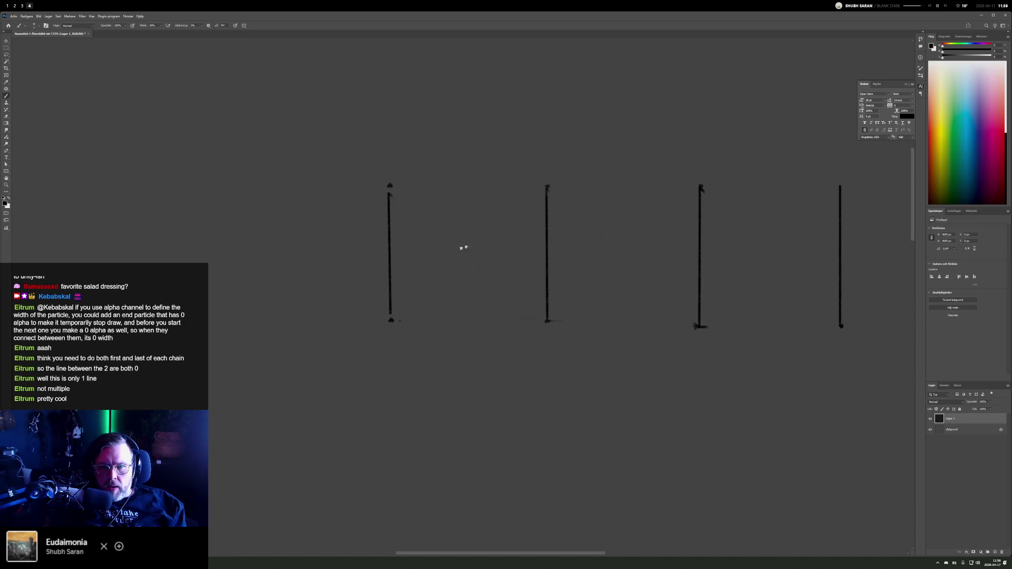
left_click(972, 71)
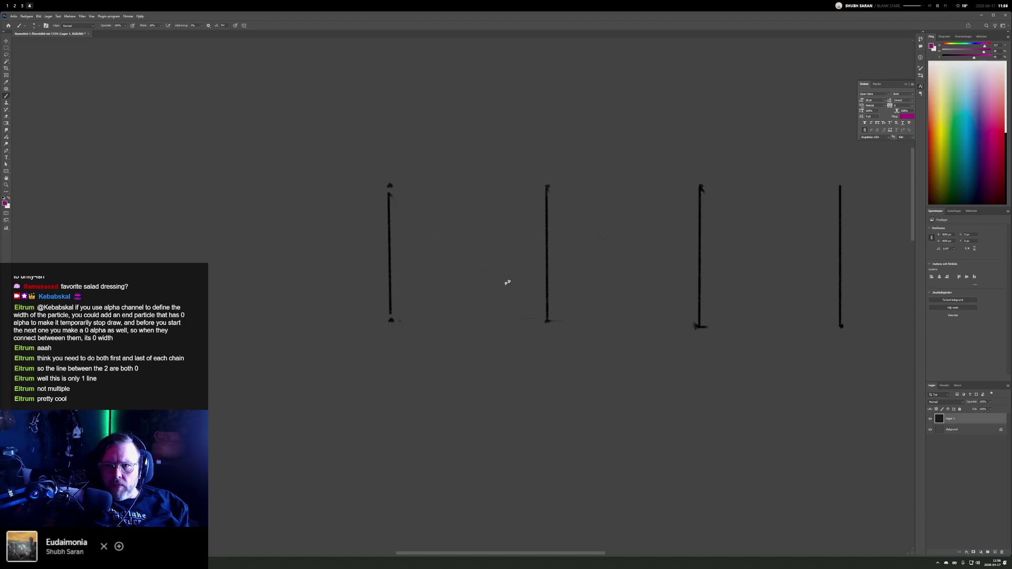
Step: Join the vertical lines' bottoms with magenta straight strokes, undoing the extra last link
left_click(399, 321)
left_click(543, 320, "shift")
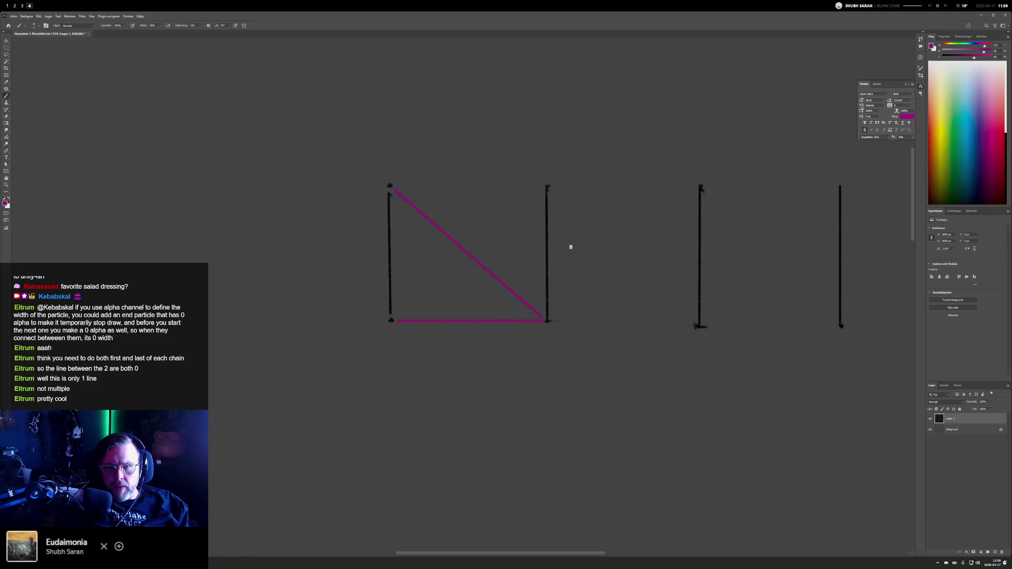
left_click(693, 325, "shift")
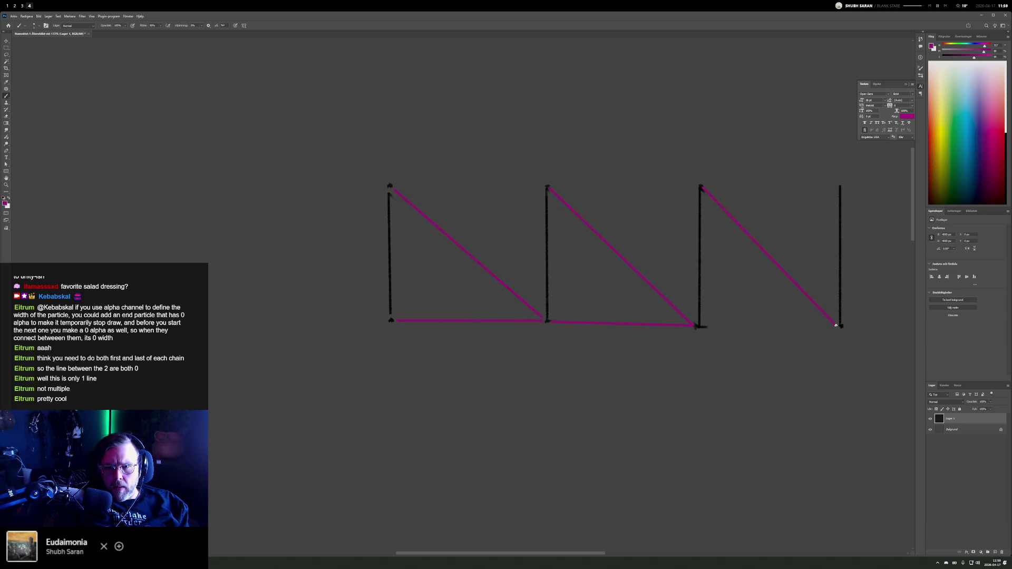
left_click(706, 325, "shift")
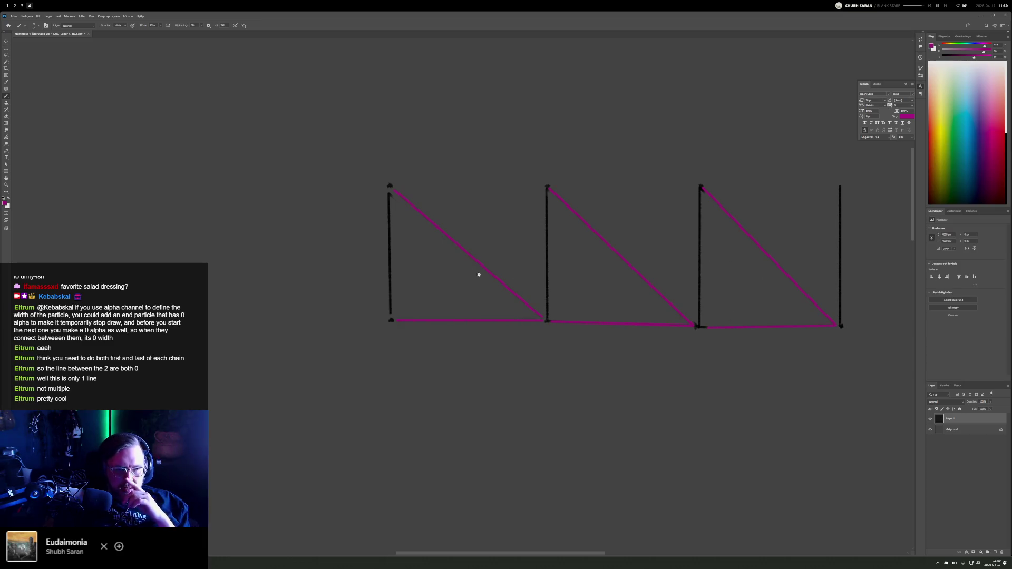
left_click(977, 134)
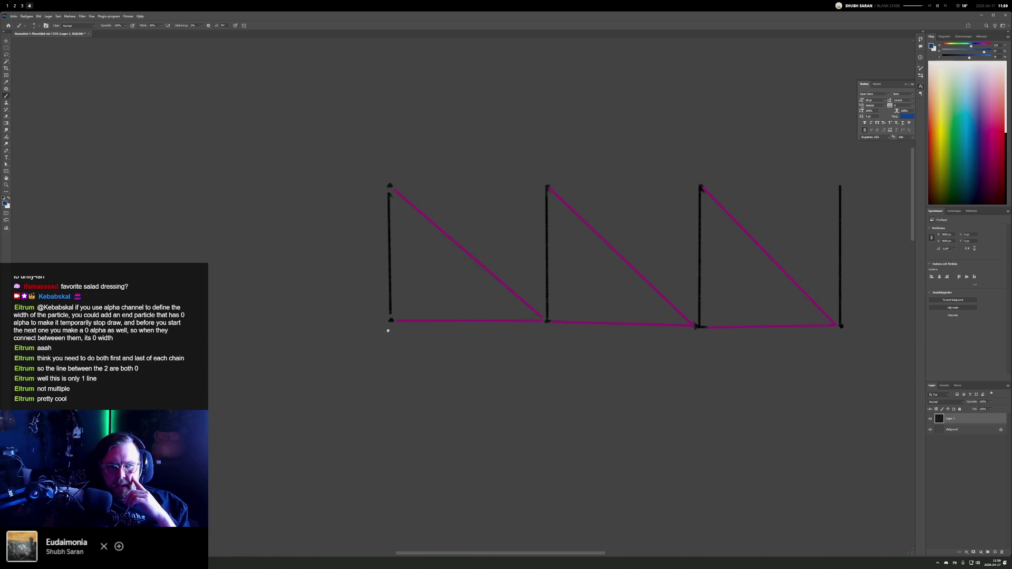
key("ctrl+z")
key("ctrl+z")
Step: Write pale yellow-green numbers 1, 2, 3 and 4 beneath the four vertical lines
left_click(949, 97)
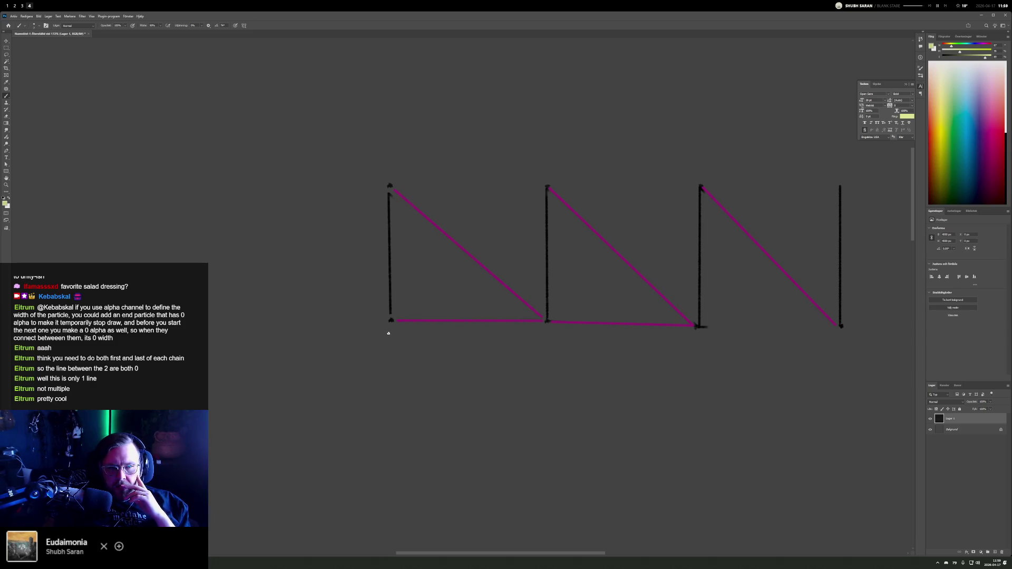
left_click_drag(390, 332, 388, 346)
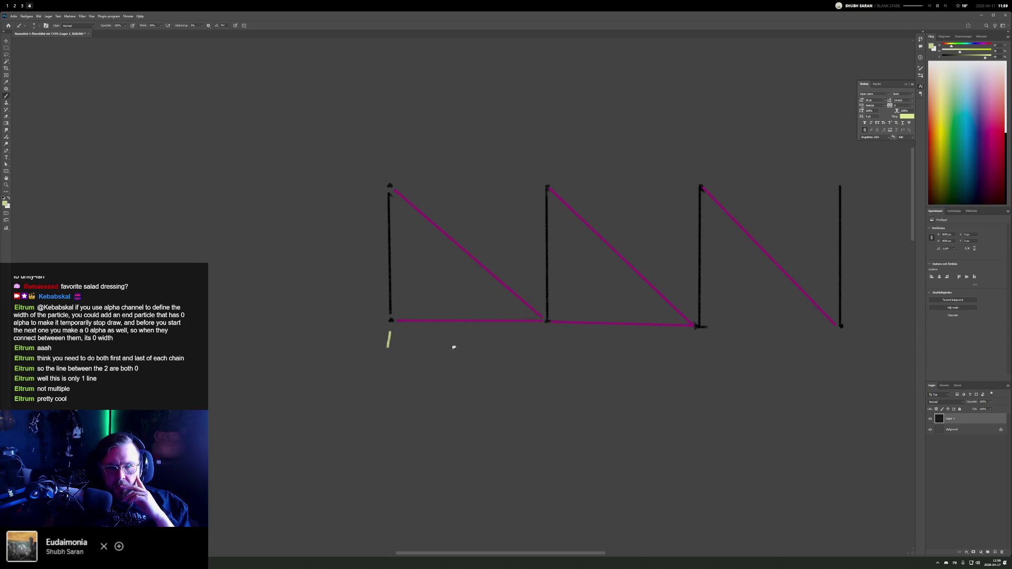
left_click_drag(544, 333, 560, 345)
mouse_move(689, 336)
left_mouse_down()
mouse_move(700, 343)
mouse_move(690, 350)
left_mouse_up()
left_click_drag(837, 344, 846, 347)
left_click_drag(842, 337, 843, 352)
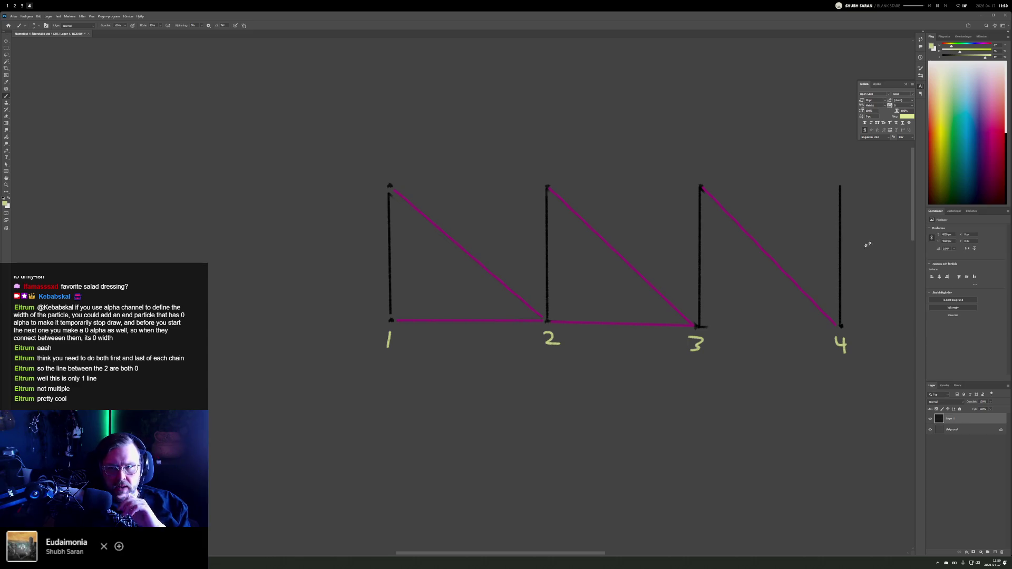
left_click(744, 228, "alt")
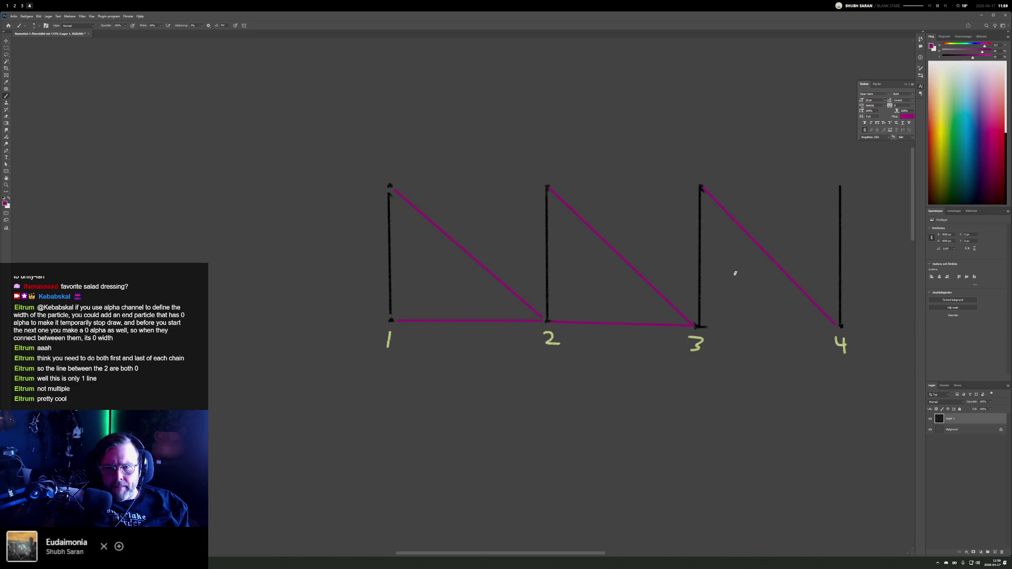
Step: Add magenta bottom and top links at lines 3 and 4, pan, and dismiss the Clone Stamp error
left_click(697, 325, "shift")
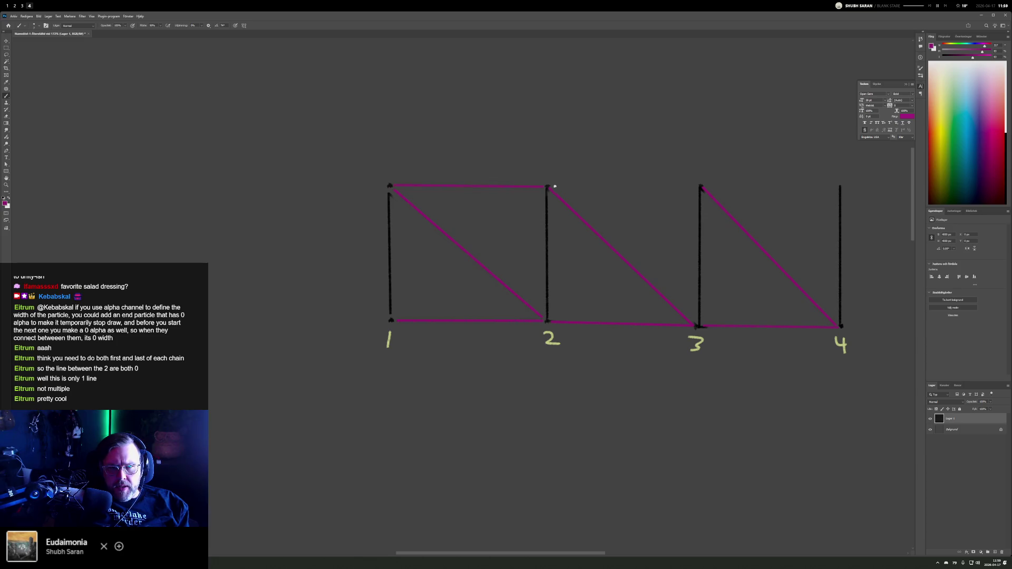
left_click(699, 185, "shift")
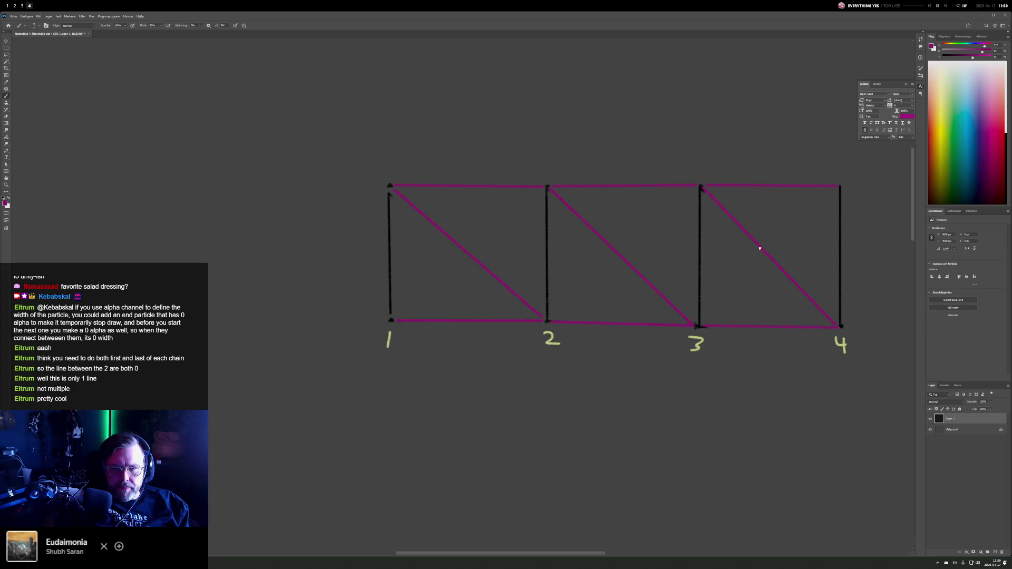
left_click_drag(725, 262, 559, 230)
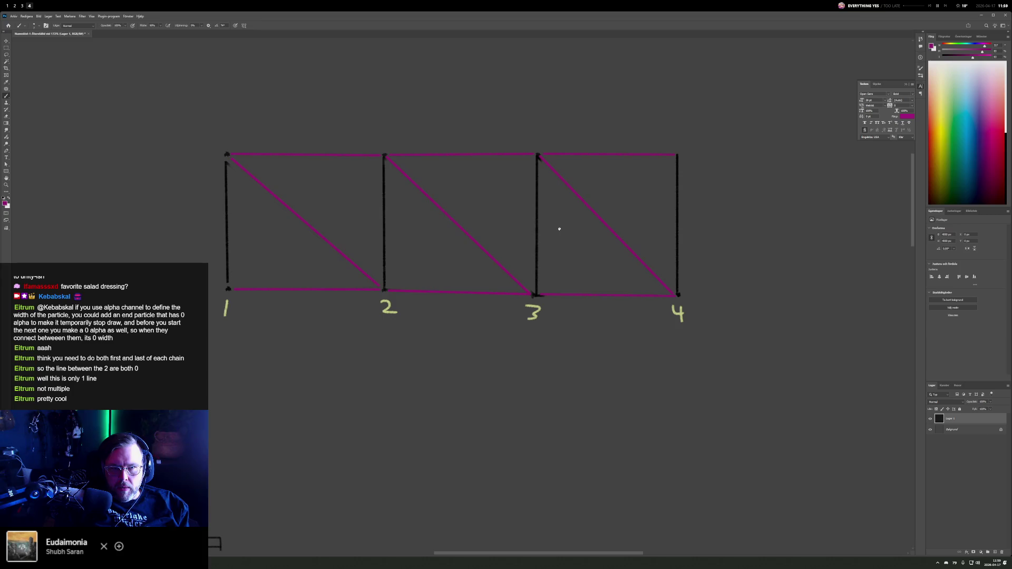
scroll(526, 283, "down", 3)
scroll(525, 283, "left", 5)
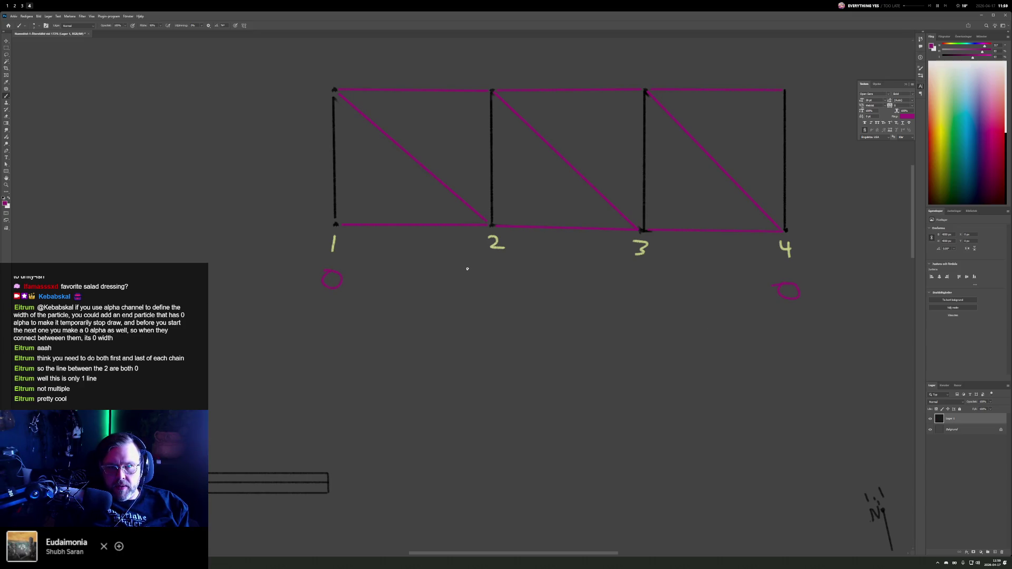
key("s")
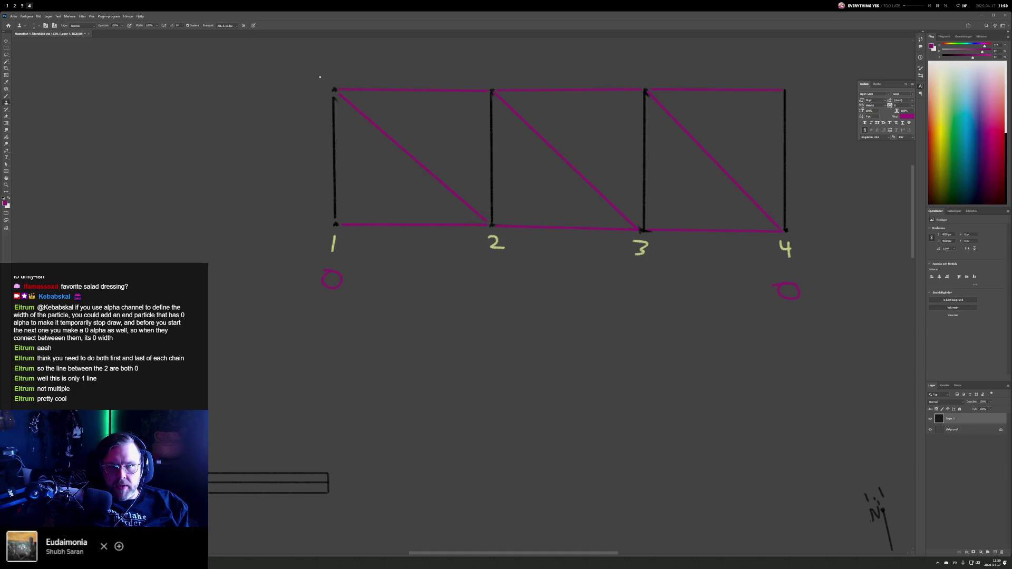
left_click(727, 187)
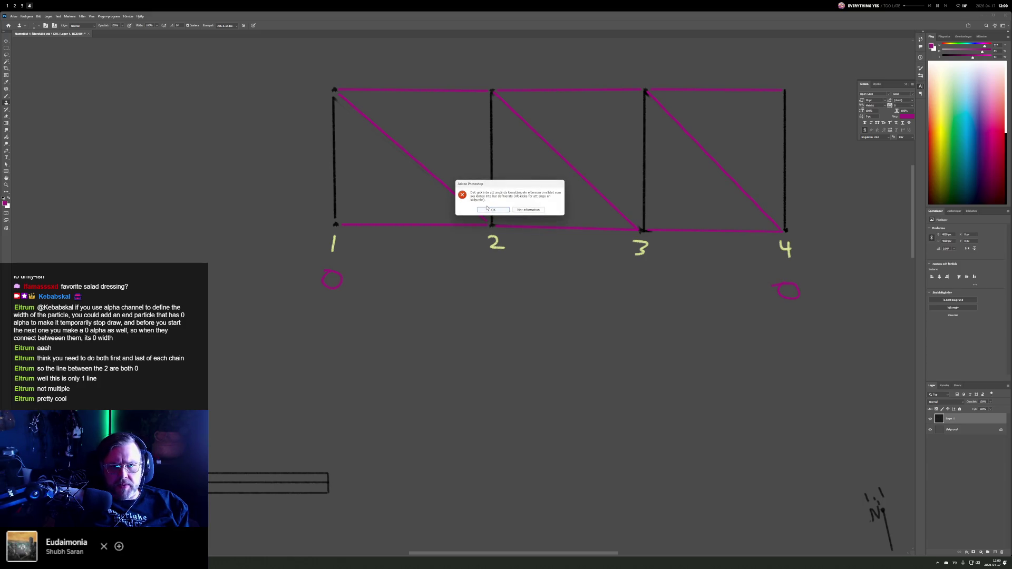
left_click(493, 210)
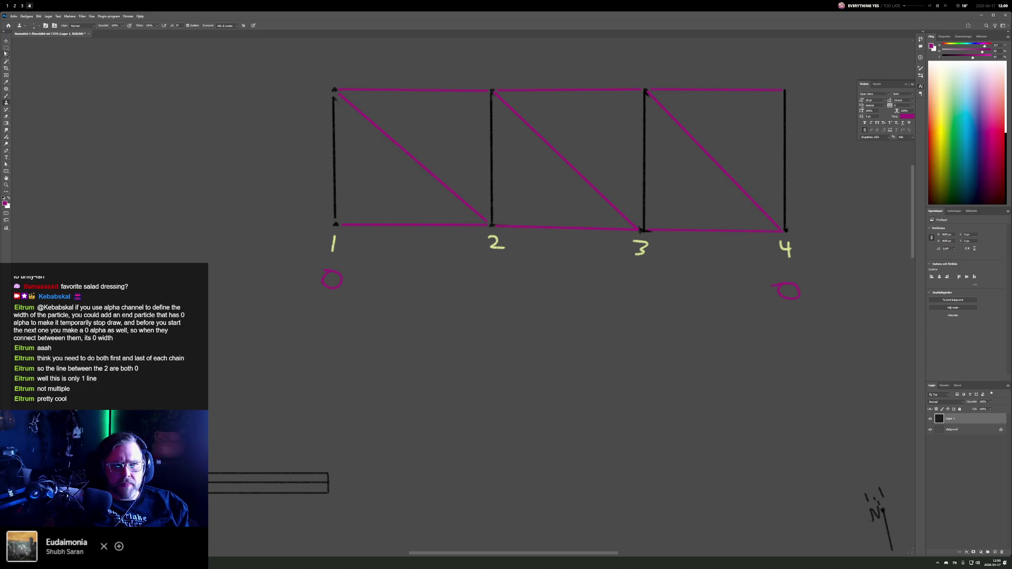
Step: Reset the paint colour to black, mark ticks under labels 2 and 3, and enlarge the lower-left dot
key("c")
key("x")
key("b")
key("x")
key("d")
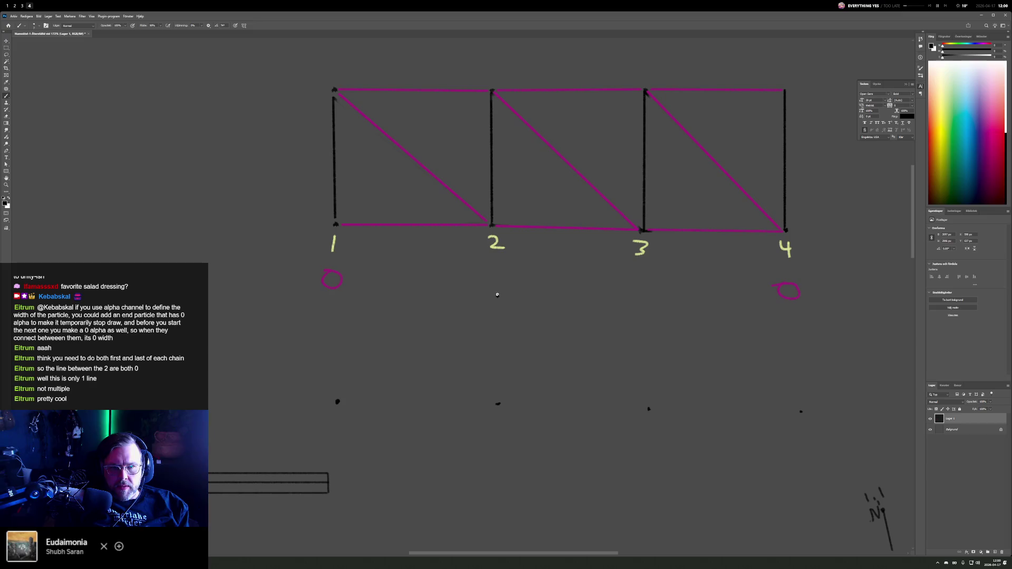
left_click_drag(500, 261, 500, 269)
left_click_drag(643, 266, 644, 274)
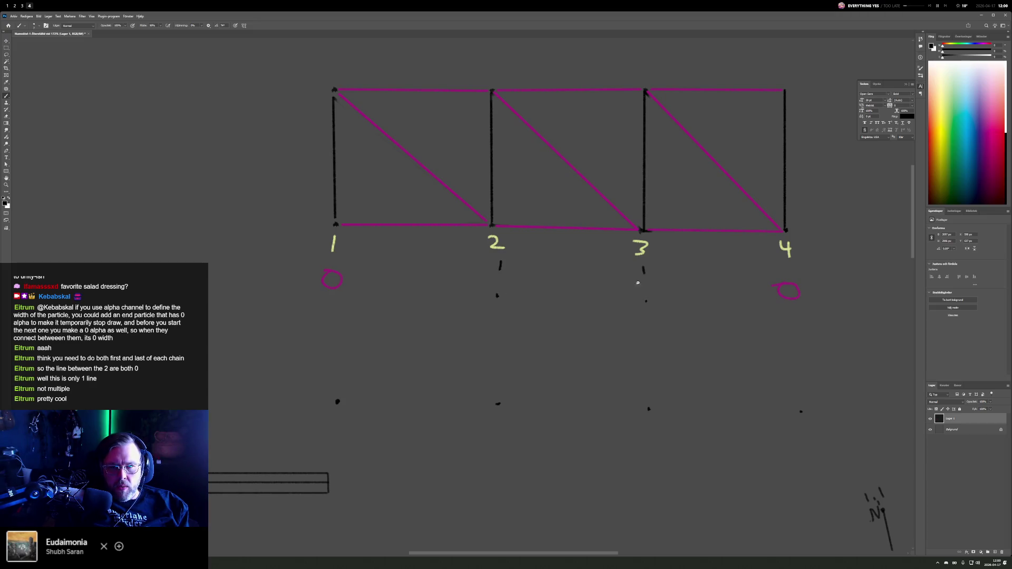
left_click_drag(339, 398, 341, 399)
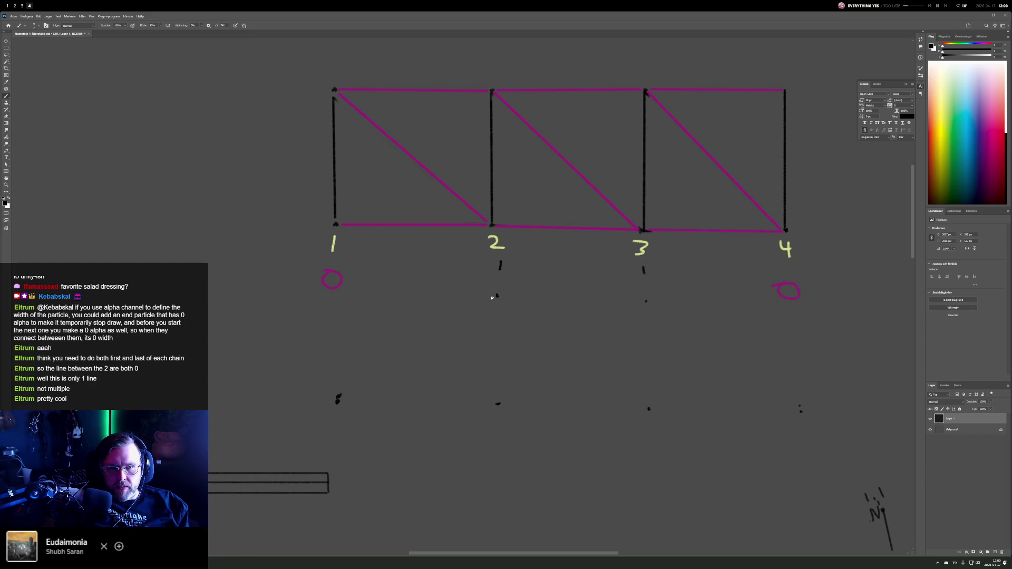
Step: Sketch the first bay below: diagonal, bottom edge to column 2, and column 2 vertical
left_click(338, 399, "shift")
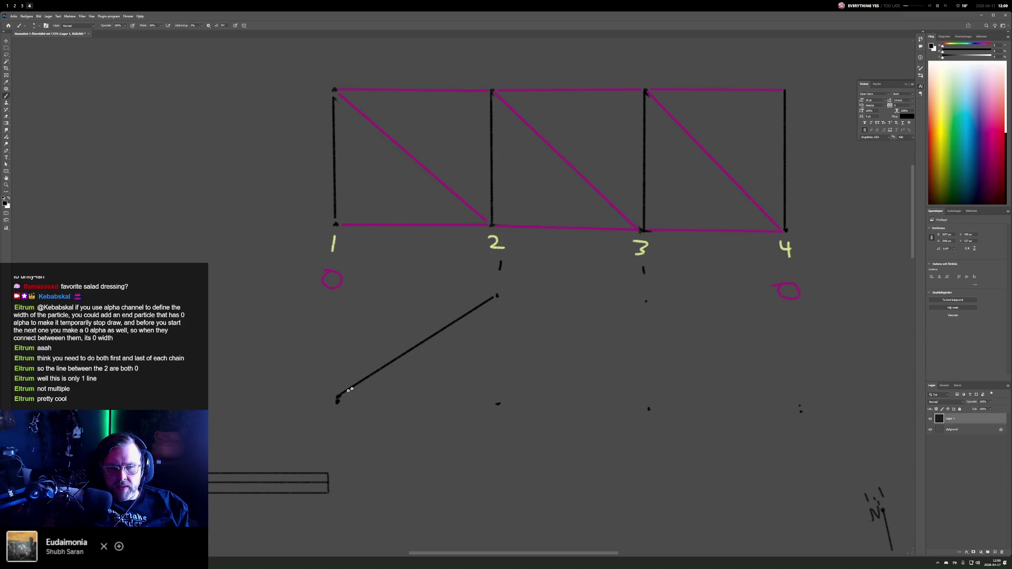
left_click(498, 403, "shift")
left_click_drag(339, 402, 483, 401)
left_click(499, 398, "shift")
Step: Draw the remaining top, diagonal, bottom edges and column 3 vertical, redoing the right diagonal
left_click(646, 302, "shift")
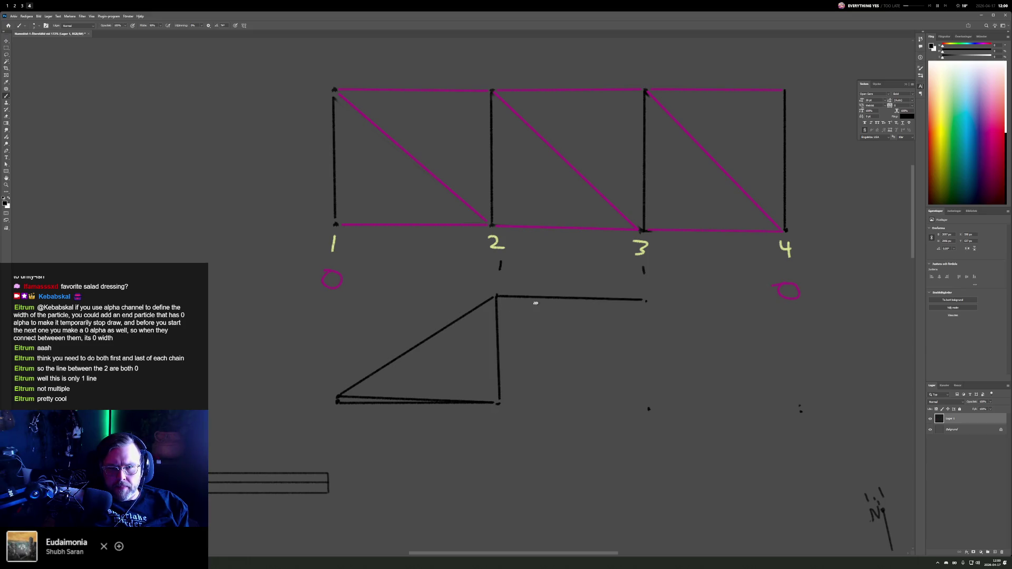
left_click(496, 296, "shift")
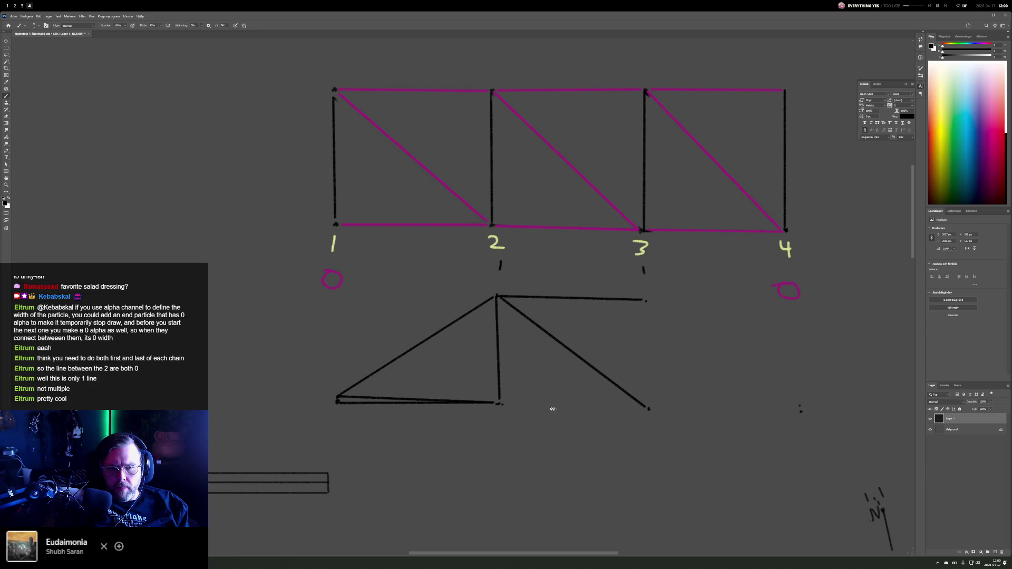
left_click(645, 408, "shift")
left_click(647, 302, "shift")
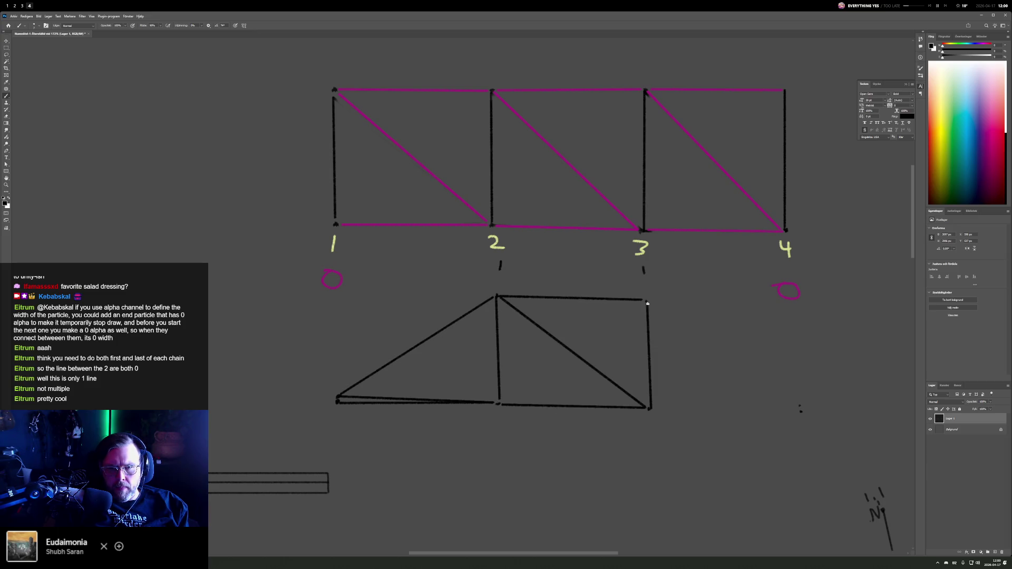
left_click(802, 405, "shift")
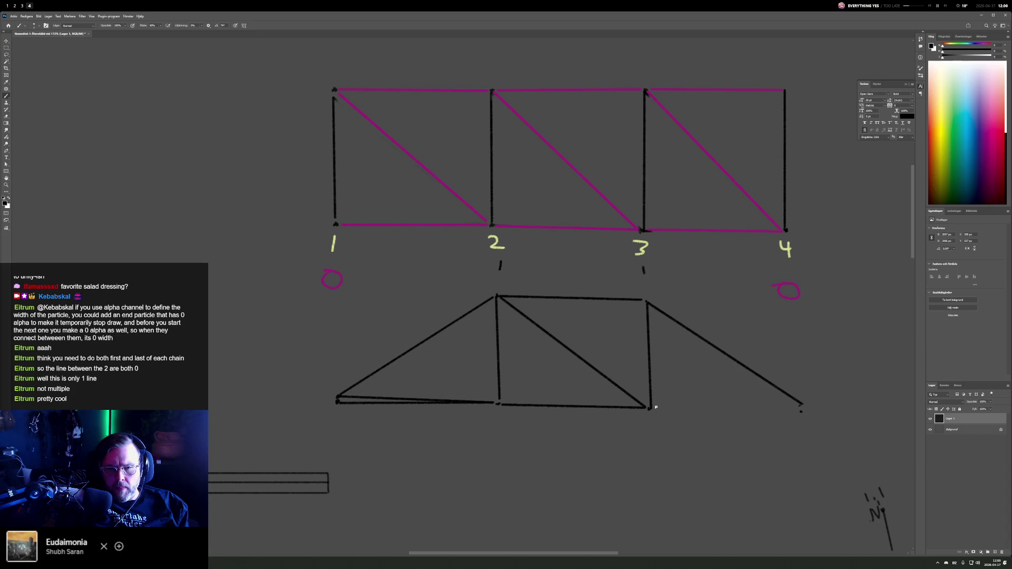
key("ctrl+z")
left_click(798, 409, "shift")
left_click(803, 413, "shift")
left_click(658, 408, "shift")
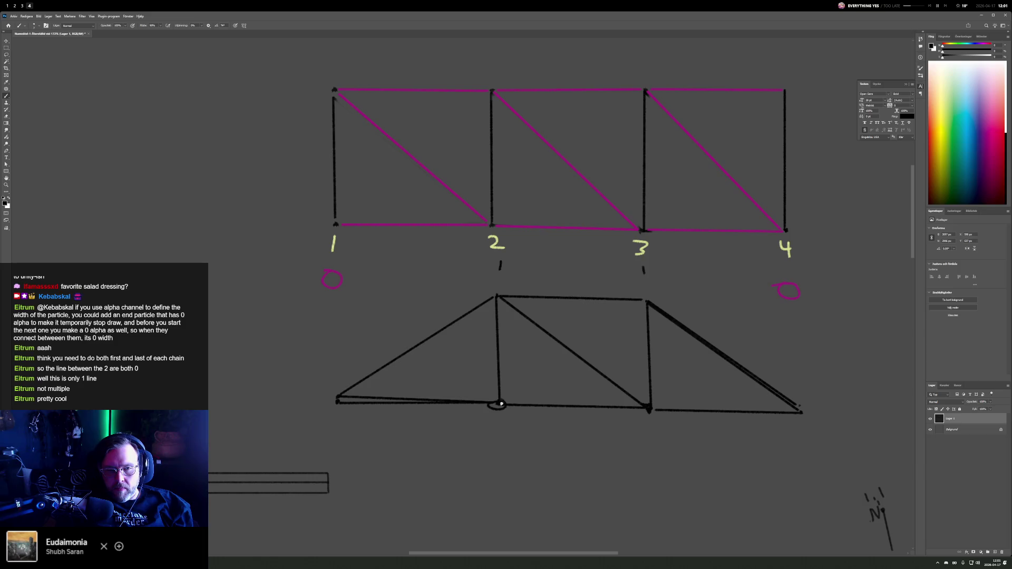
Step: Undo the ellipse at the bottom junction, then return to the Godot workspace with Alt+1
key("ctrl+z")
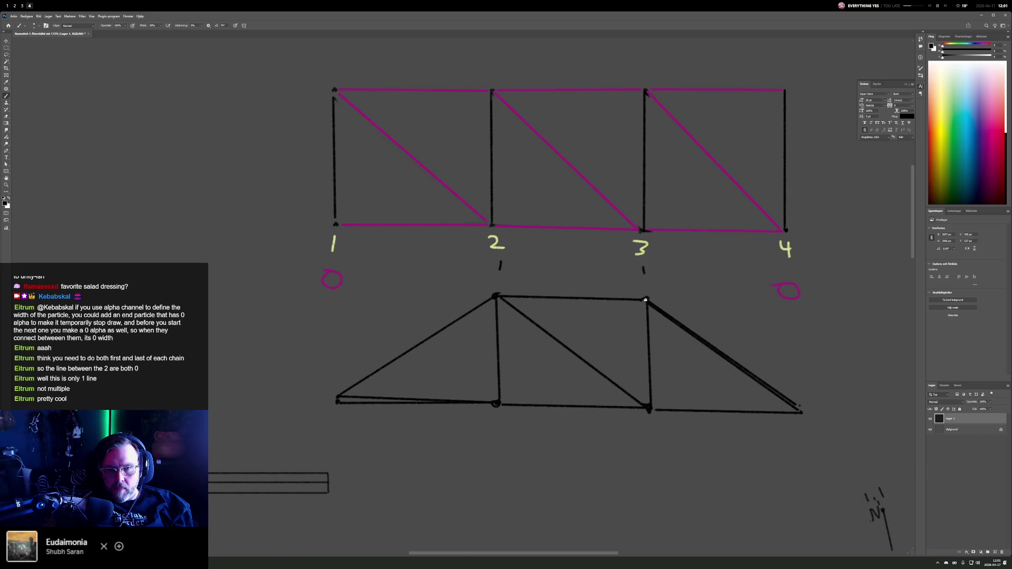
key("e")
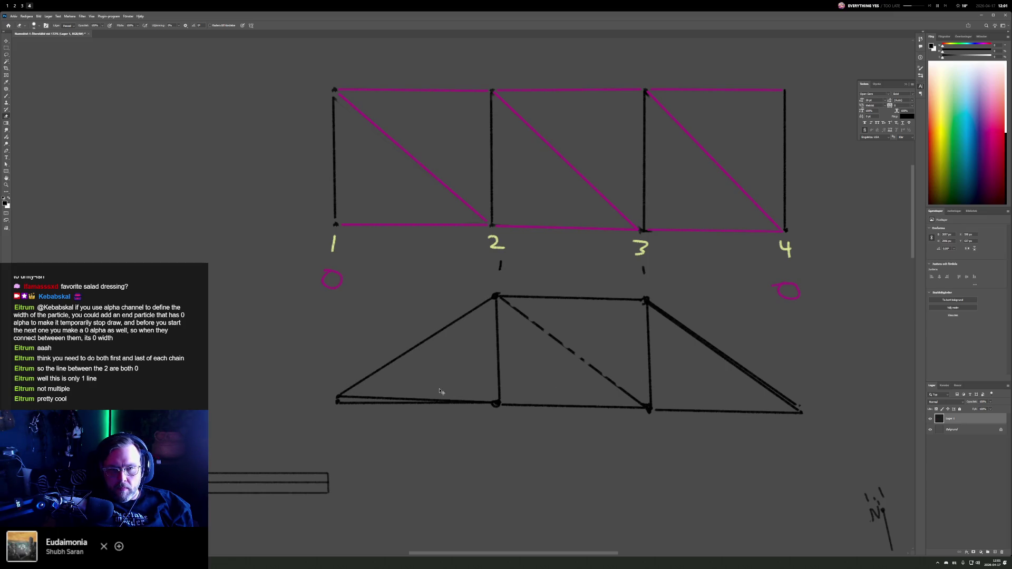
key("b")
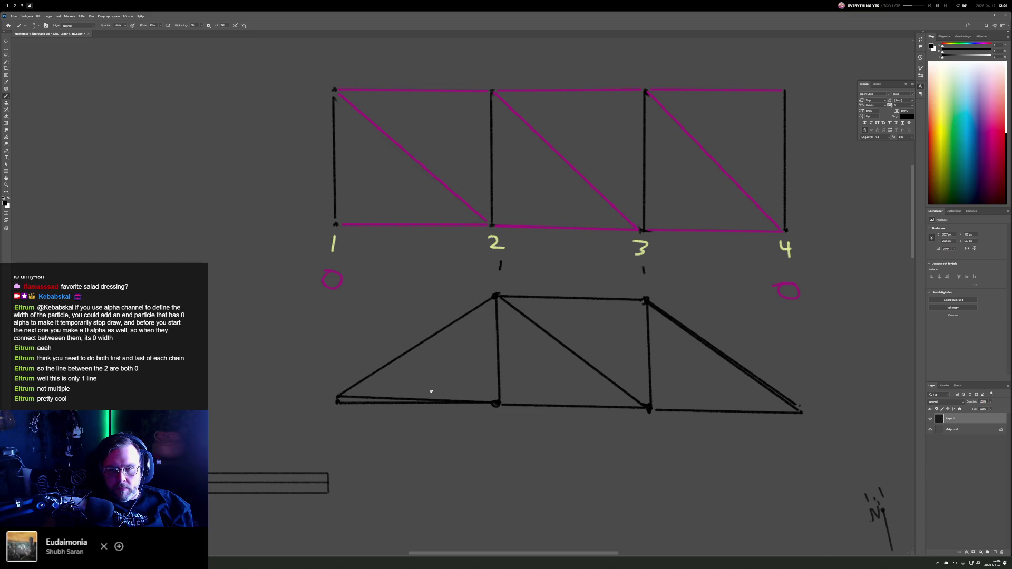
left_click_drag(684, 377, 430, 354)
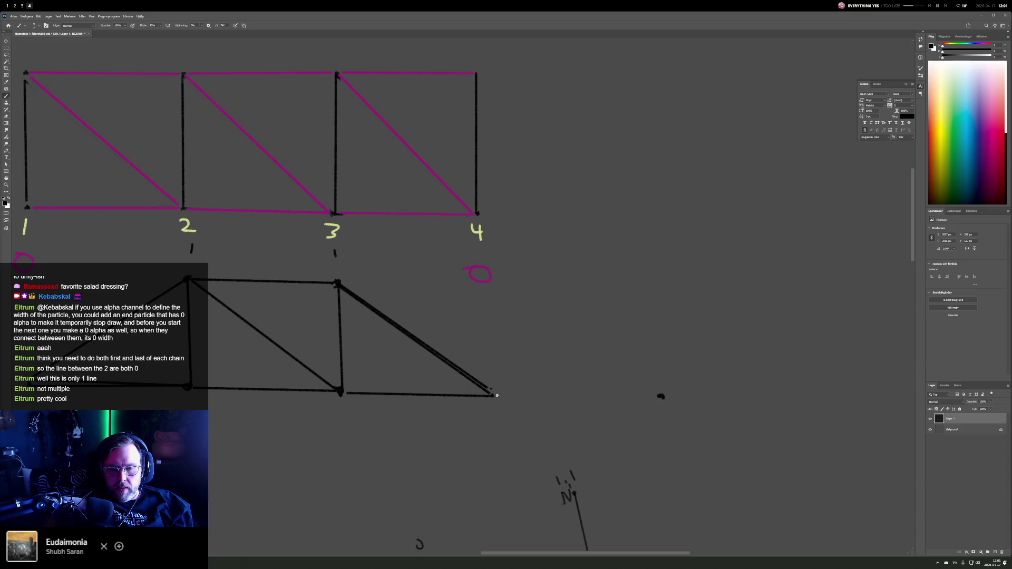
scroll(351, 373, "left", 5)
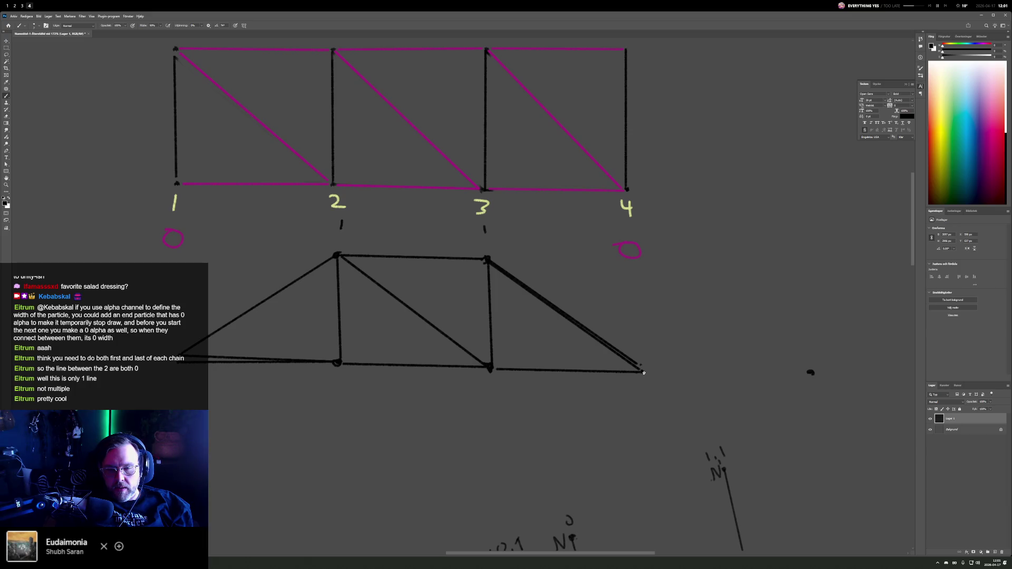
key("alt+1")
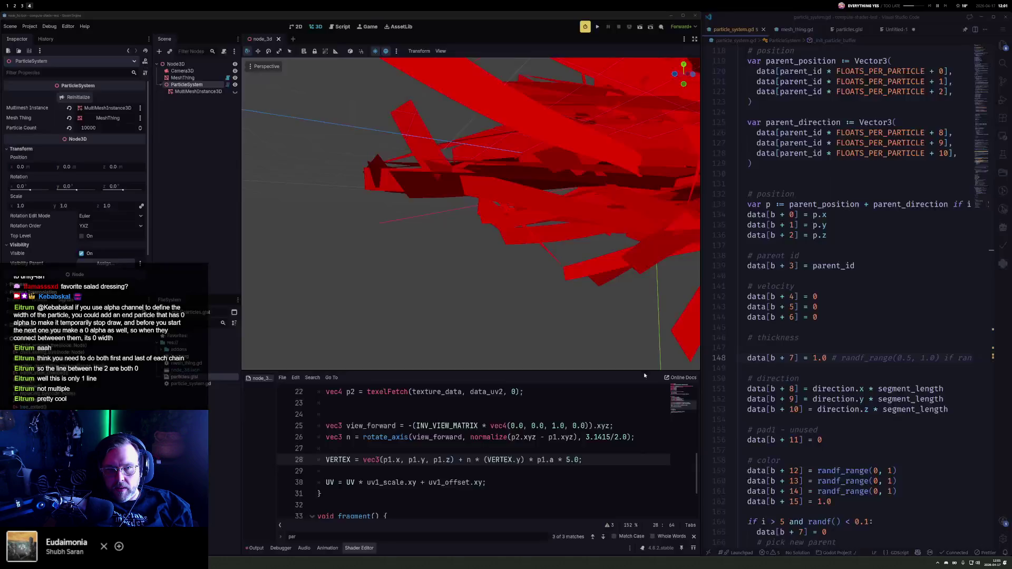
Step: Switch the Godot viewport to Display Wireframe from the Perspective menu
scroll(503, 233, "down", 10)
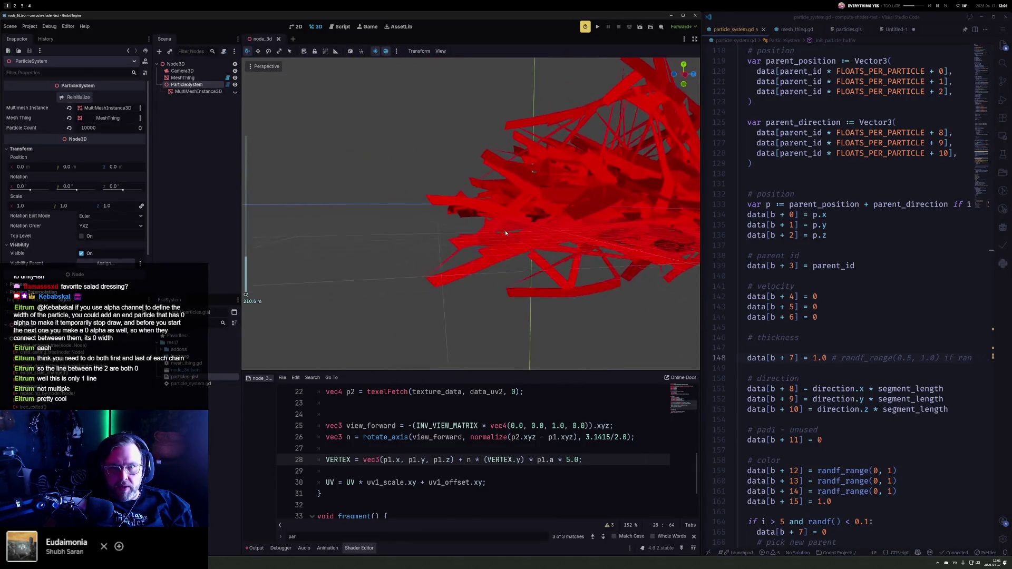
scroll(525, 199, "up", 8)
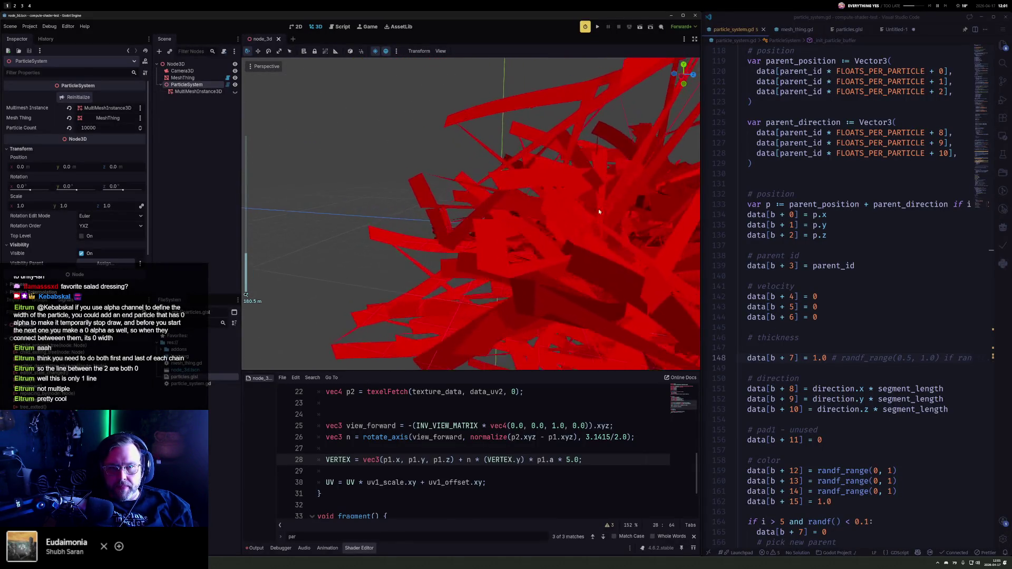
left_click(262, 67)
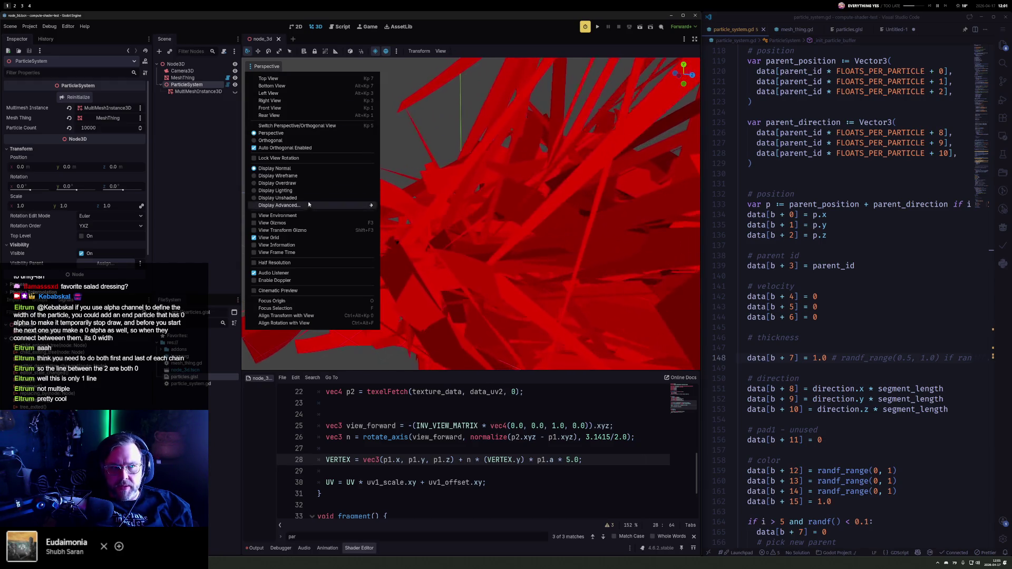
left_click(305, 178)
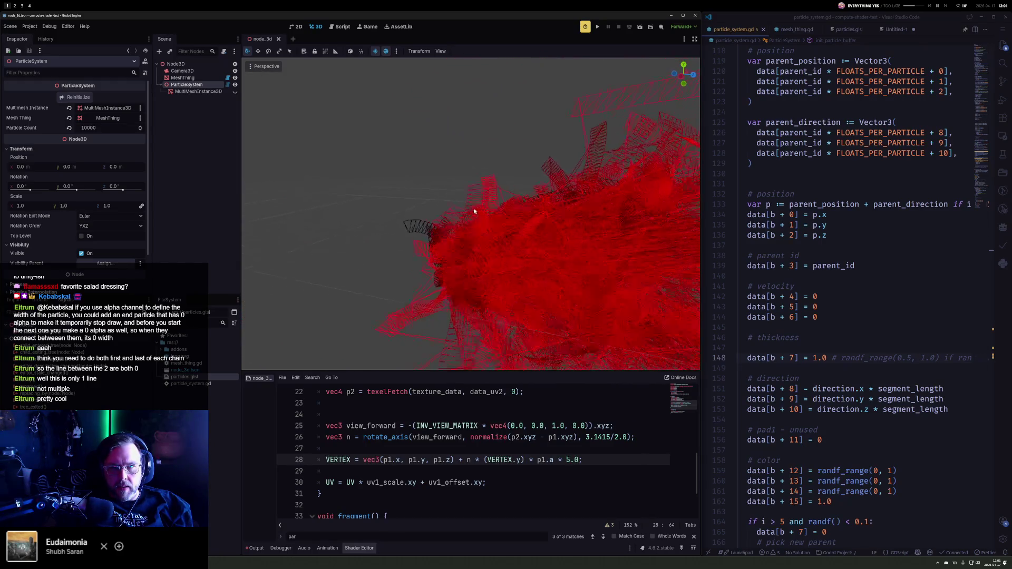
Step: Set the ParticleSystem's Particle Count to 100 in the Inspector
scroll(509, 220, "down", 5)
left_click(122, 128)
type("100")
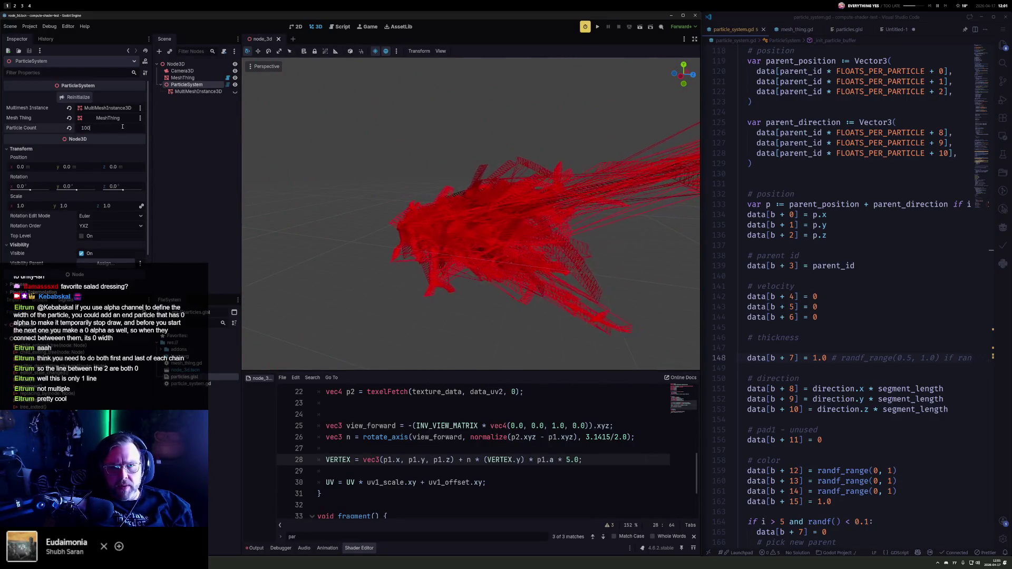
key("Return")
scroll(588, 211, "up", 4)
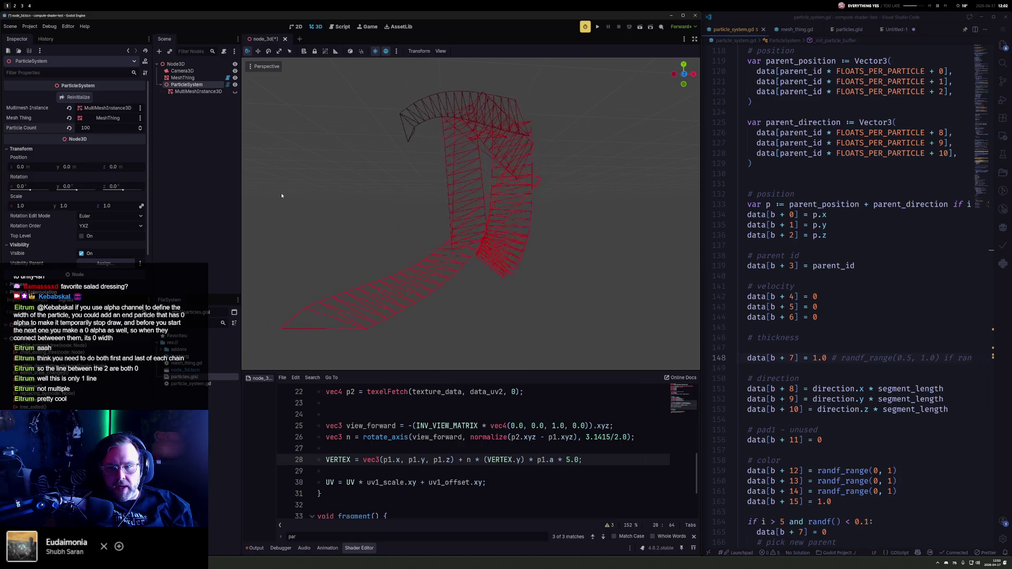
left_click(780, 245)
scroll(810, 308, "up", 13)
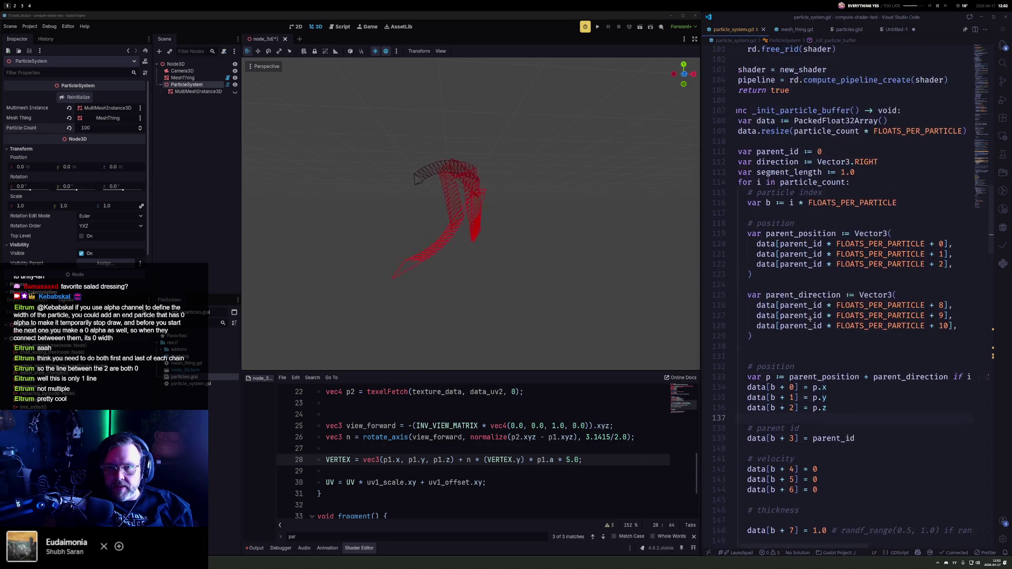
left_click(795, 29)
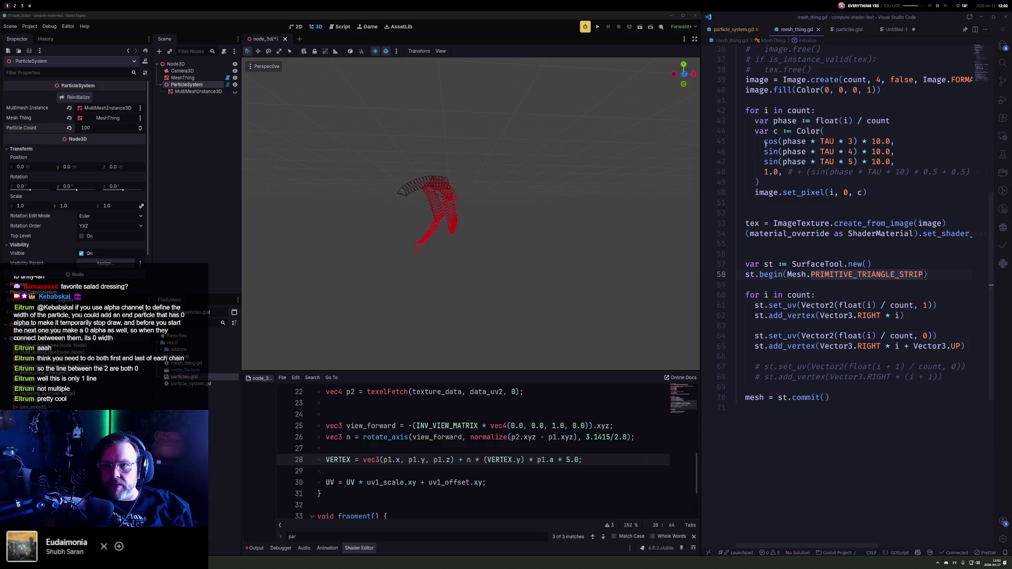
left_click(739, 29)
scroll(782, 224, "up", 15)
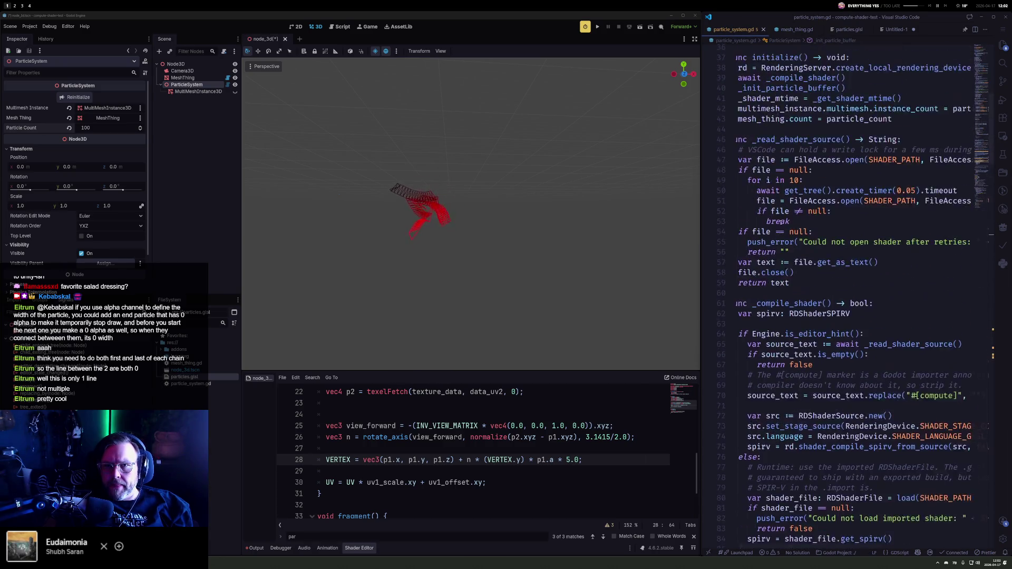
scroll(781, 223, "up", 8)
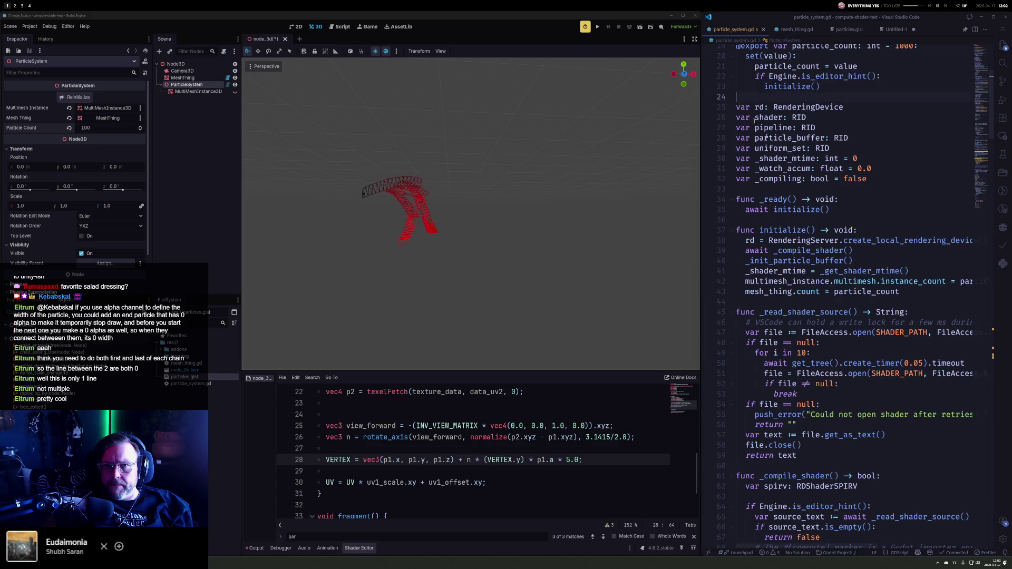
scroll(773, 220, "down", 16)
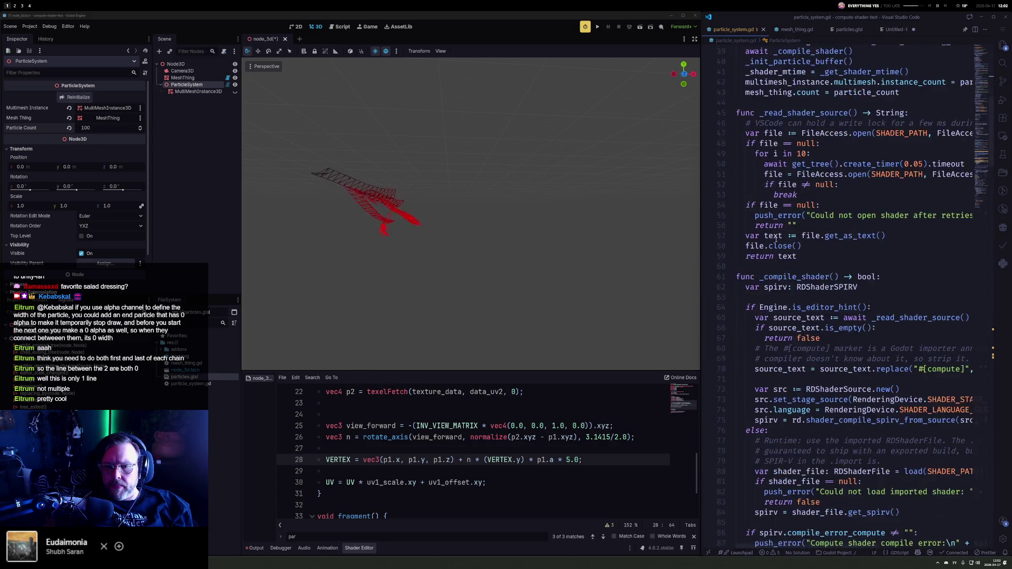
scroll(777, 240, "down", 16)
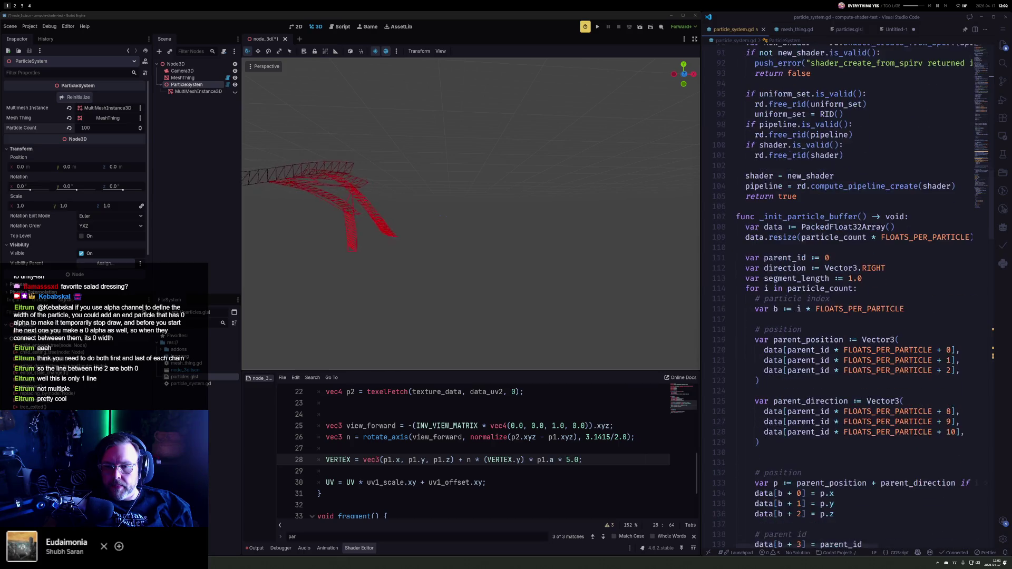
scroll(781, 237, "down", 8)
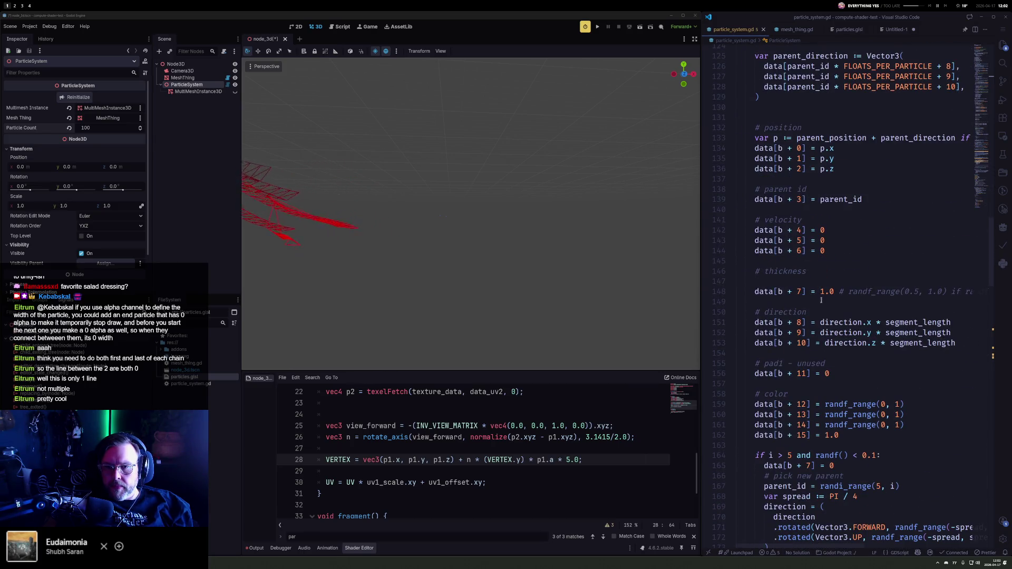
left_click(821, 310)
key("ctrl+z")
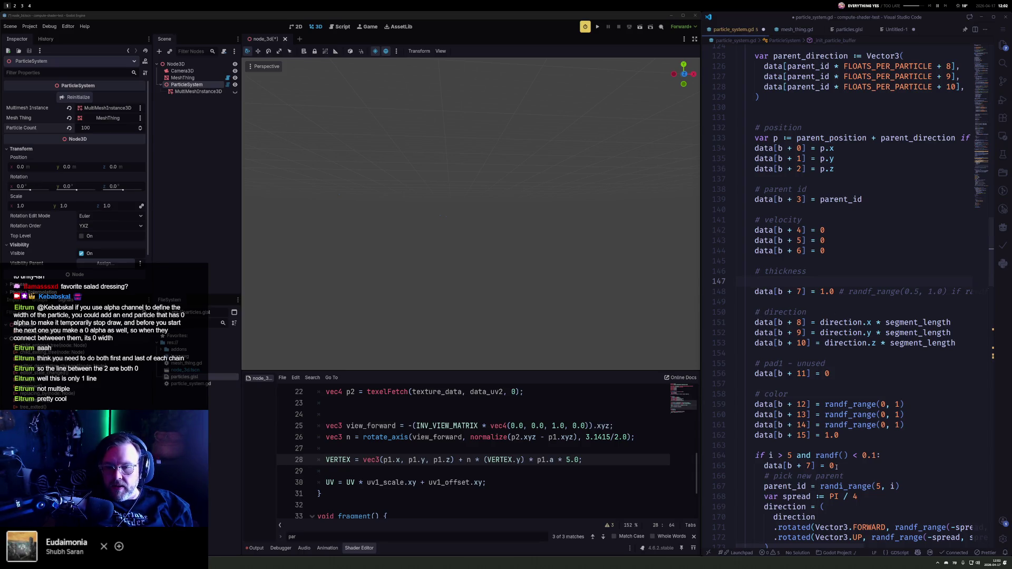
key("Return")
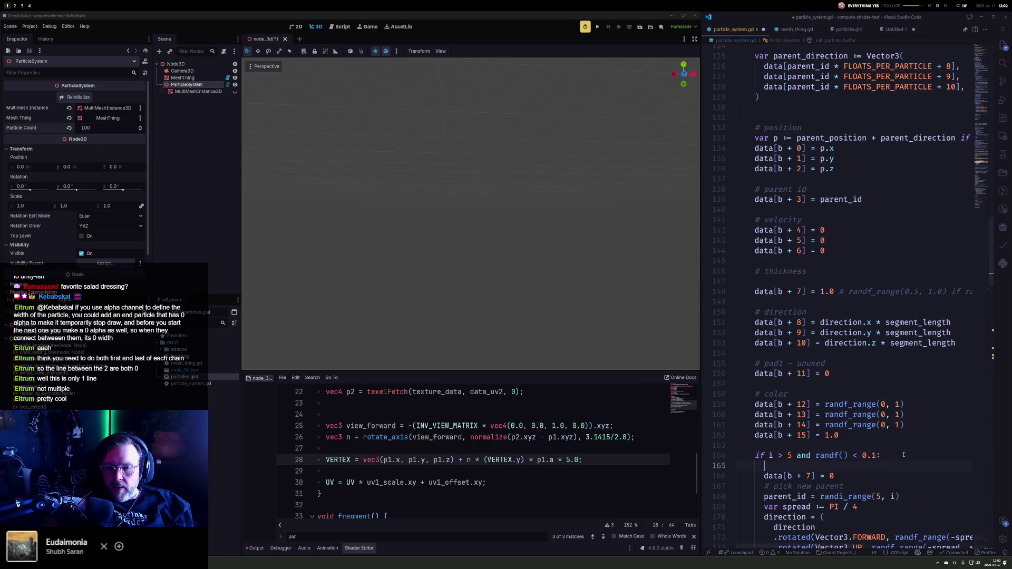
type("z")
Step: Wrap the thickness line in an if/else: data[b+7] = 0.0 in the if branch, 1.0 under else
key("BackSpace")
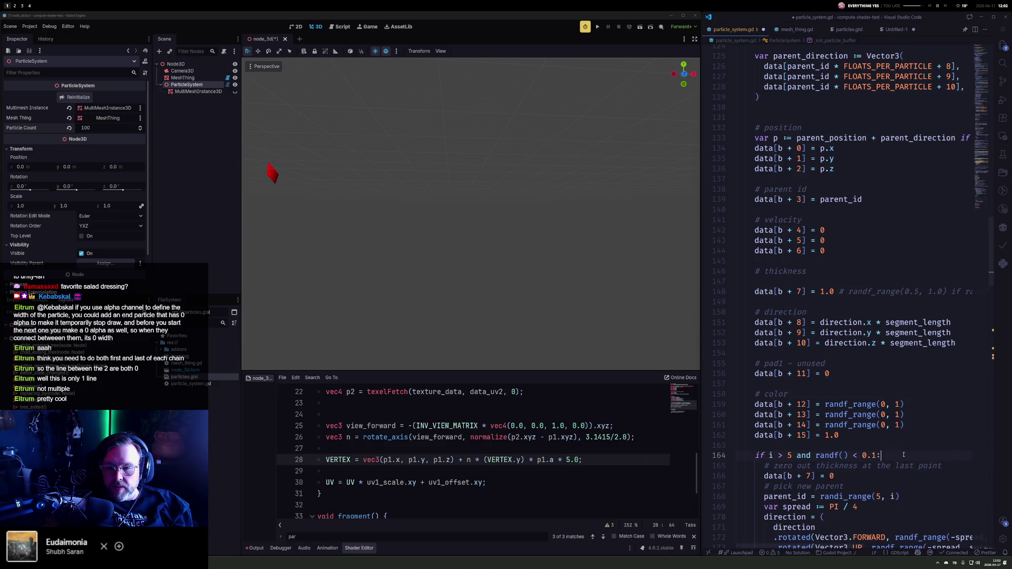
key("ctrl+shift+Return")
type("(")
key("Return")
type("# is first point")
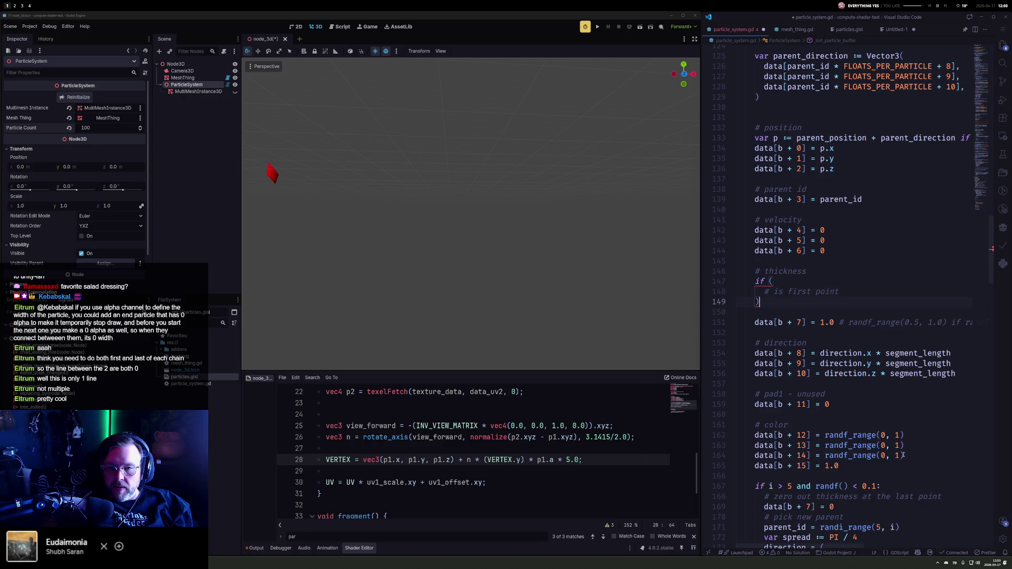
type(":")
key("Return")
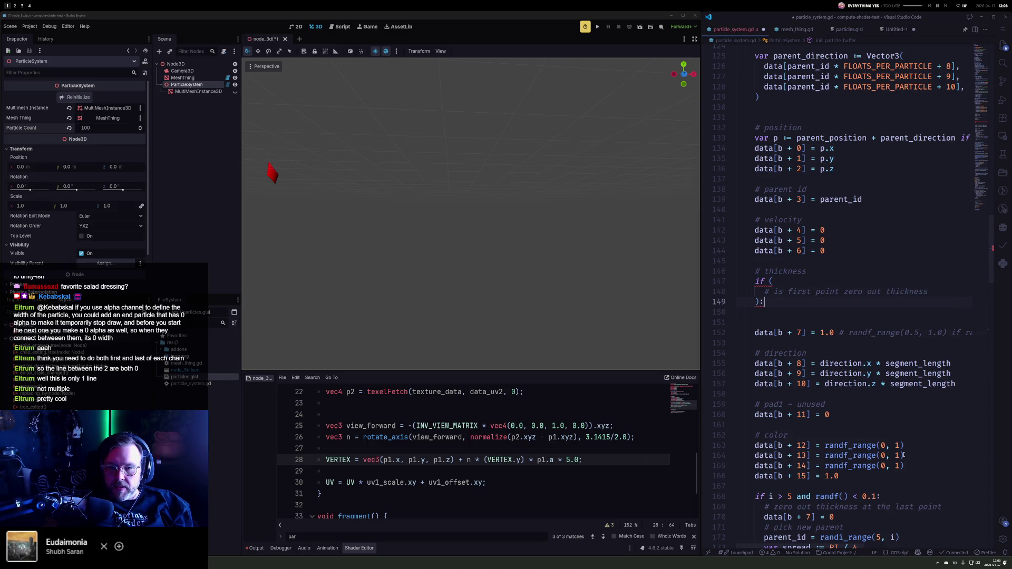
key("Return")
type("dat")
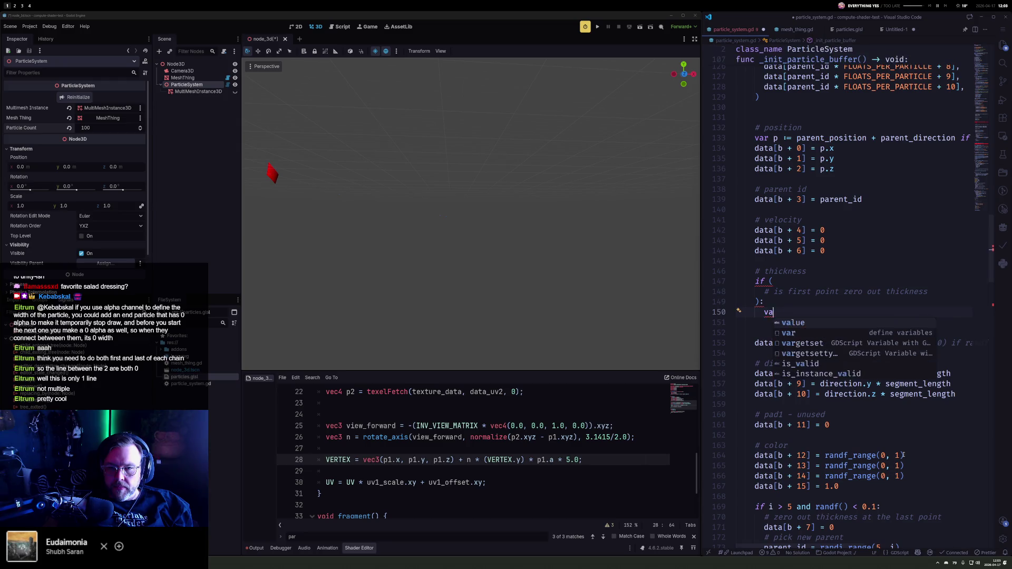
type("a[b+")
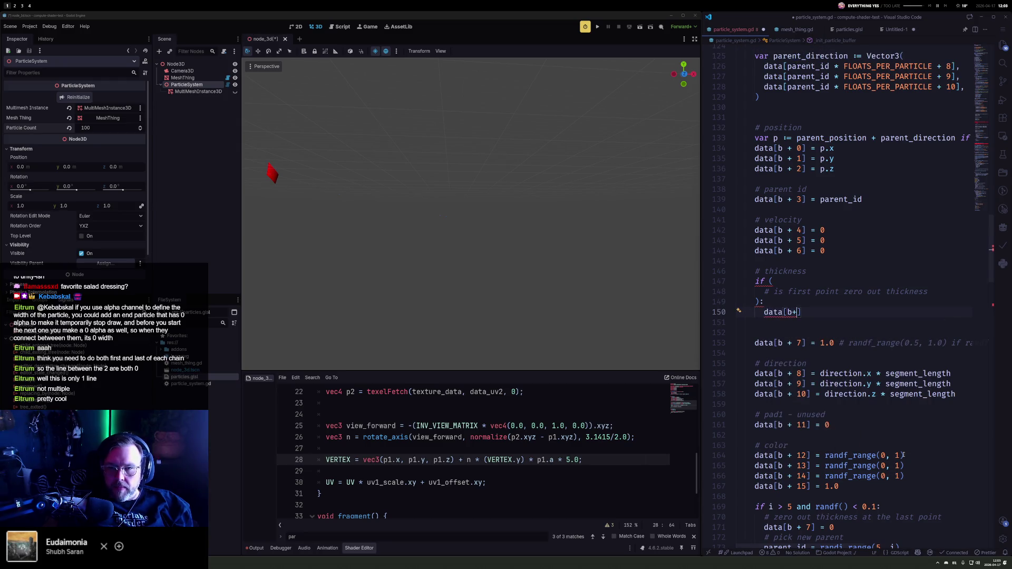
type("7")
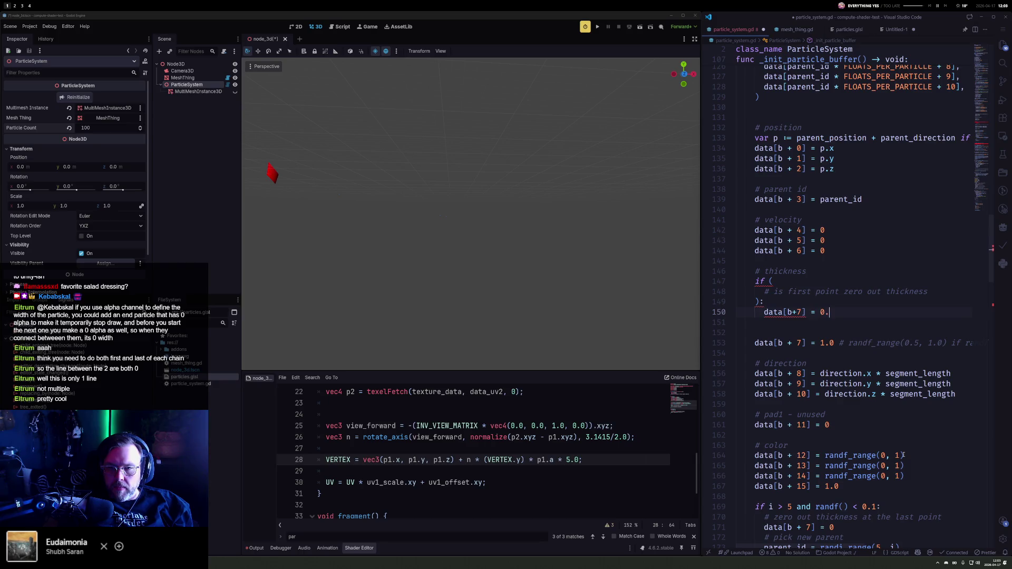
key("Tab")
type("s:")
type(":")
key("Down")
key("Down")
key("Tab")
key("Up")
key("BackSpace")
key("Up")
key("ctrl+s")
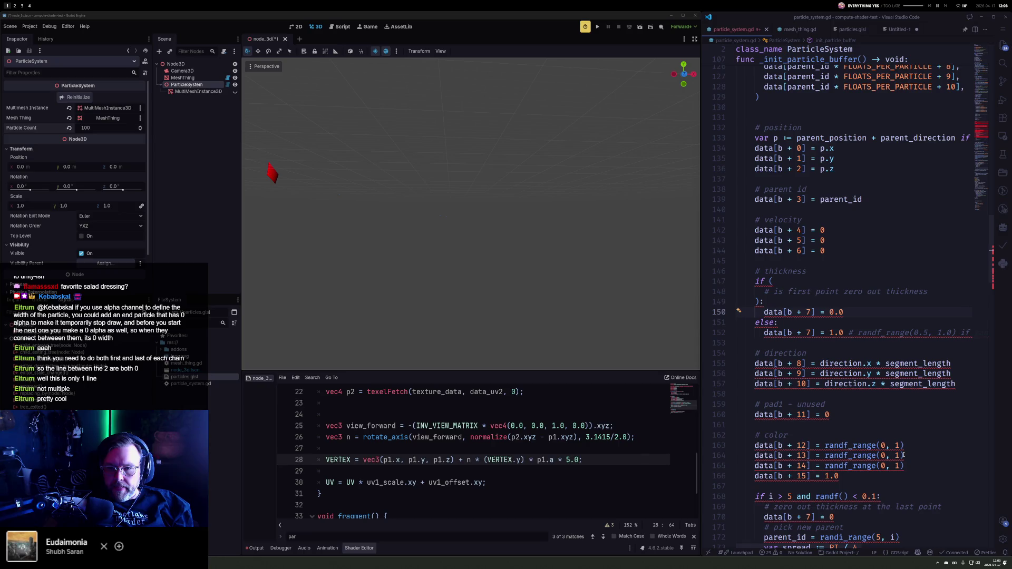
Step: Fill in the condition parent_id != i - 1 and save particle_system.gd
key("Up")
key("Up")
key("End")
key("Return")
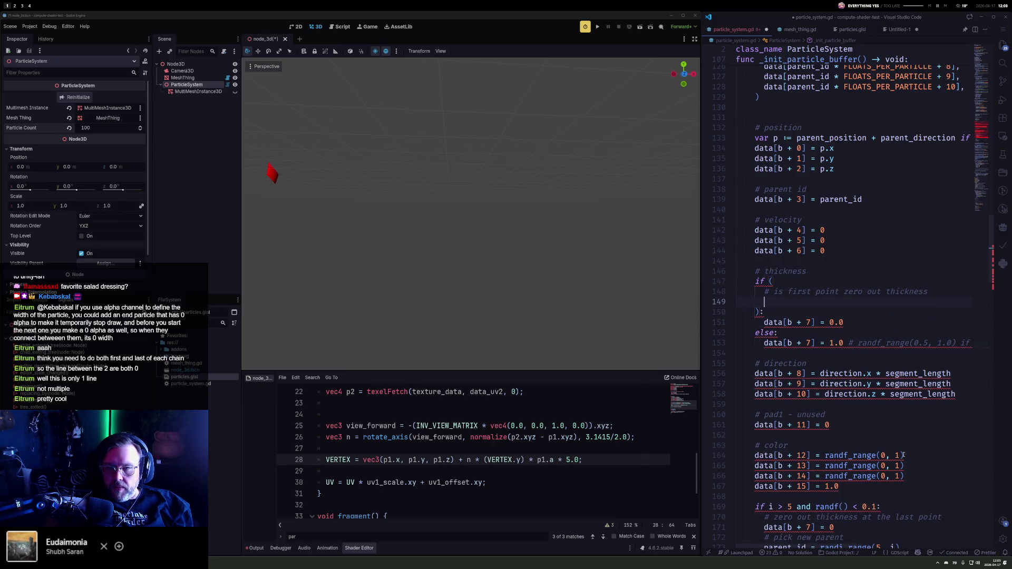
type("parent_id ")
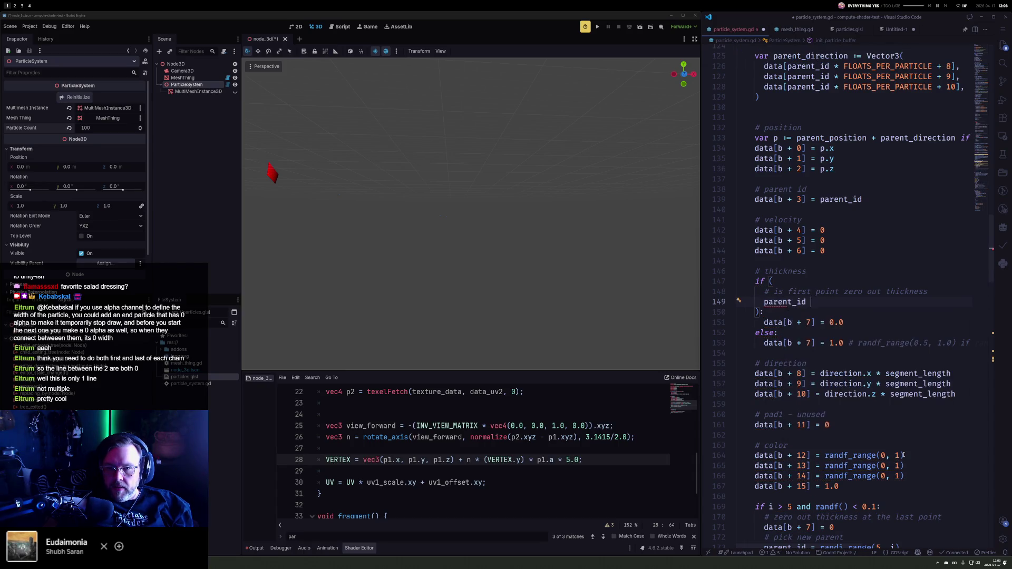
type("!= i -1")
key("Left")
key("ctrl+s")
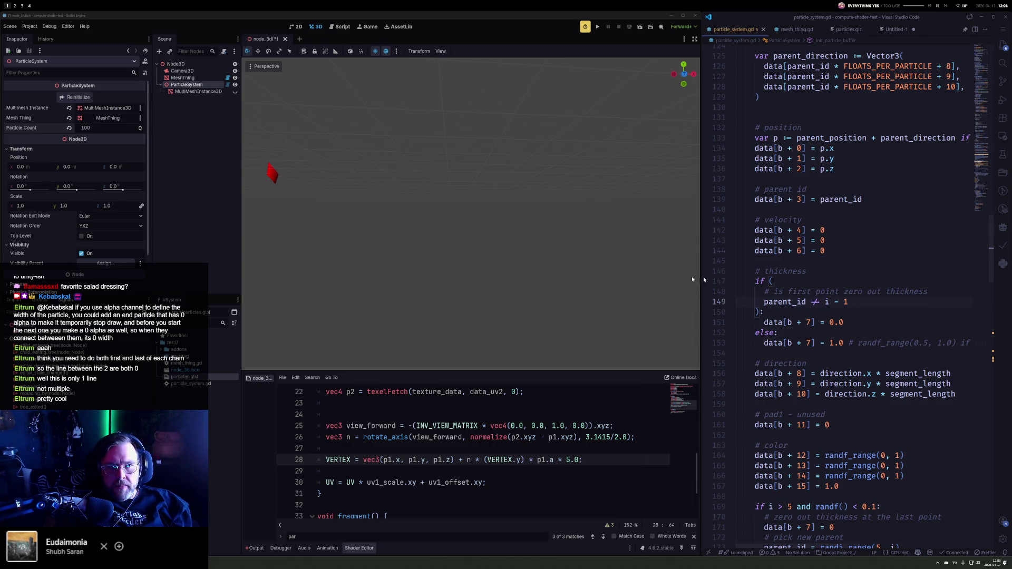
Step: Reinitialize the particles from the Inspector so they rebuild with the conditional thickness
left_click(78, 97)
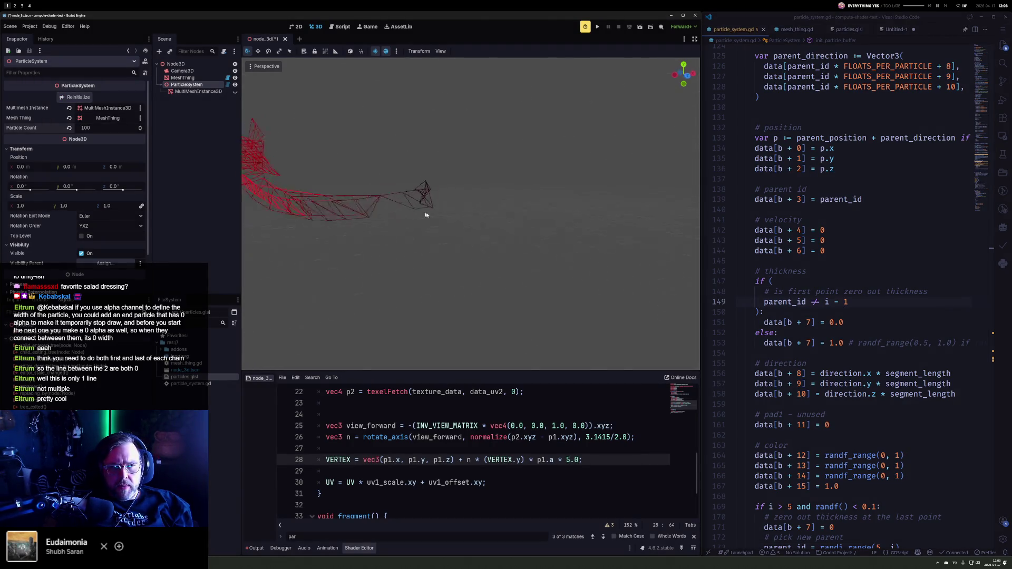
scroll(470, 219, "up", 3)
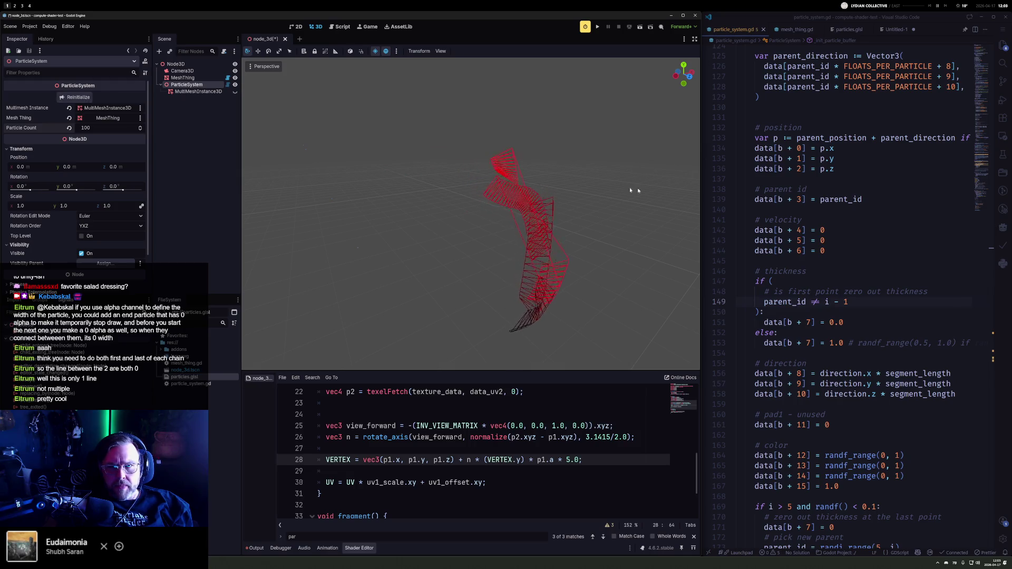
left_click(795, 29)
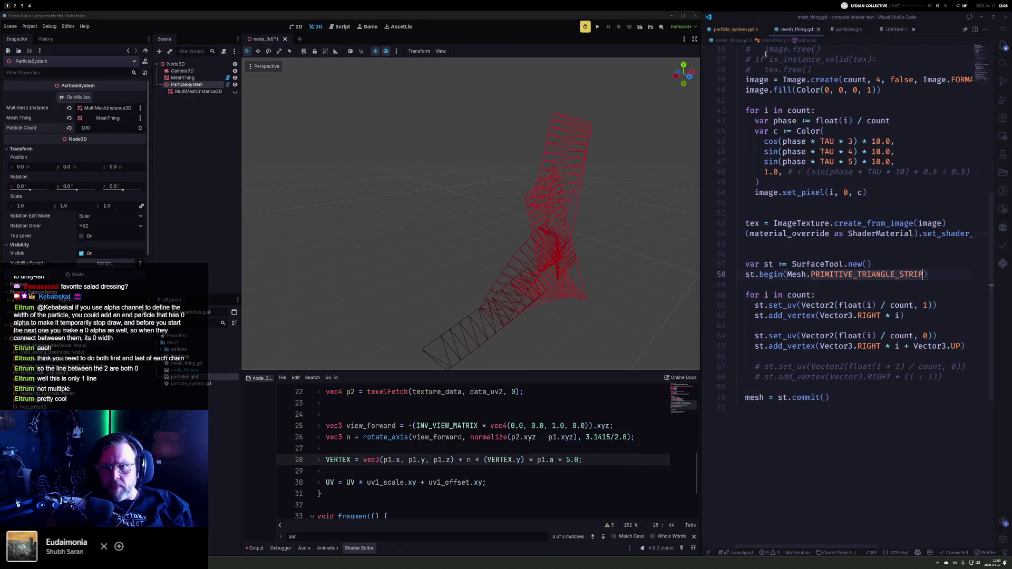
key("ctrl+Tab")
Step: Select the whole set_particle call block in particle_system.gd and comment it out with Ctrl+/
scroll(896, 260, "down", 15)
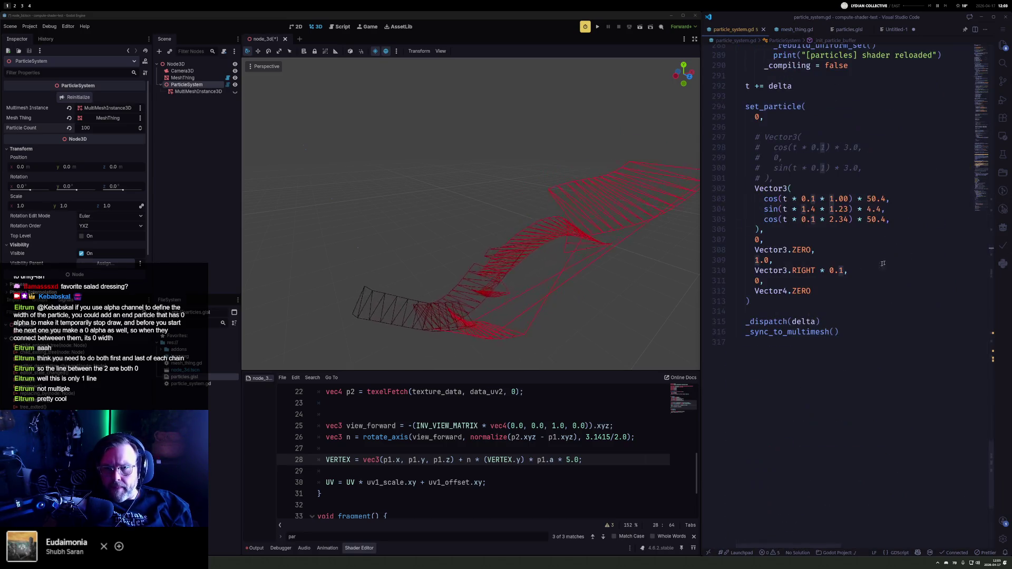
scroll(843, 211, "up", 1)
double_click(764, 133)
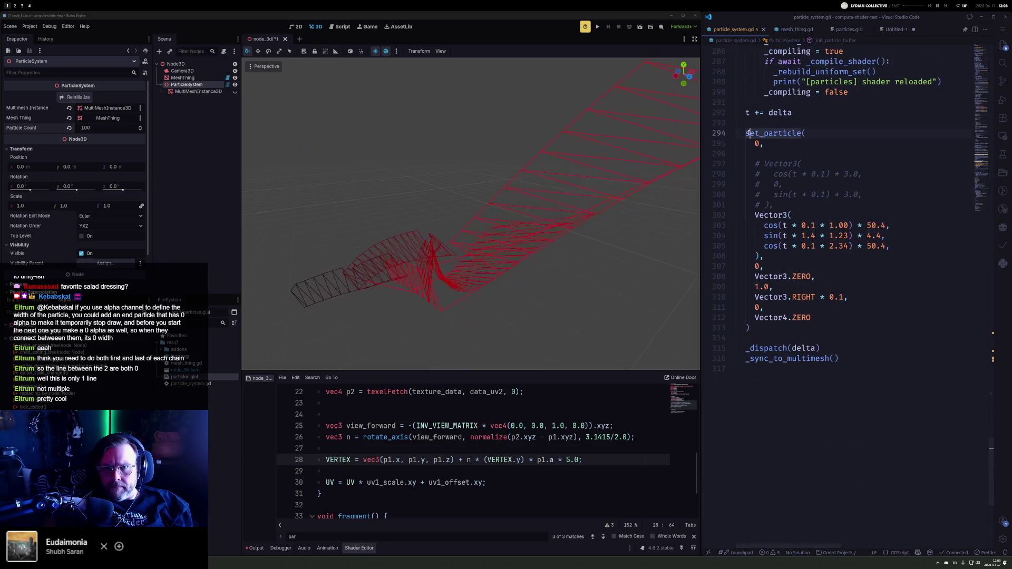
left_click(773, 328, "shift")
key("ctrl+slash")
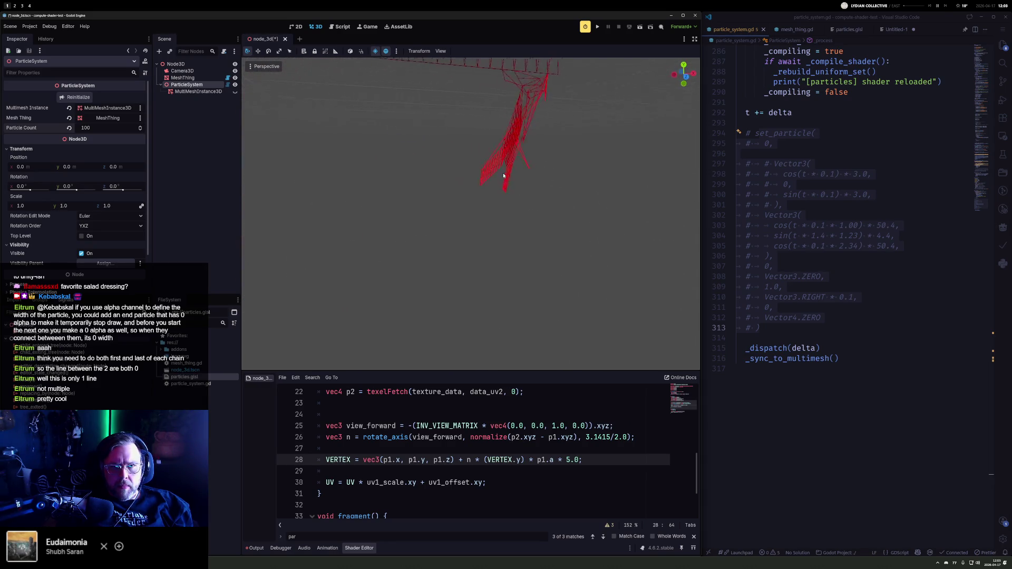
Step: Orbit around the red wireframe ribbon and raise Particle Count from 100 to 101
mouse_move(442, 197)
left_mouse_down()
mouse_move(409, 223)
mouse_move(397, 252)
left_mouse_up()
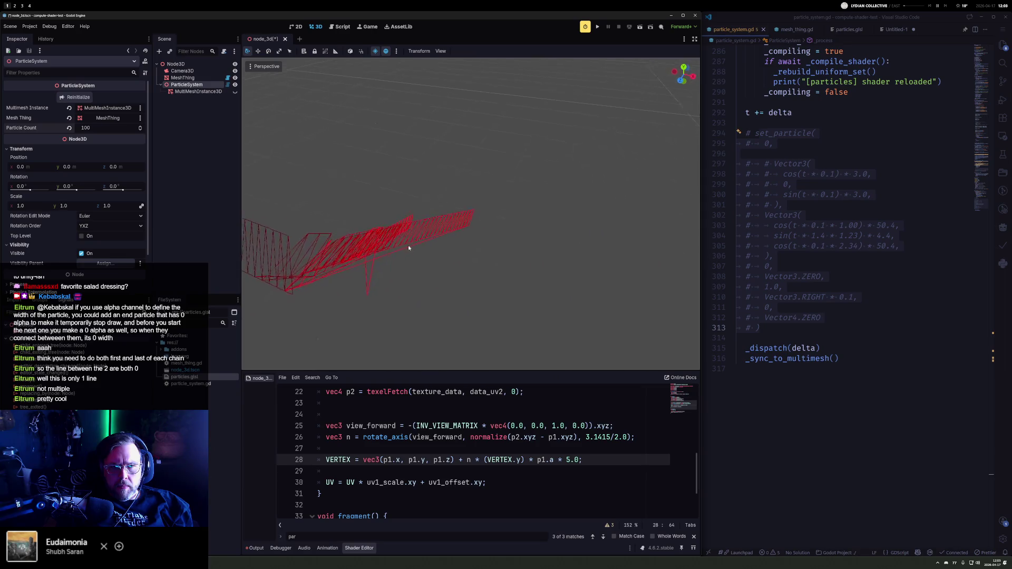
mouse_move(542, 264)
left_mouse_down()
mouse_move(691, 287)
mouse_move(305, 235)
mouse_move(690, 274)
mouse_move(648, 215)
mouse_move(526, 117)
mouse_move(546, 129)
mouse_move(512, 166)
mouse_move(597, 204)
mouse_move(330, 217)
mouse_move(618, 225)
left_mouse_up()
scroll(603, 199, "up", 3)
mouse_move(557, 188)
left_mouse_down()
mouse_move(523, 258)
mouse_move(603, 179)
mouse_move(289, 106)
mouse_move(680, 118)
mouse_move(625, 160)
left_mouse_up()
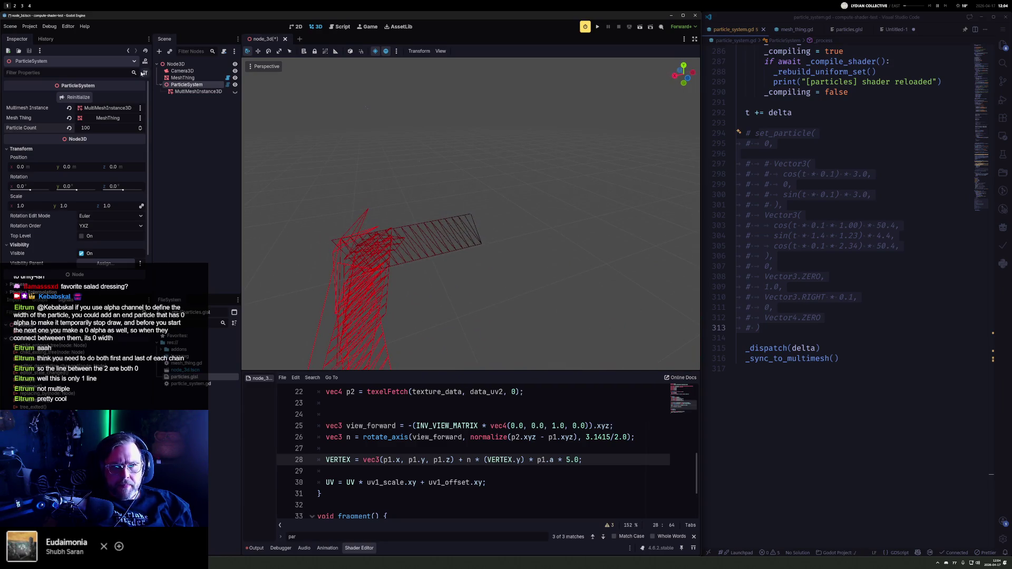
left_click(141, 127)
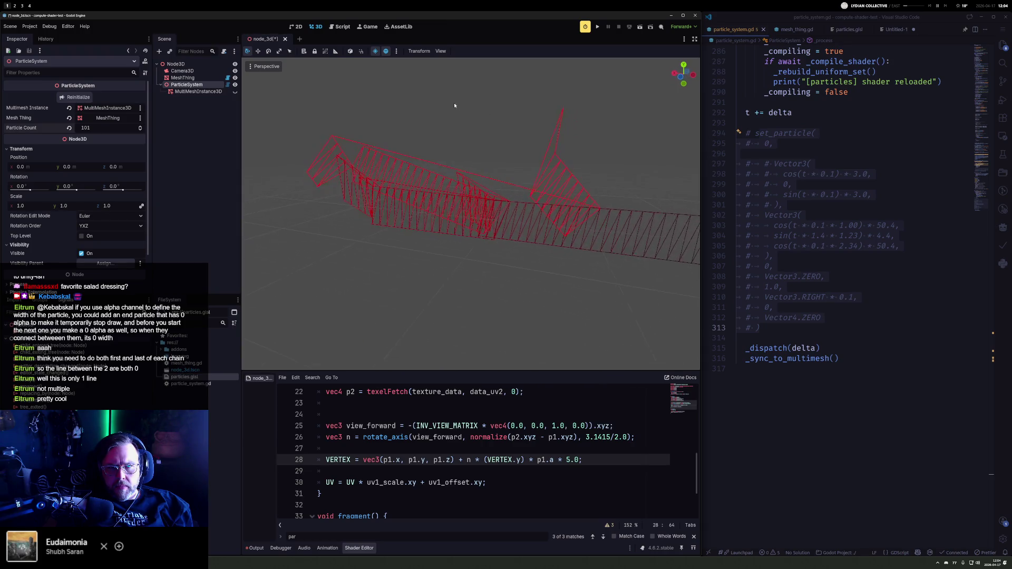
left_click(258, 69)
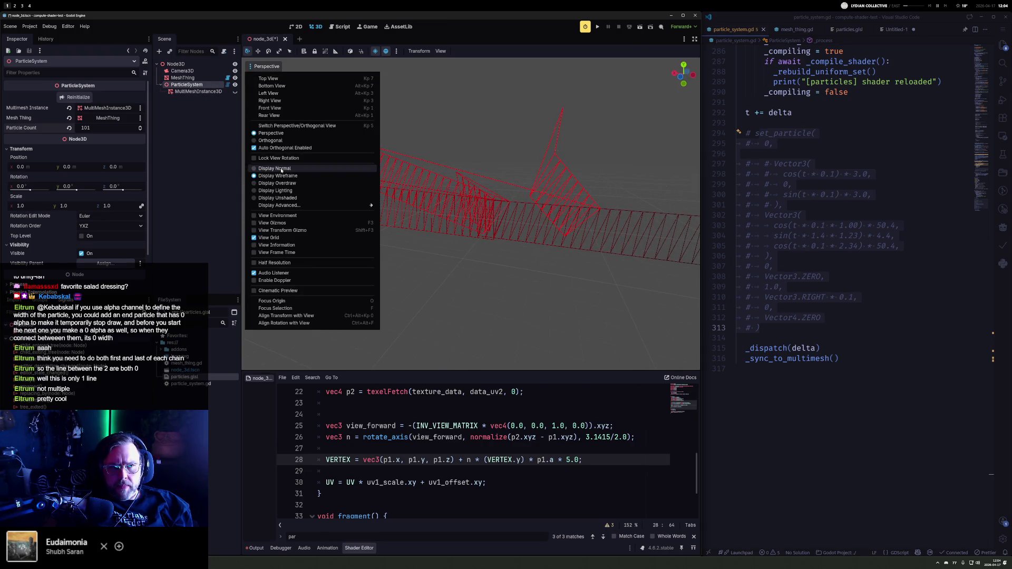
Step: Switch to Display Normal shading, set Particle Count to 1000, and orbit the denser red cloud
left_click(282, 168)
key("Escape")
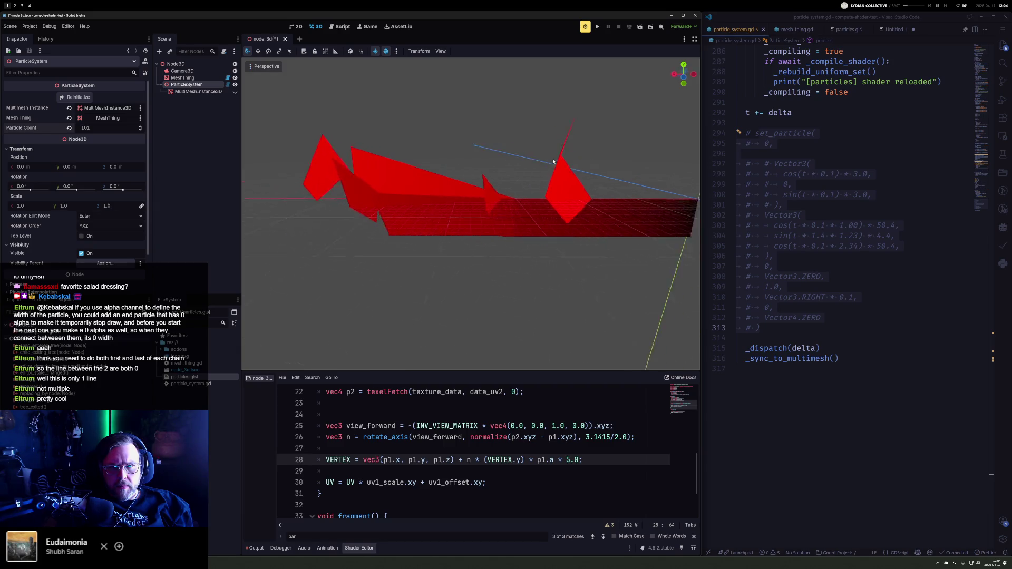
mouse_move(584, 295)
left_mouse_down()
mouse_move(557, 131)
mouse_move(559, 60)
mouse_move(481, 163)
mouse_move(599, 165)
mouse_move(683, 243)
mouse_move(545, 281)
mouse_move(516, 343)
mouse_move(467, 362)
mouse_move(416, 267)
left_mouse_up()
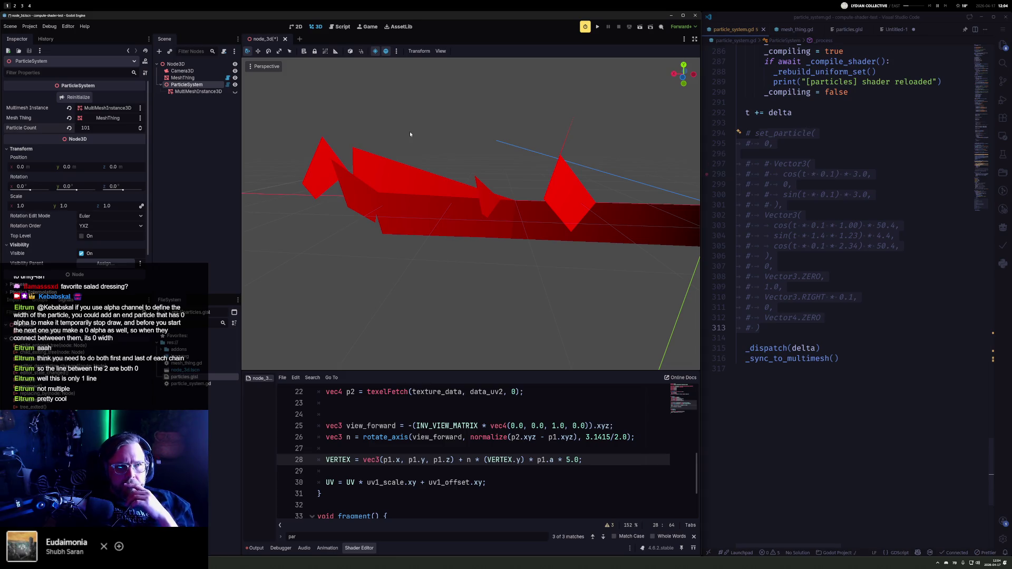
type("00")
key("Return")
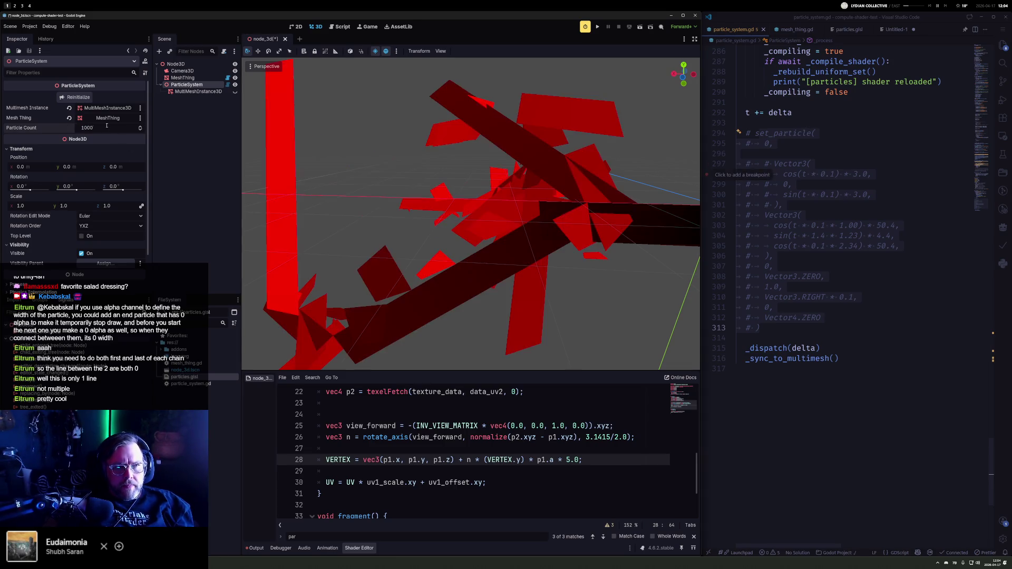
mouse_move(295, 158)
left_mouse_down()
mouse_move(397, 244)
mouse_move(274, 235)
mouse_move(648, 219)
mouse_move(549, 207)
mouse_move(542, 248)
mouse_move(323, 271)
mouse_move(402, 226)
mouse_move(558, 176)
mouse_move(541, 149)
mouse_move(435, 158)
mouse_move(359, 187)
left_mouse_up()
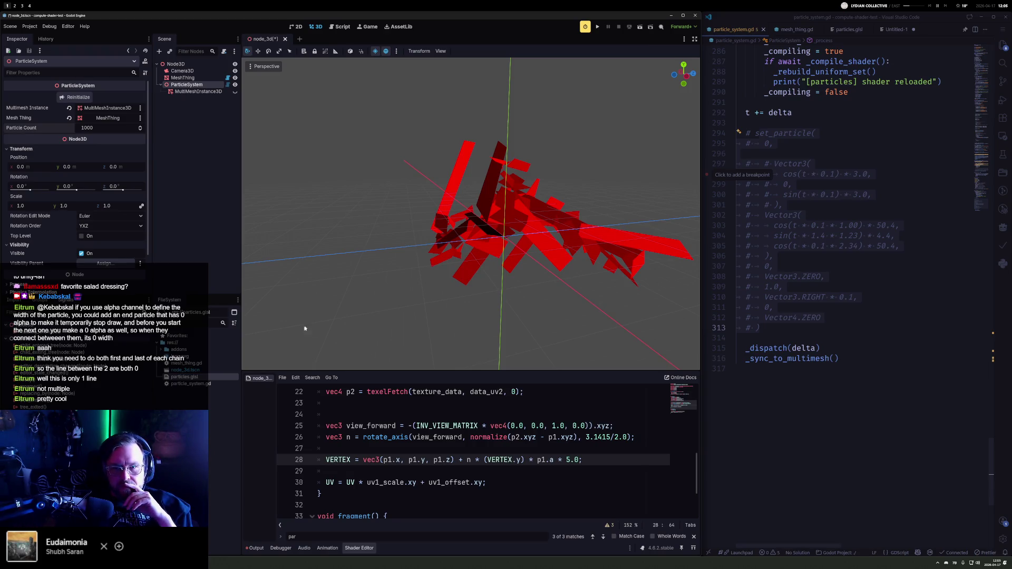
Step: Scroll up in particle_system.gd to the buffer initialisation code around lines 132–180
scroll(862, 209, "up", 8)
scroll(830, 169, "up", 15)
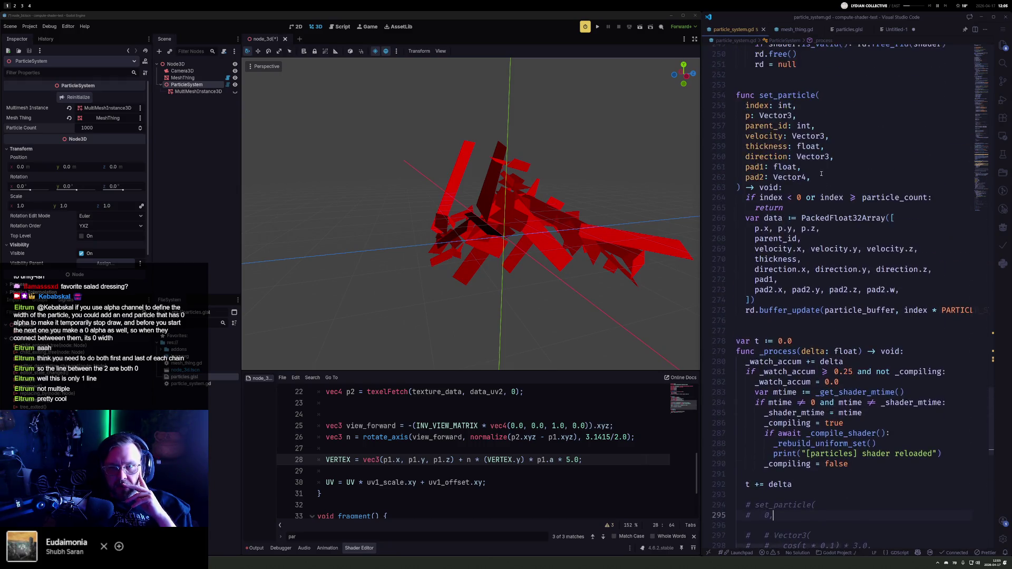
scroll(785, 195, "up", 16)
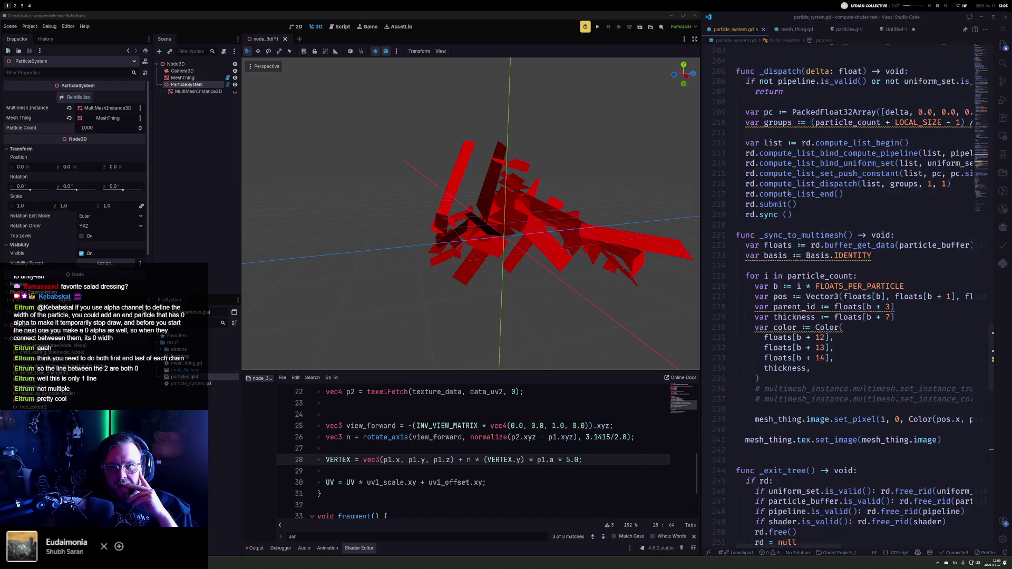
scroll(794, 204, "up", 7)
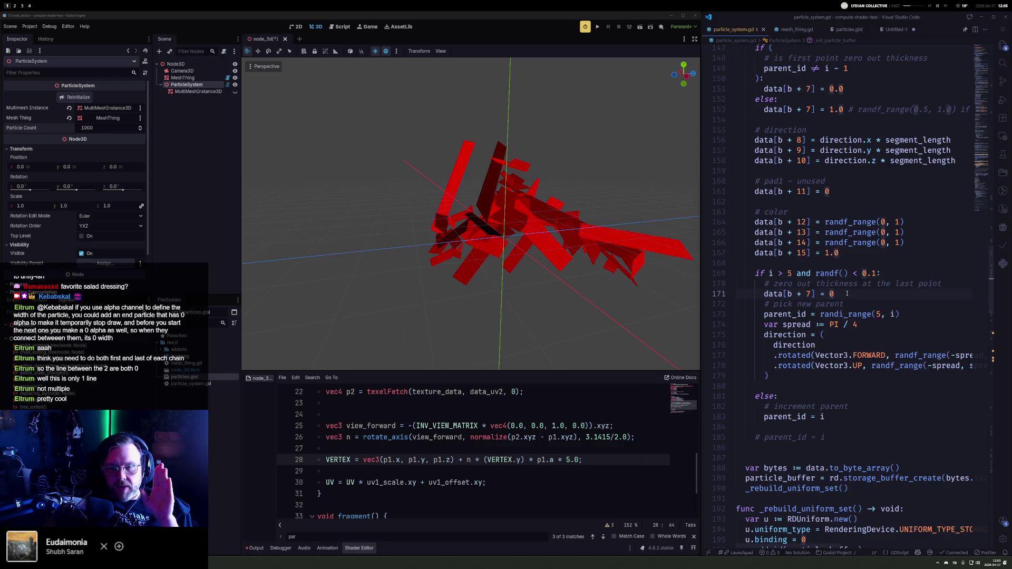
scroll(843, 305, "up", 5)
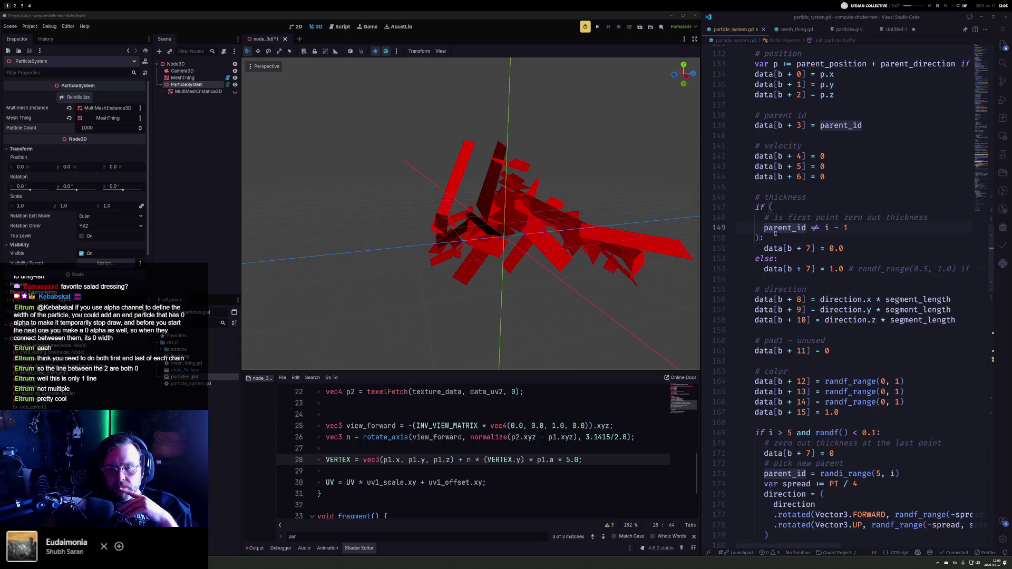
Step: Change the shader's line 28 width multiplier from 5.0 to 1.0 and save
left_click(569, 465)
key("BackSpace")
type("1")
key("ctrl+s")
Step: Orbit and zoom around the thinner red strips, then place the caret at line 135's p.y
mouse_move(549, 272)
left_mouse_down()
mouse_move(492, 270)
mouse_move(422, 290)
mouse_move(443, 350)
mouse_move(591, 314)
mouse_move(504, 263)
mouse_move(514, 248)
mouse_move(400, 261)
mouse_move(304, 312)
mouse_move(384, 350)
mouse_move(520, 361)
mouse_move(548, 326)
mouse_move(648, 289)
mouse_move(491, 280)
mouse_move(542, 274)
mouse_move(495, 250)
left_mouse_up()
scroll(558, 295, "up", 3)
scroll(542, 273, "down", 2)
left_click_drag(578, 240, 549, 269)
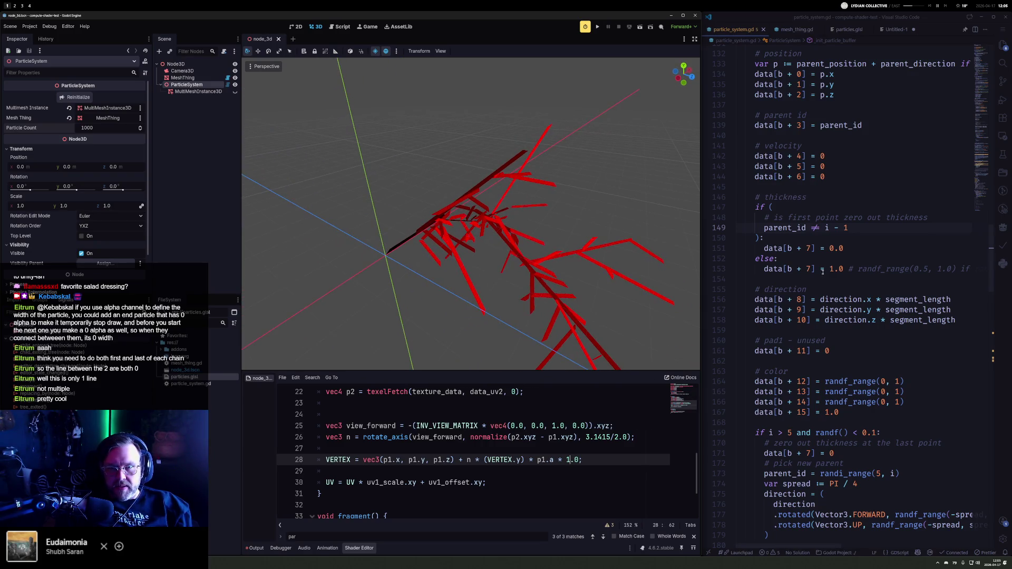
scroll(838, 199, "up", 2)
left_click(844, 134)
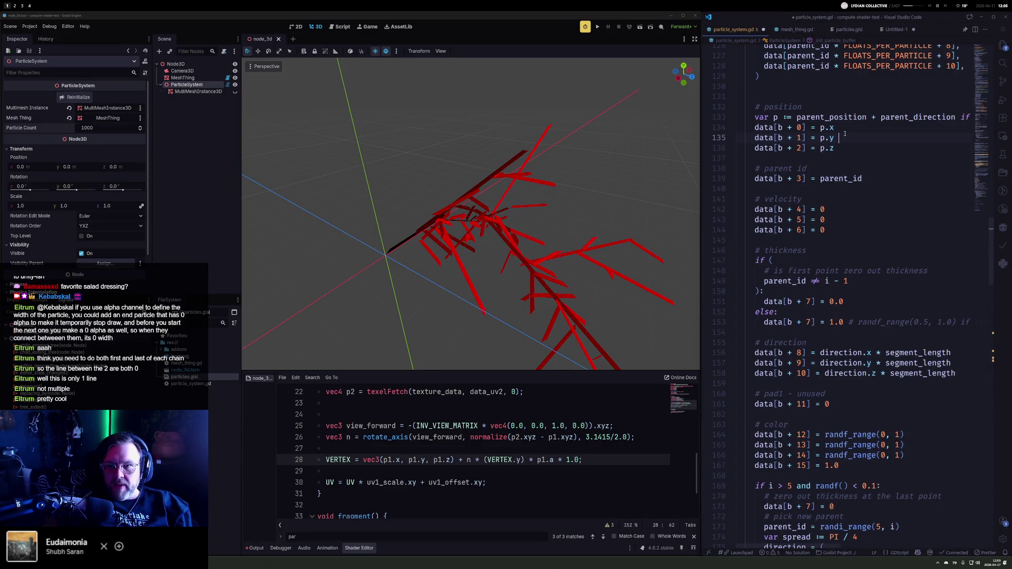
Step: Add a randf_range(-0.1, 0.1) offset to p.y on line 135 and orbit the red particle tree
type("+r")
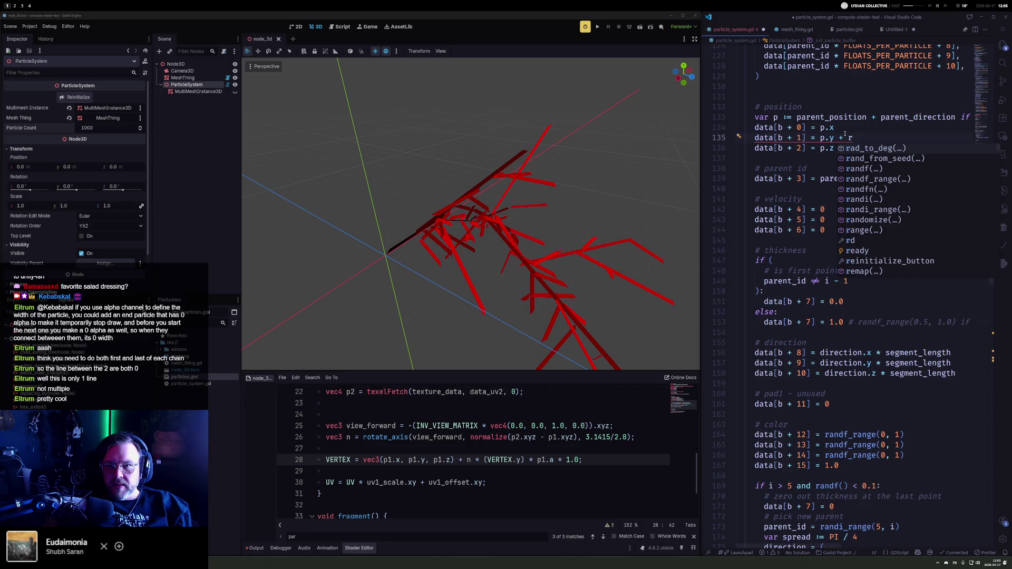
type("df_range(-0.1,")
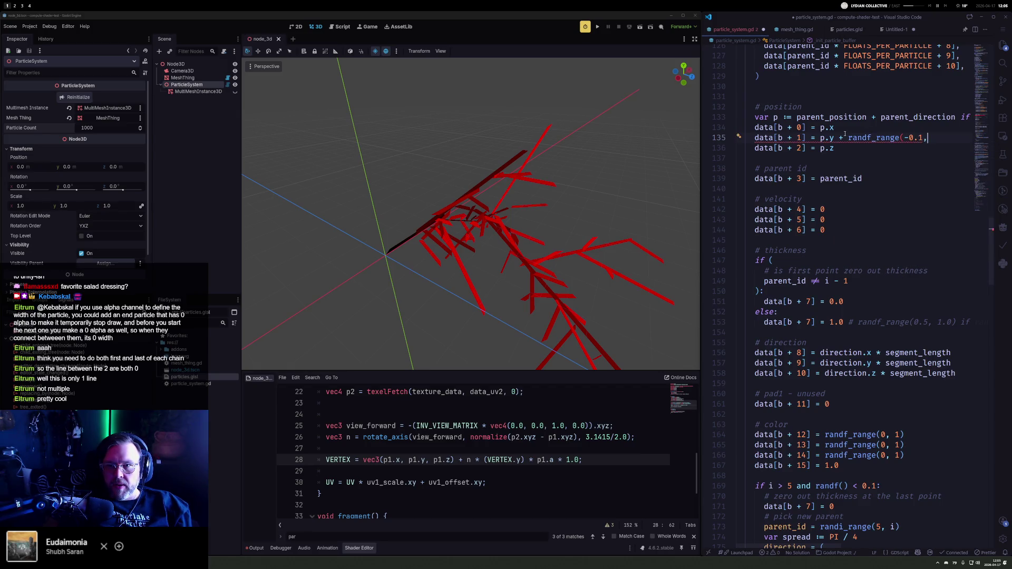
type(" 0.1")
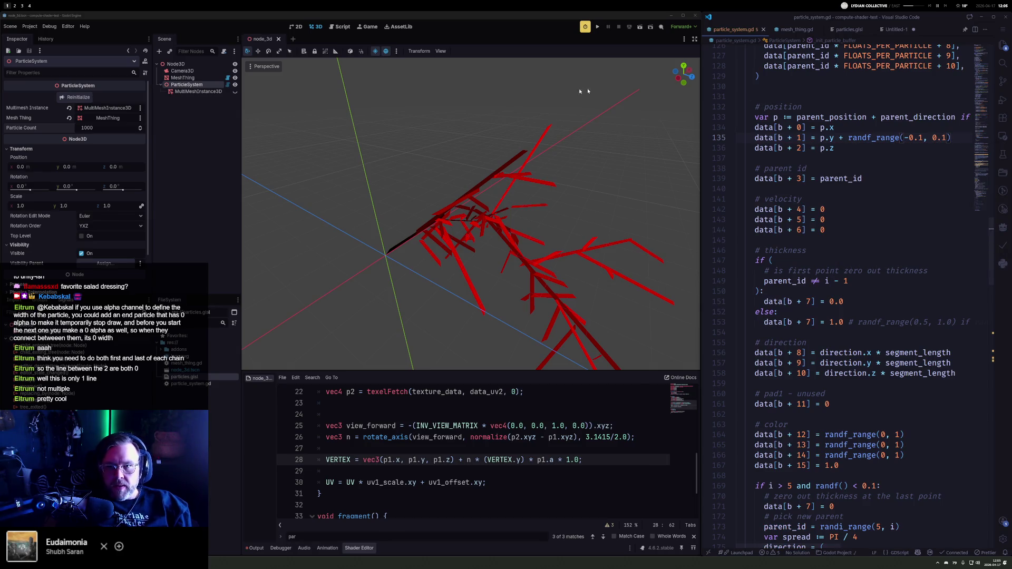
scroll(437, 199, "up", 5)
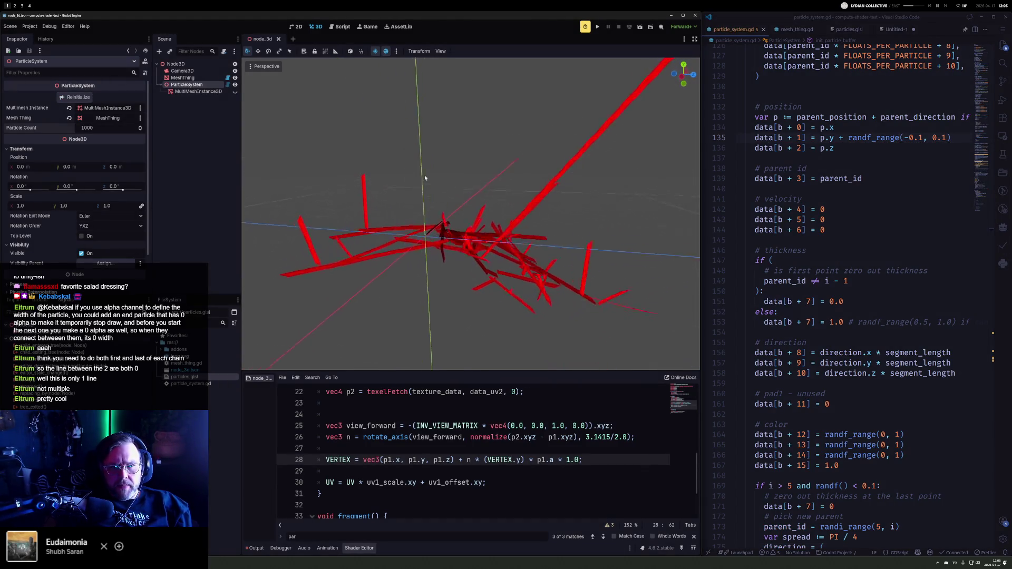
mouse_move(436, 200)
left_mouse_down()
mouse_move(463, 208)
mouse_move(574, 150)
mouse_move(545, 163)
mouse_move(421, 171)
left_mouse_up()
left_click(262, 67)
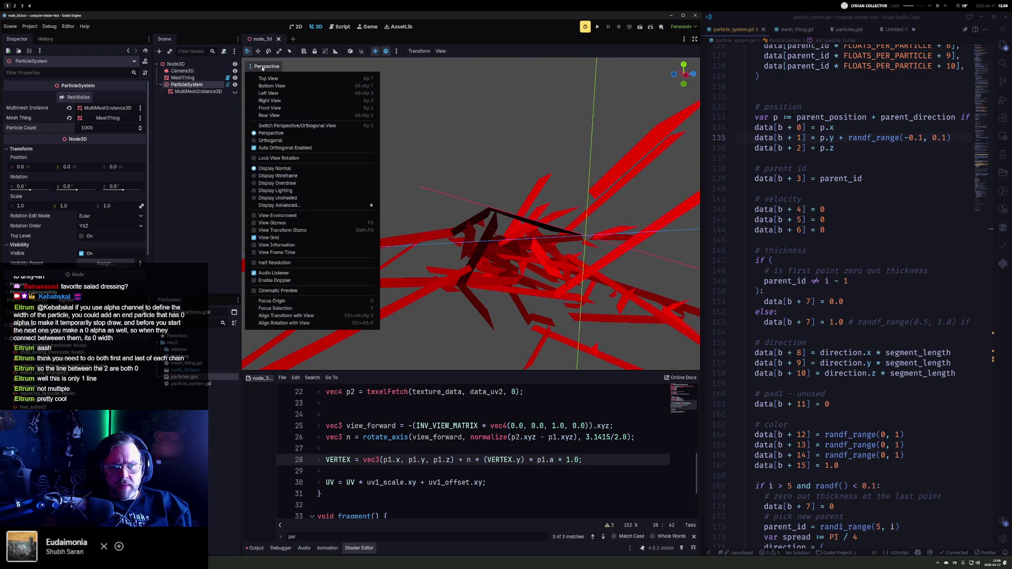
Step: Switch the viewport to wireframe display and zoom to inspect the jittered strands
left_click(283, 184)
left_click(280, 176)
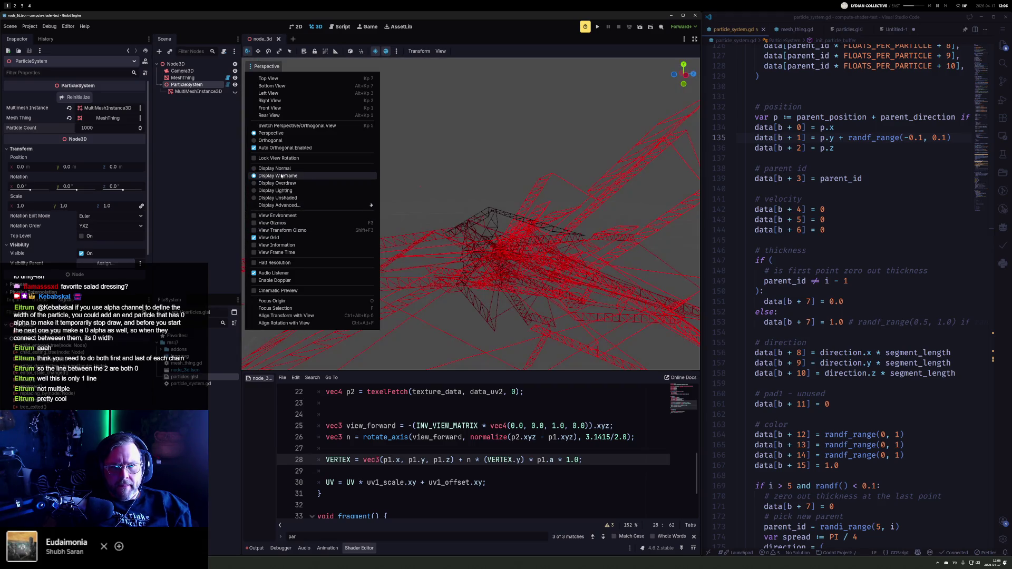
left_click(499, 227)
scroll(467, 215, "down", 3)
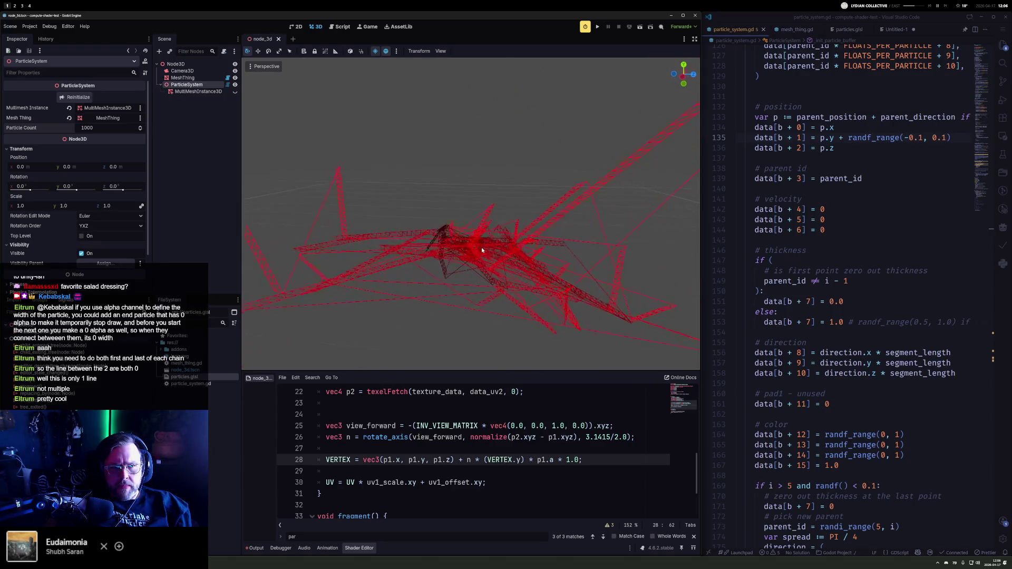
scroll(453, 213, "up", 2)
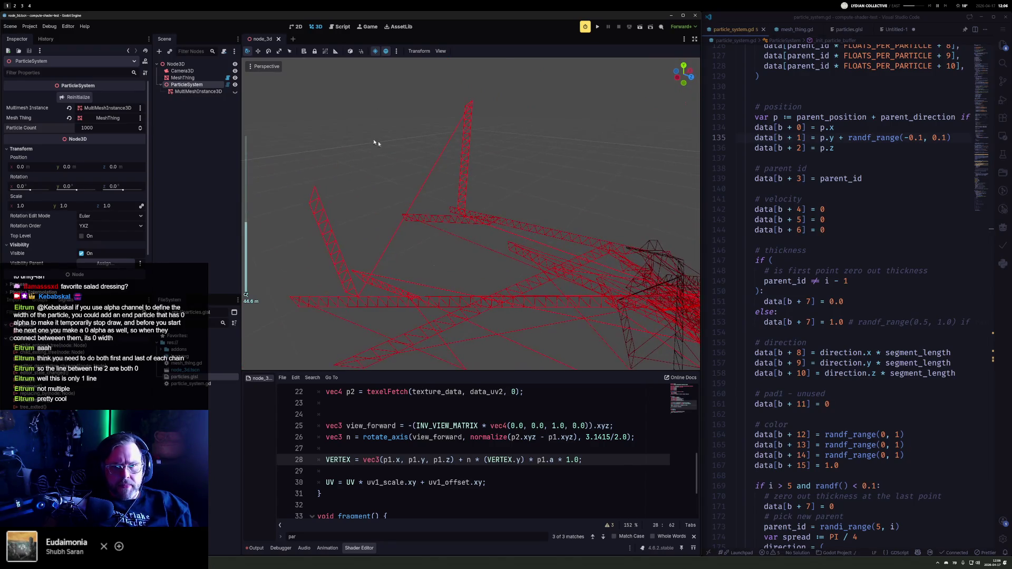
Step: Return the viewport to normal display and orbit closer to the red strands
left_click(275, 67)
left_click(280, 169)
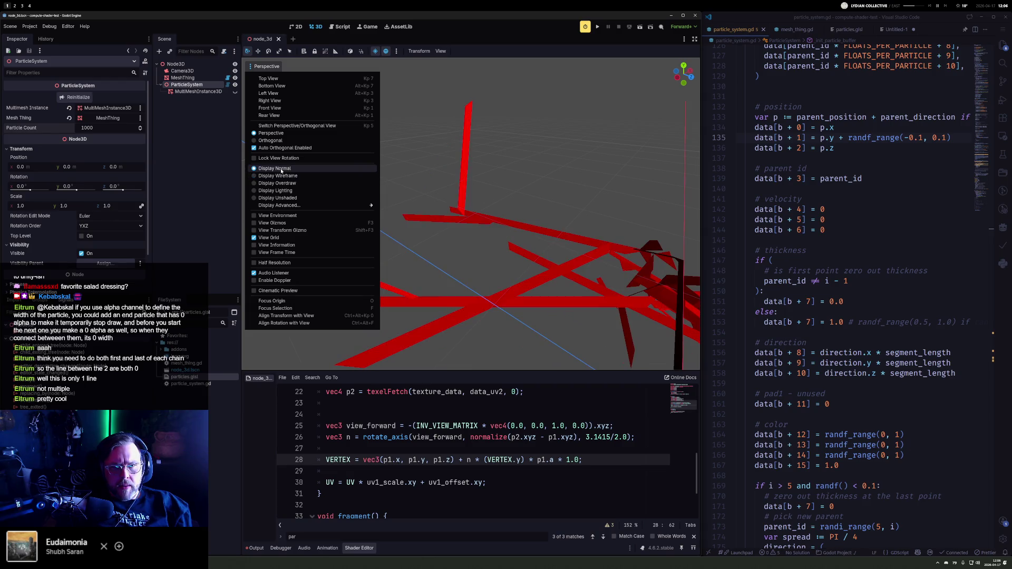
mouse_move(386, 270)
left_mouse_down()
mouse_move(501, 232)
mouse_move(460, 210)
mouse_move(385, 200)
mouse_move(550, 219)
mouse_move(511, 206)
mouse_move(451, 211)
mouse_move(576, 172)
mouse_move(544, 193)
mouse_move(533, 268)
mouse_move(666, 231)
mouse_move(637, 224)
left_mouse_up()
scroll(508, 218, "down", 3)
scroll(863, 377, "down", 2)
scroll(863, 377, "down", 15)
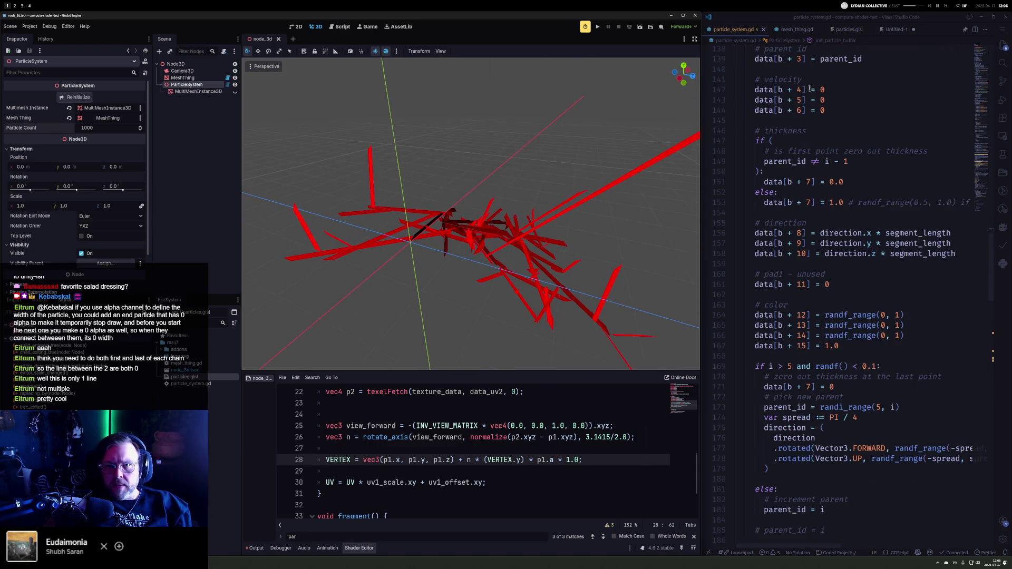
Step: Select the commented set_particle block on lines 294–313 in _process
scroll(809, 307, "down", 20)
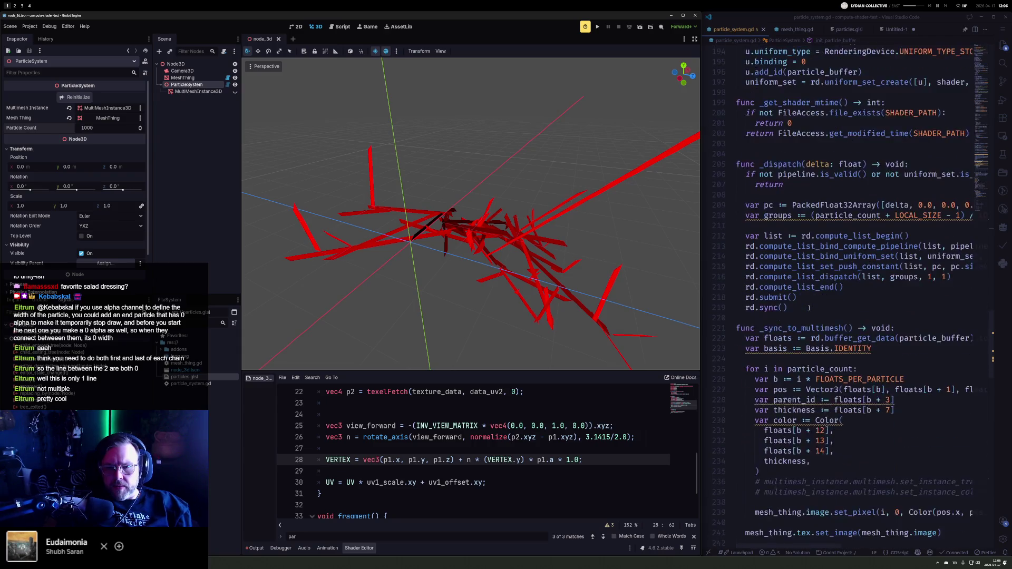
scroll(809, 308, "down", 10)
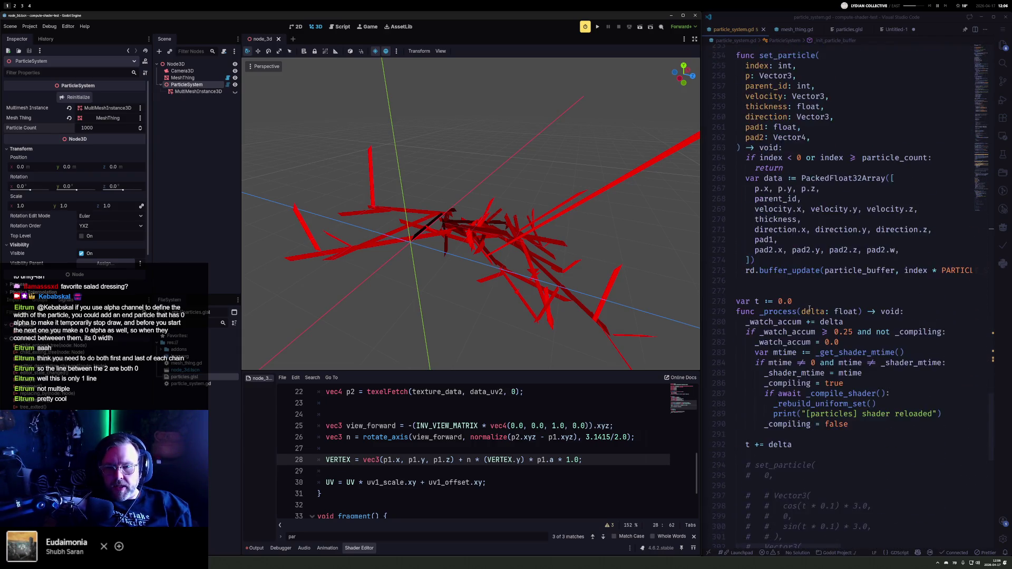
left_click(750, 309)
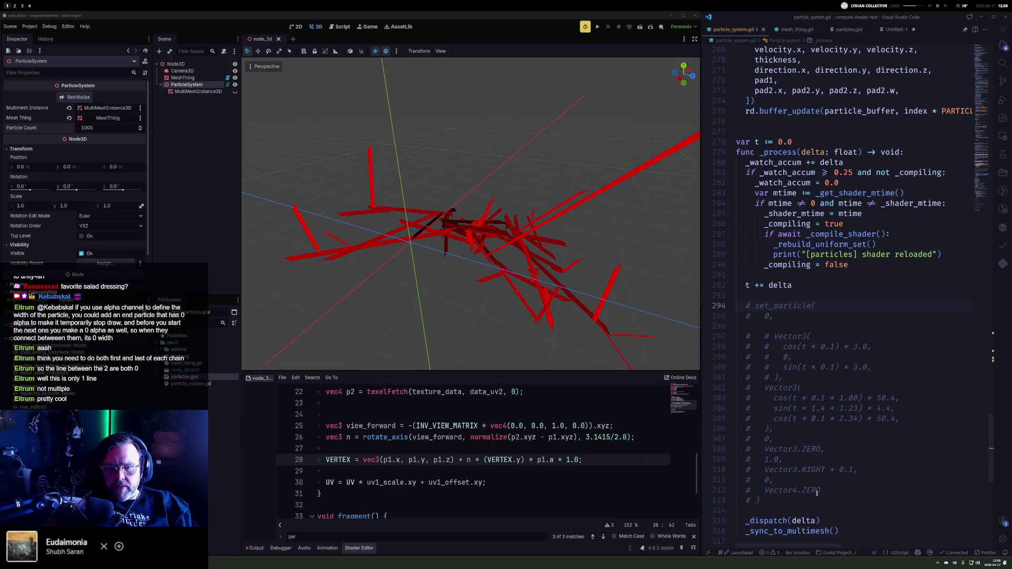
left_click(761, 305, "shift")
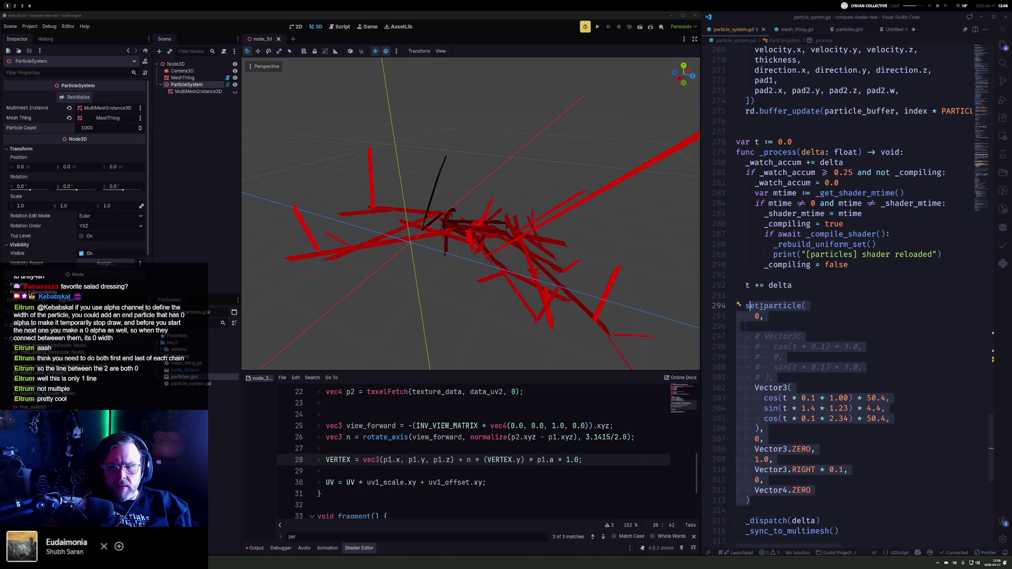
Step: Orbit and zoom the viewport around the long red ribbon trails on their swooping path
mouse_move(651, 253)
left_mouse_down()
mouse_move(542, 192)
mouse_move(442, 194)
mouse_move(394, 185)
mouse_move(372, 163)
left_mouse_up()
mouse_move(485, 169)
left_mouse_down()
mouse_move(355, 156)
mouse_move(255, 194)
mouse_move(343, 183)
mouse_move(449, 136)
mouse_move(385, 158)
left_mouse_up()
scroll(402, 190, "down", 5)
mouse_move(353, 232)
left_mouse_down()
mouse_move(437, 212)
mouse_move(422, 201)
mouse_move(260, 204)
mouse_move(639, 195)
mouse_move(519, 213)
mouse_move(305, 199)
mouse_move(628, 218)
left_mouse_up()
scroll(471, 201, "up", 5)
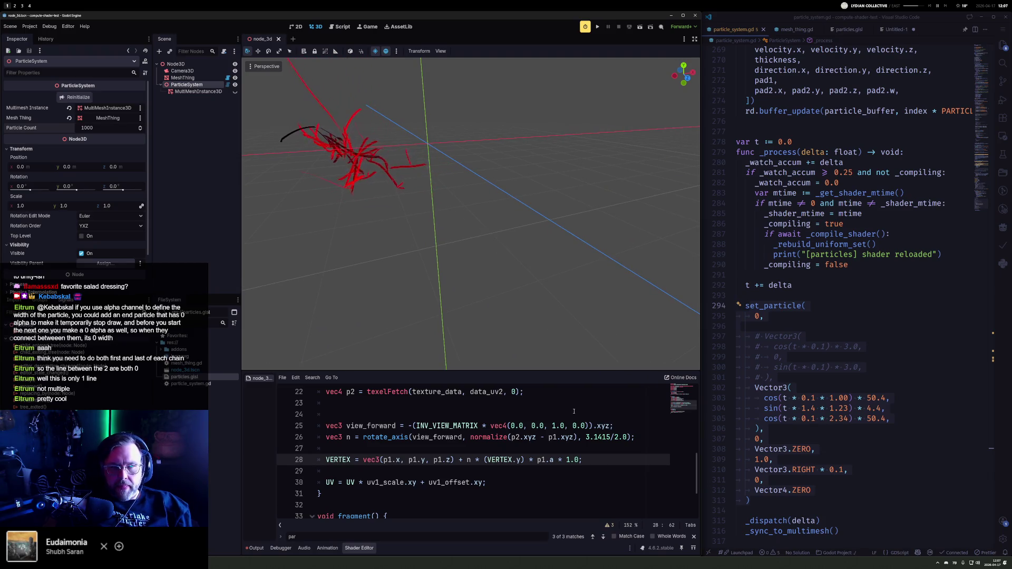
left_click_drag(461, 158, 360, 233)
scroll(360, 232, "down", 2)
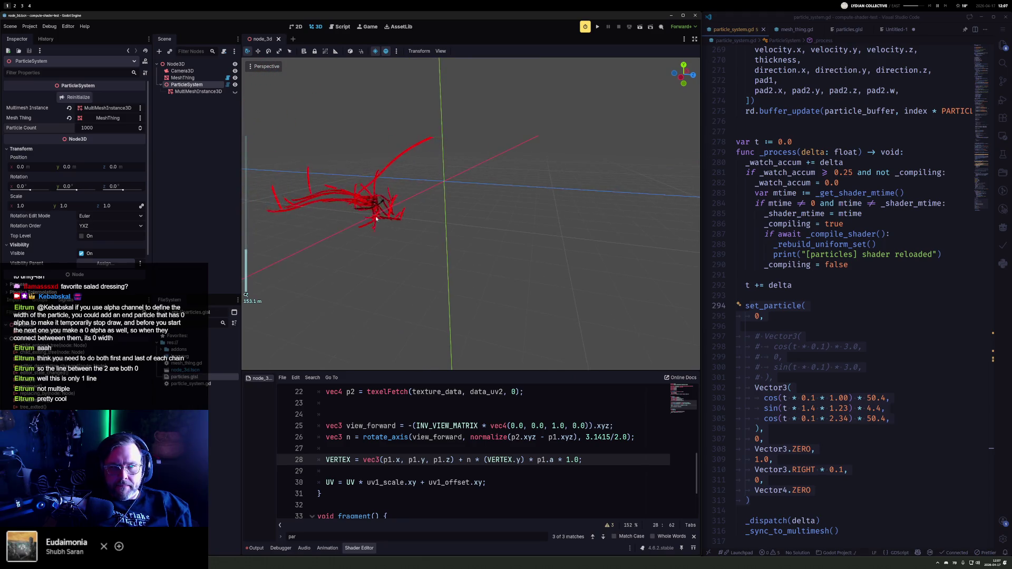
scroll(423, 233, "up", 5)
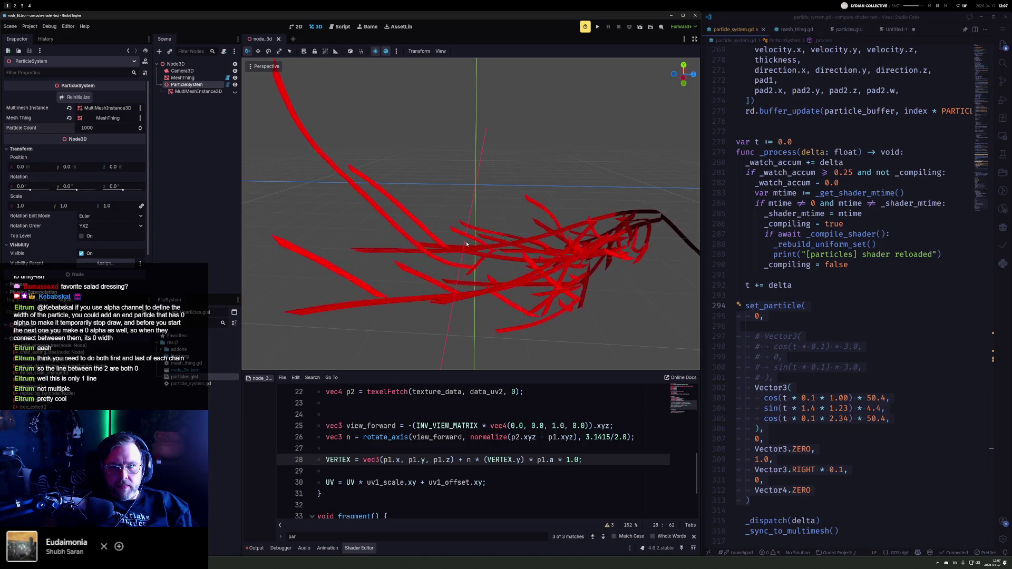
left_click(106, 128)
Step: Set Particle Count to 10000 and orbit around the dense particle cloud
type("10000")
key("Return")
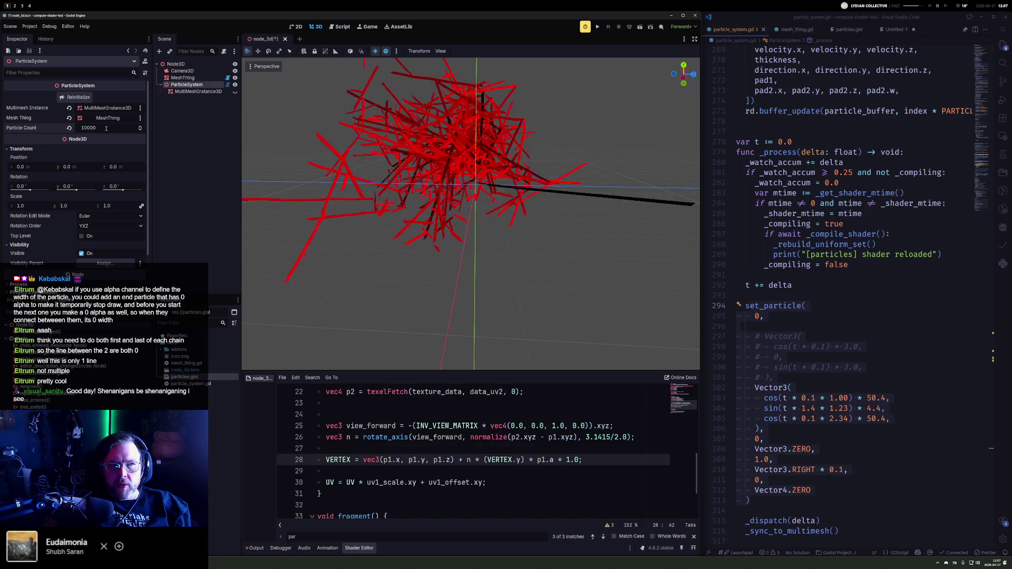
mouse_move(379, 195)
left_mouse_down()
mouse_move(292, 198)
mouse_move(455, 151)
left_mouse_up()
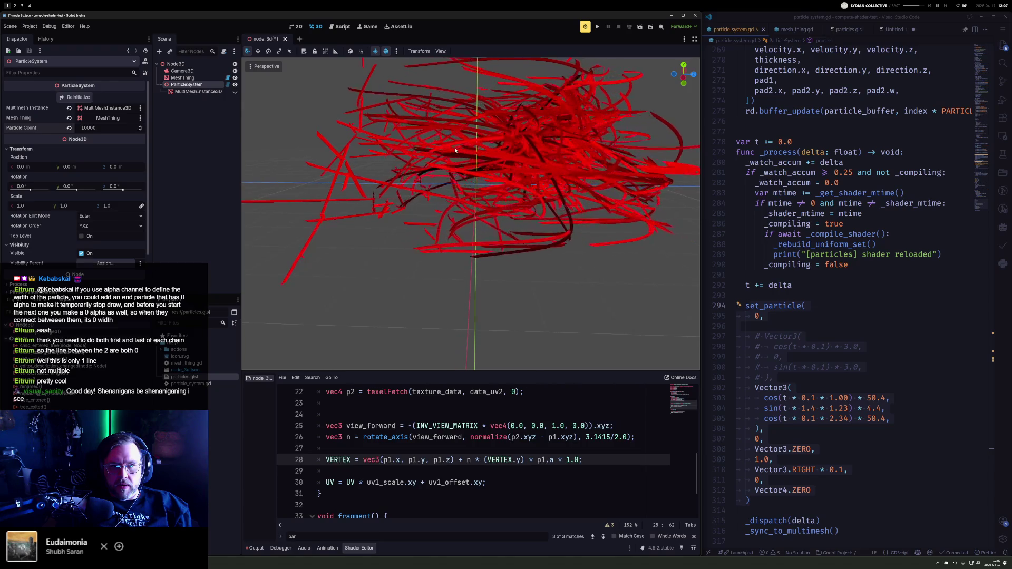
mouse_move(456, 151)
left_mouse_down()
mouse_move(435, 166)
mouse_move(549, 198)
mouse_move(285, 149)
mouse_move(374, 115)
mouse_move(358, 181)
mouse_move(290, 172)
mouse_move(690, 307)
mouse_move(510, 220)
mouse_move(478, 217)
left_mouse_up()
Step: Inspect the ribbon trails from another angle, then switch to the creature project's workspace
scroll(357, 182, "down", 5)
scroll(510, 219, "up", 5)
left_click_drag(475, 211, 529, 226)
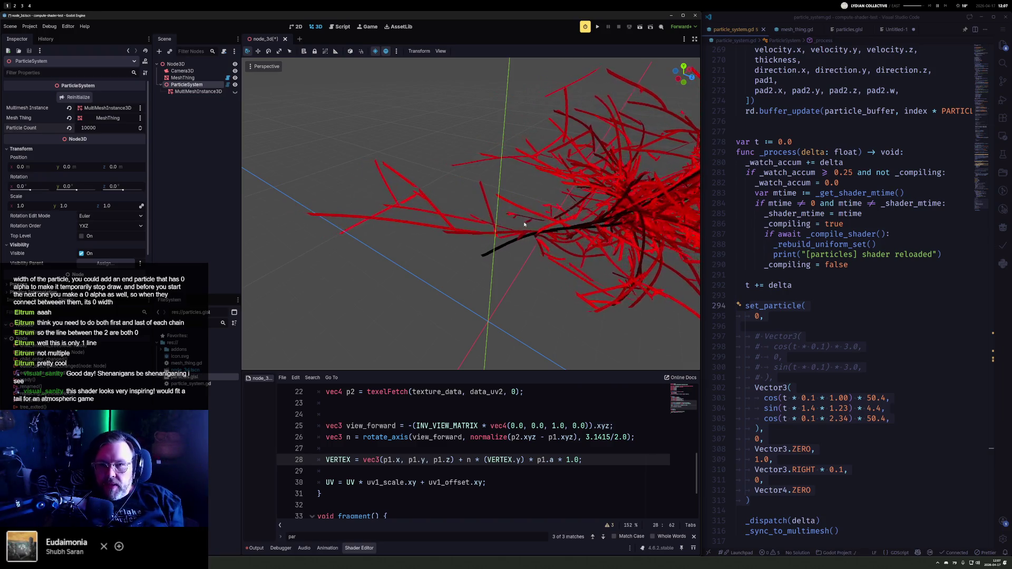
key("super+2")
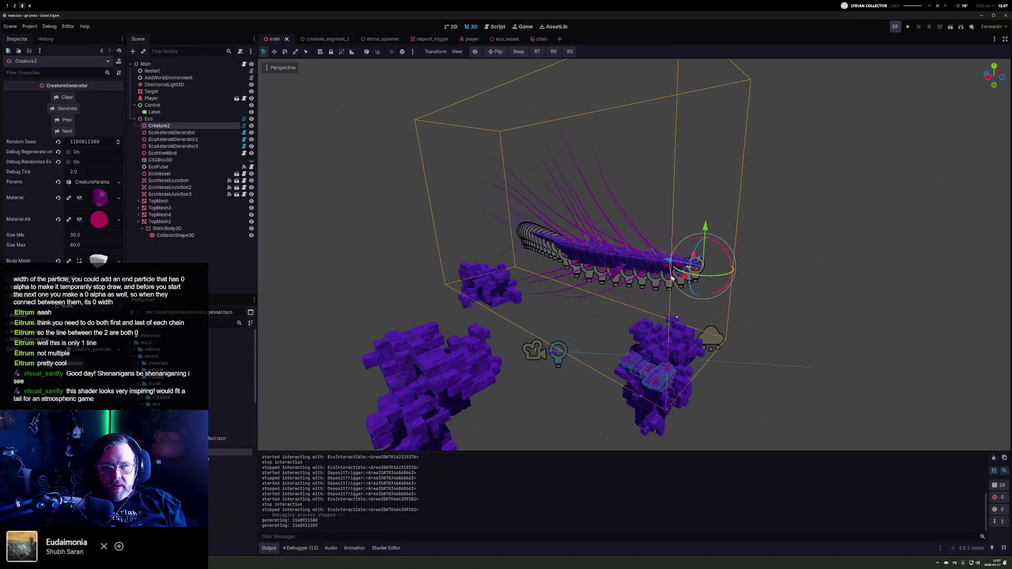
Step: Run the creature project, view the game in its workspace, stop it, and return to the particle project
left_click_drag(665, 276, 667, 283)
left_click(908, 26)
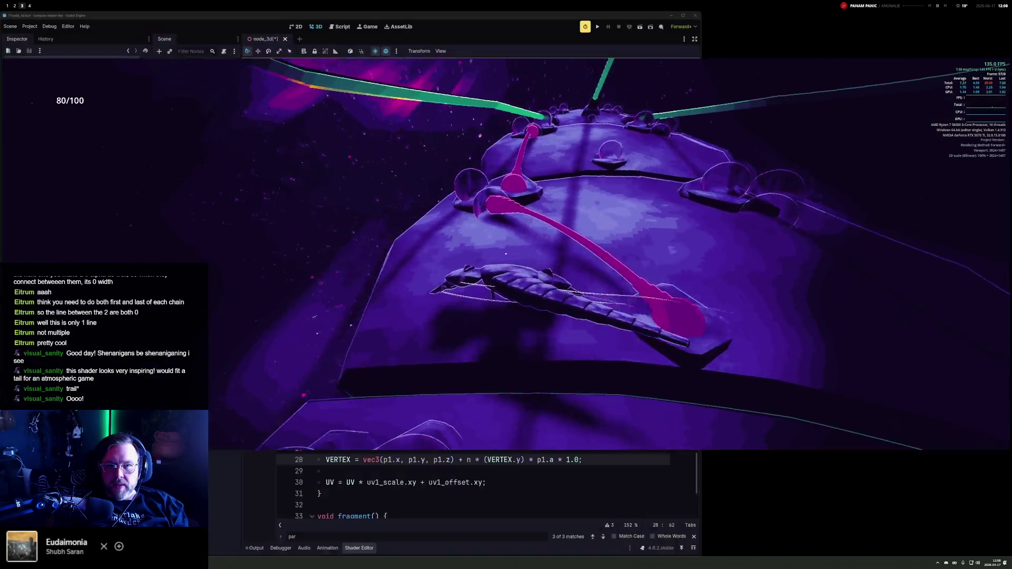
key("super+1")
key("super+2")
key("super+4")
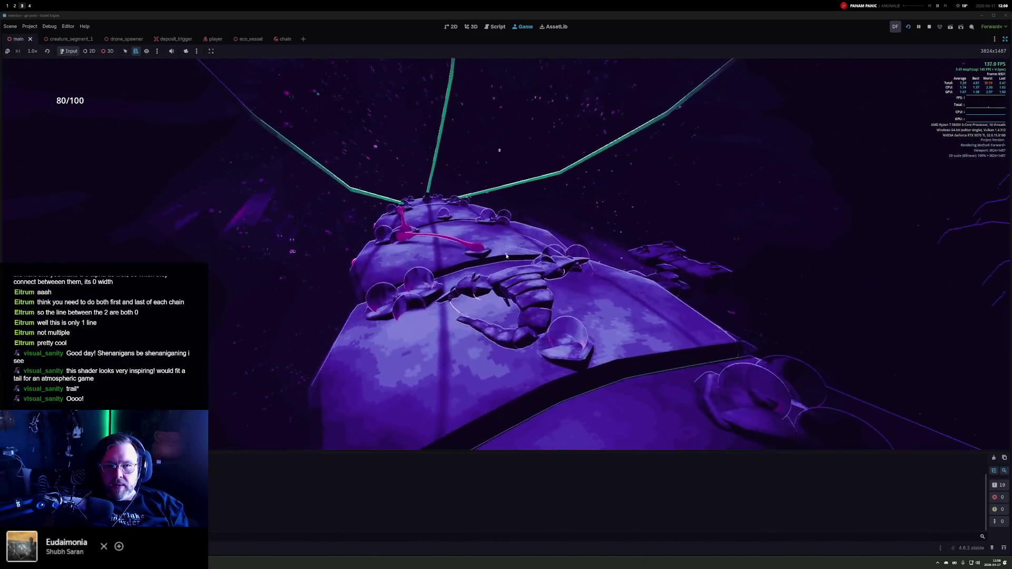
left_click(929, 30)
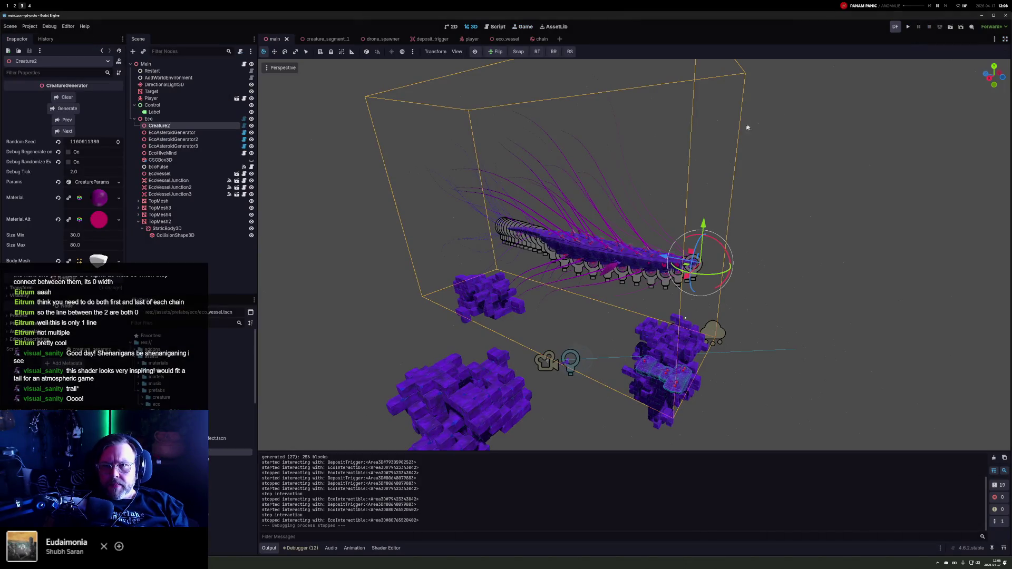
key("super+1")
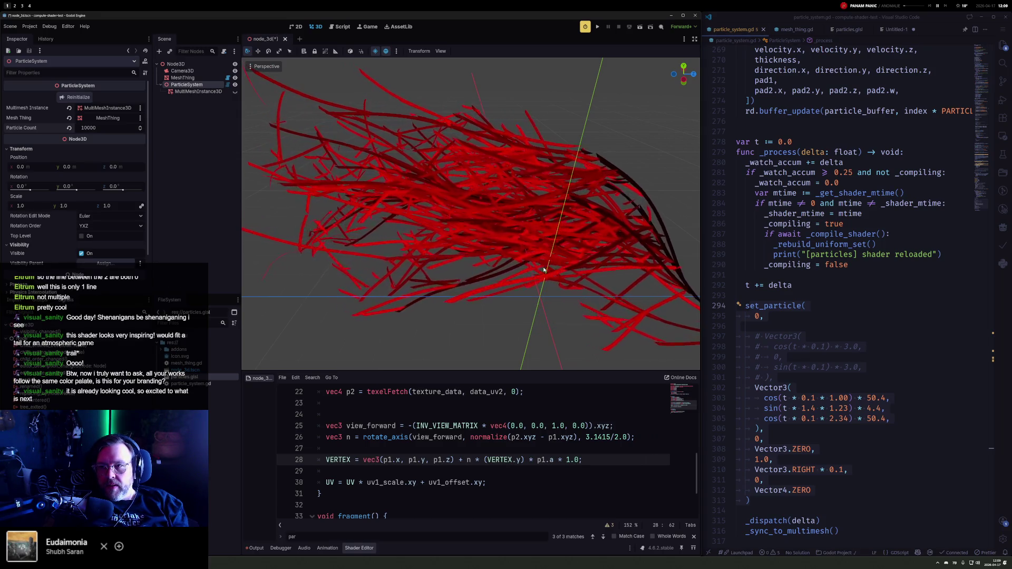
scroll(561, 232, "down", 4)
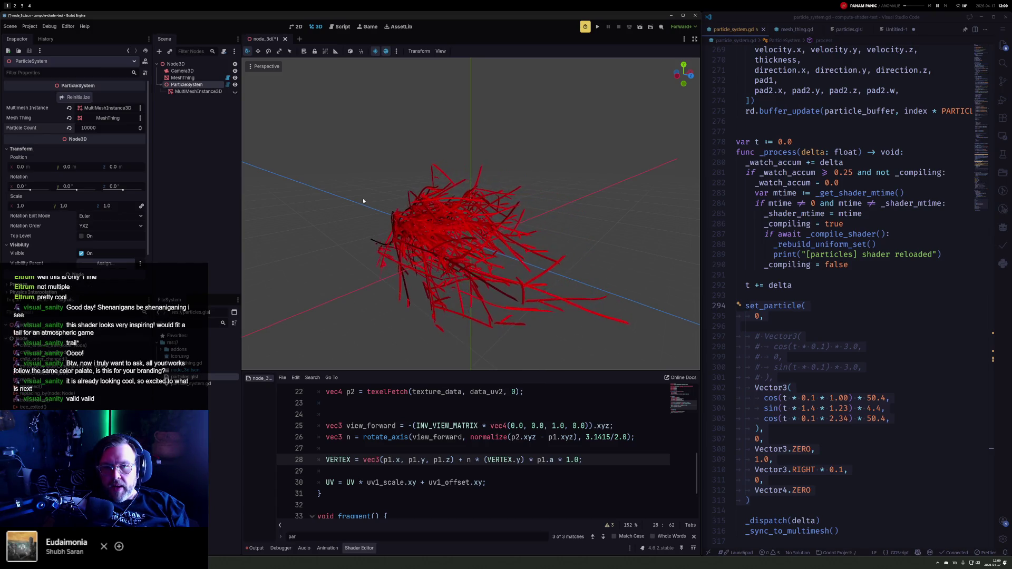
mouse_move(362, 203)
left_mouse_down()
mouse_move(425, 244)
mouse_move(501, 231)
left_mouse_up()
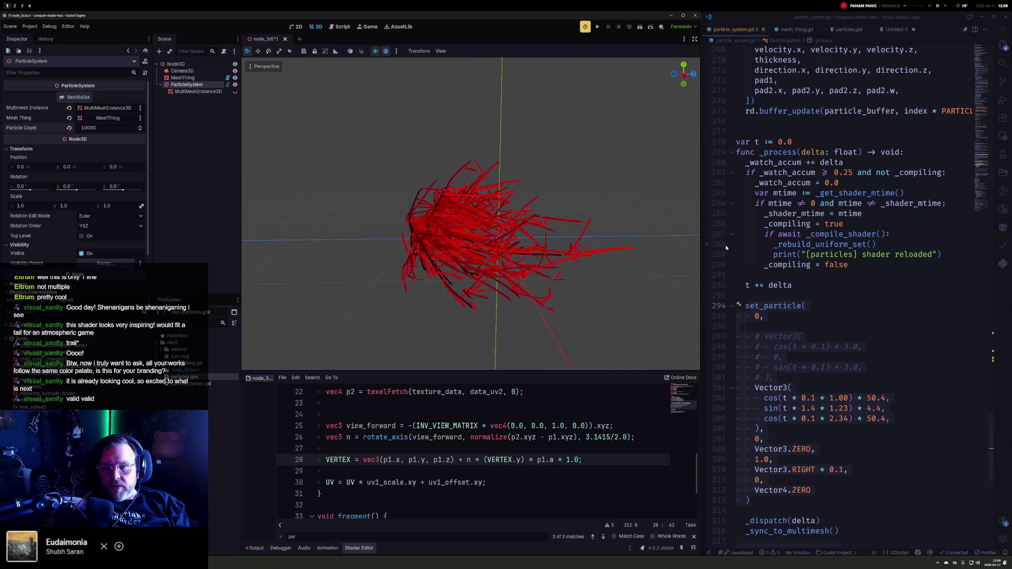
scroll(843, 263, "down", 2)
scroll(843, 264, "up", 5)
left_click(848, 306)
scroll(841, 270, "up", 15)
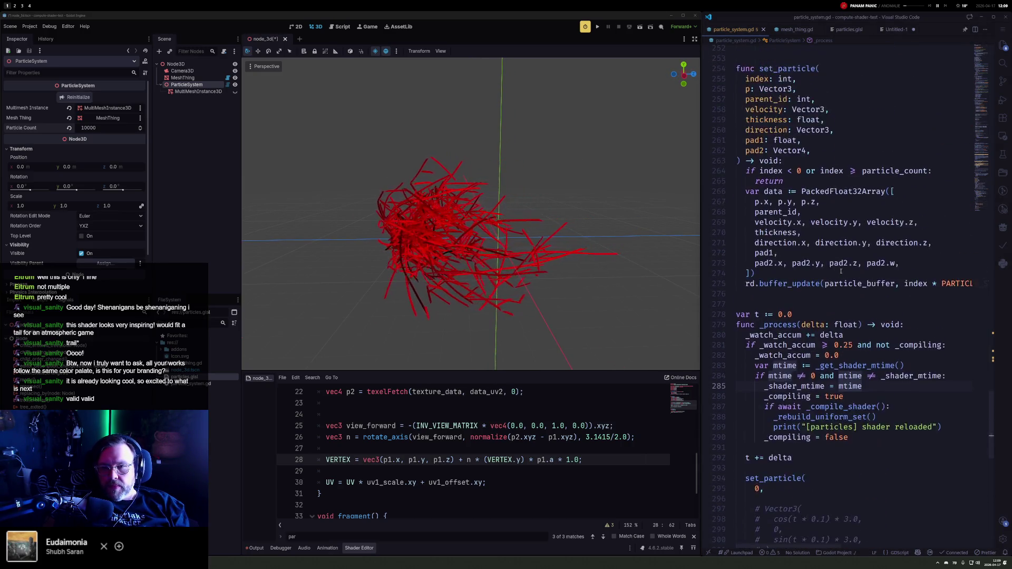
scroll(839, 268, "up", 3)
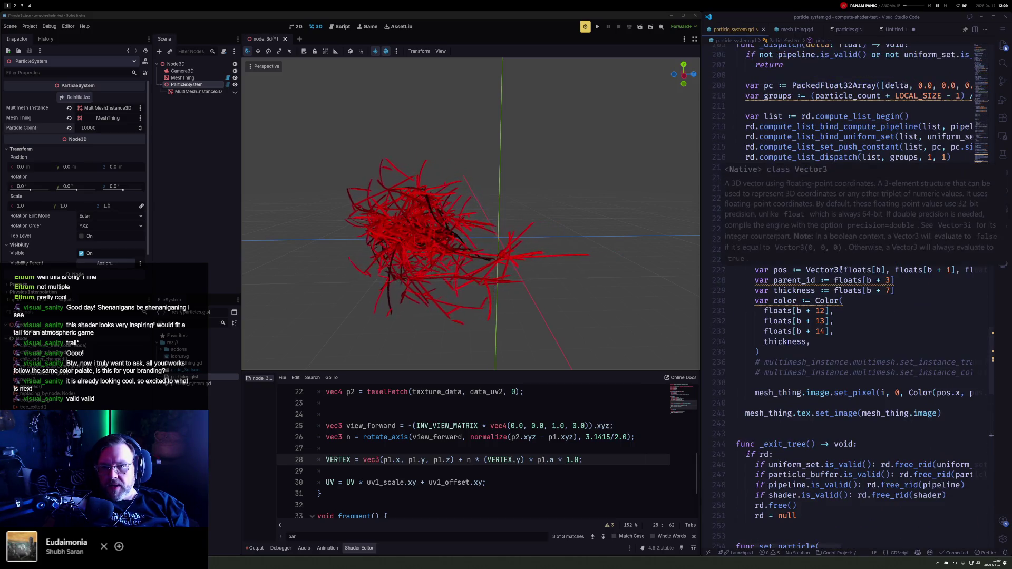
left_click(838, 267)
scroll(832, 279, "up", 3)
scroll(830, 288, "up", 10)
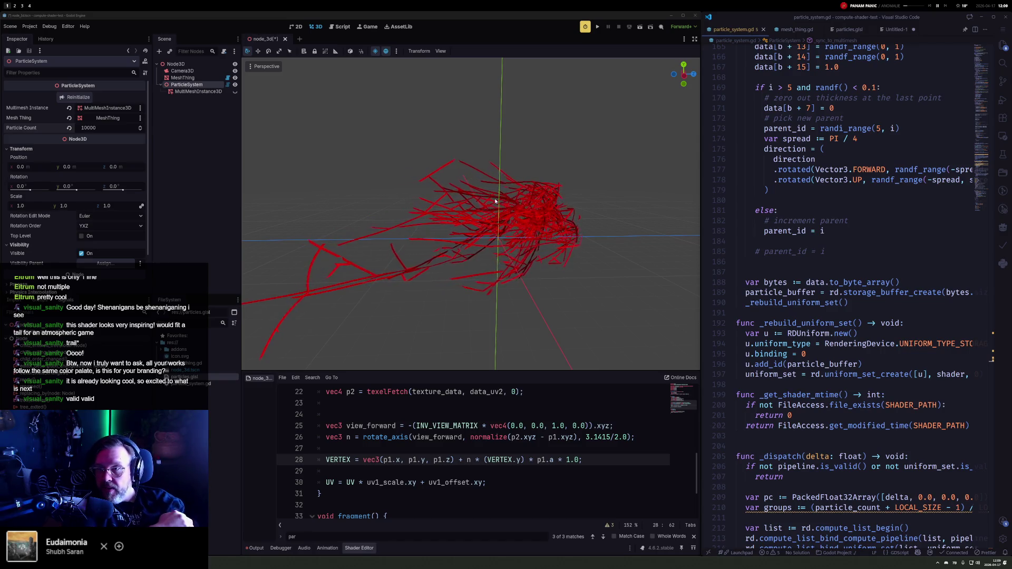
mouse_move(486, 174)
left_mouse_down()
mouse_move(626, 214)
mouse_move(415, 197)
mouse_move(507, 188)
mouse_move(532, 206)
left_mouse_up()
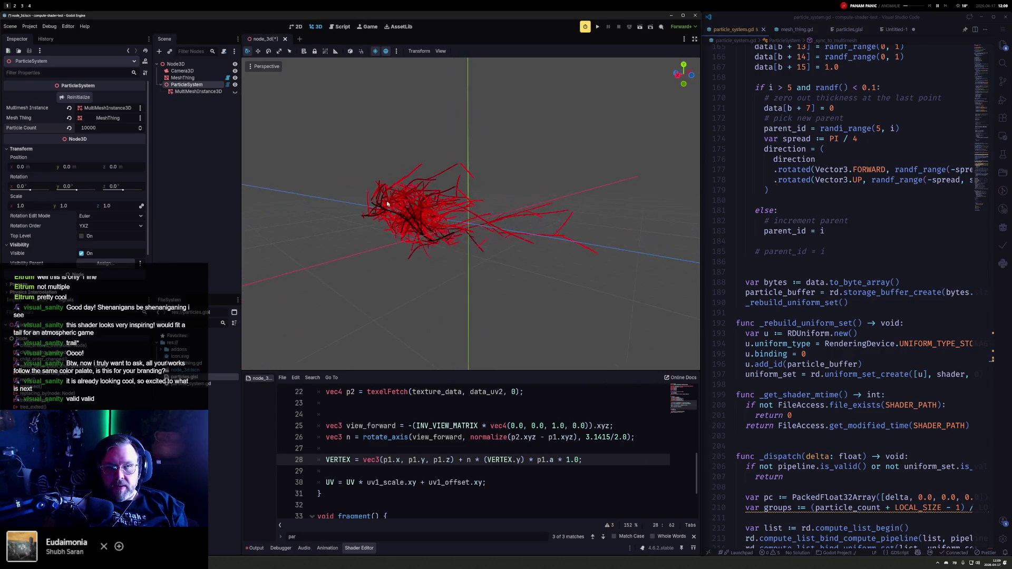
Step: Enter a Particle Count of 100000 and show the Output log with texture-size errors
left_click(110, 129)
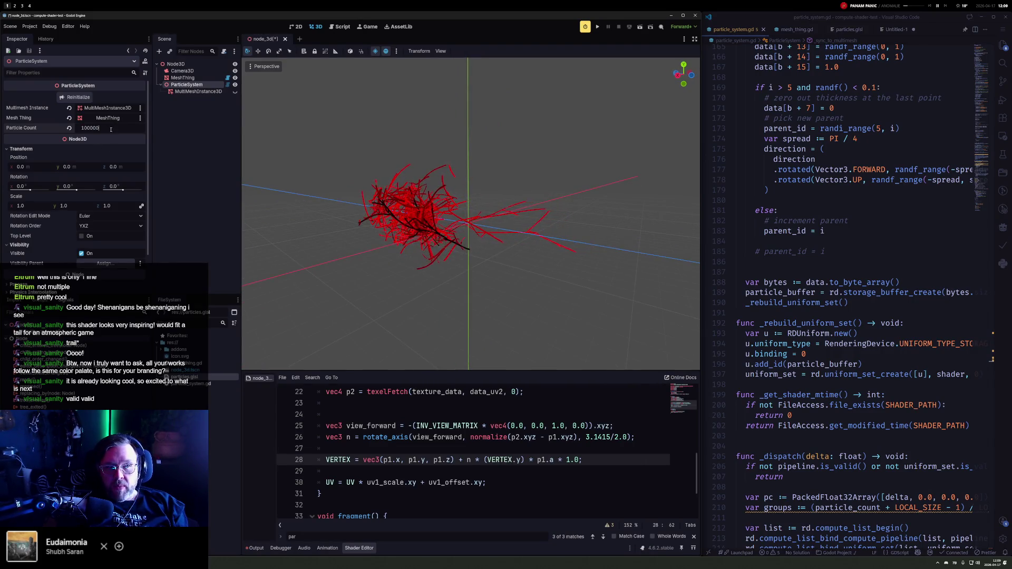
key("Return")
mouse_move(373, 170)
left_mouse_down()
mouse_move(492, 220)
mouse_move(315, 206)
left_mouse_up()
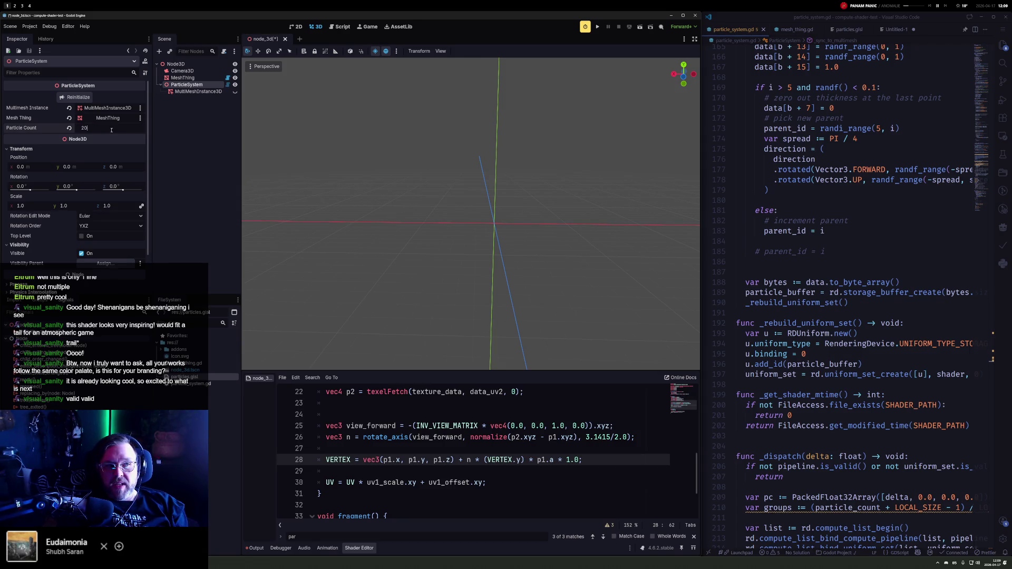
left_click(257, 548)
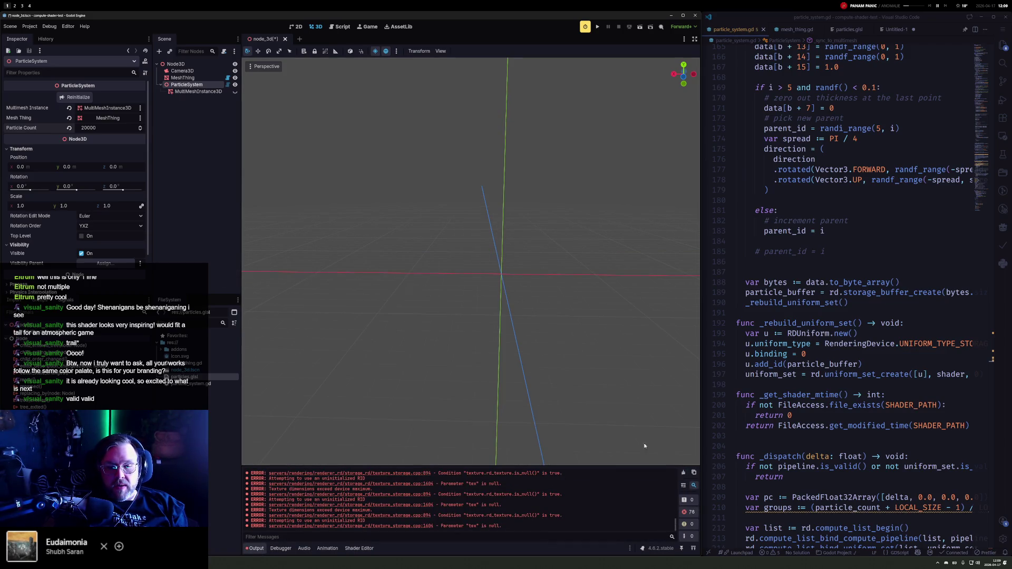
Step: Save the scene and reload the current project
key("ctrl+s")
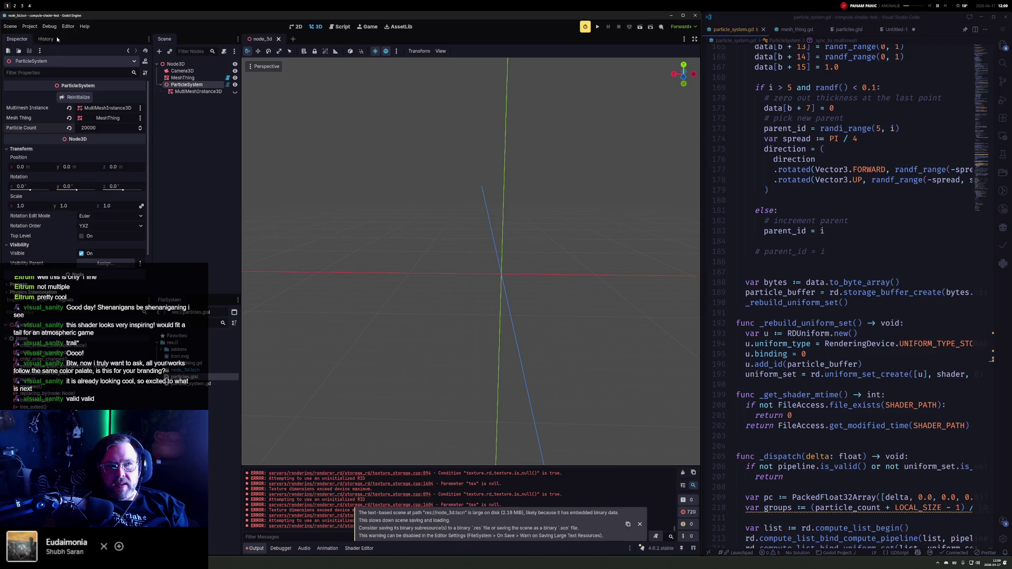
left_click(29, 26)
left_click(84, 111)
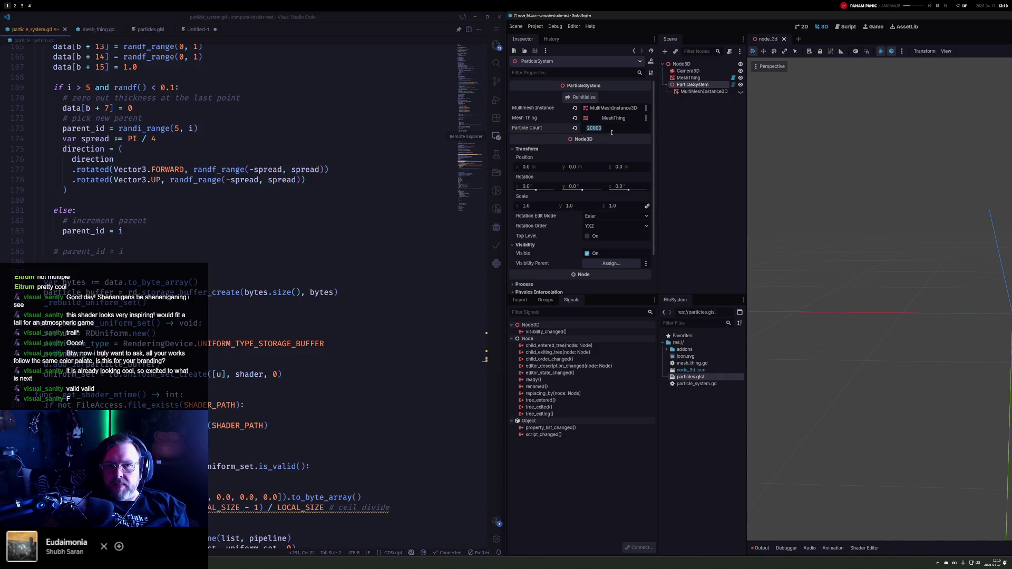
type("10000")
Step: Confirm Particle Count 10000, swap the engine and code windows, and widen the engine editor
key("Return")
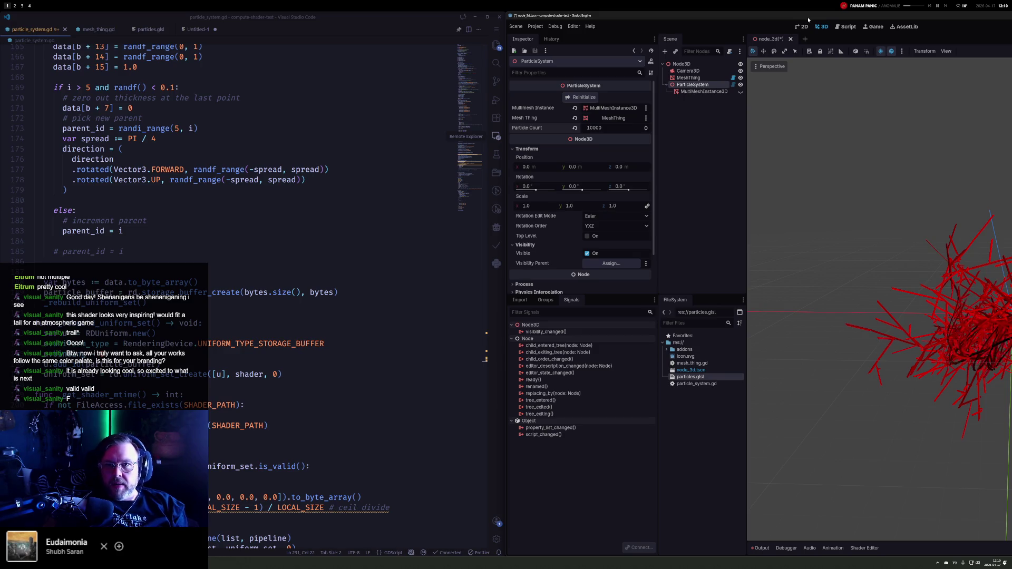
key("super+shift+Left")
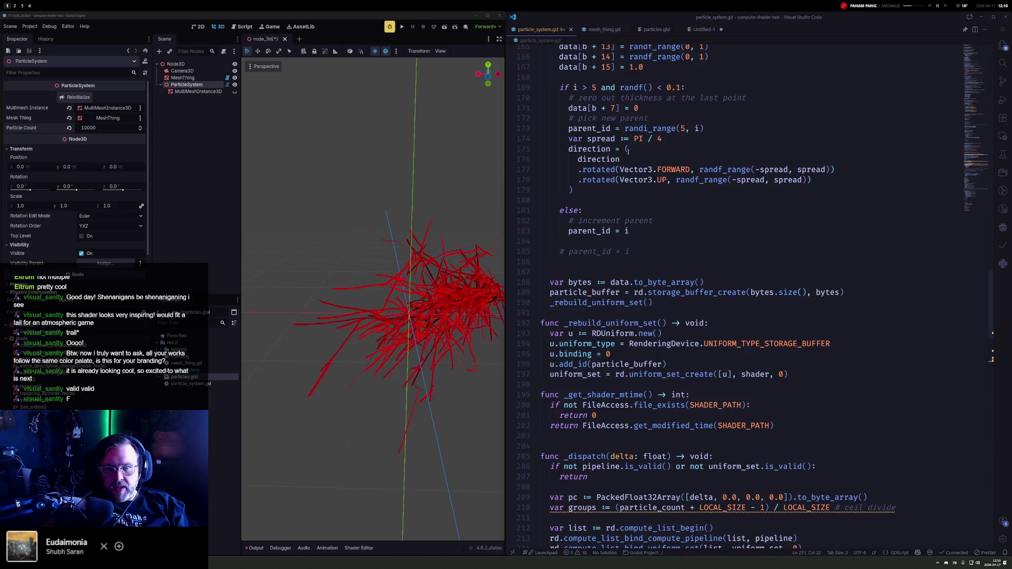
left_click_drag(577, 257, 717, 279)
Step: Zoom out to frame the whole red cloud and place the caret on the commented multimesh lines
left_click_drag(543, 275, 421, 277)
scroll(406, 277, "down", 2)
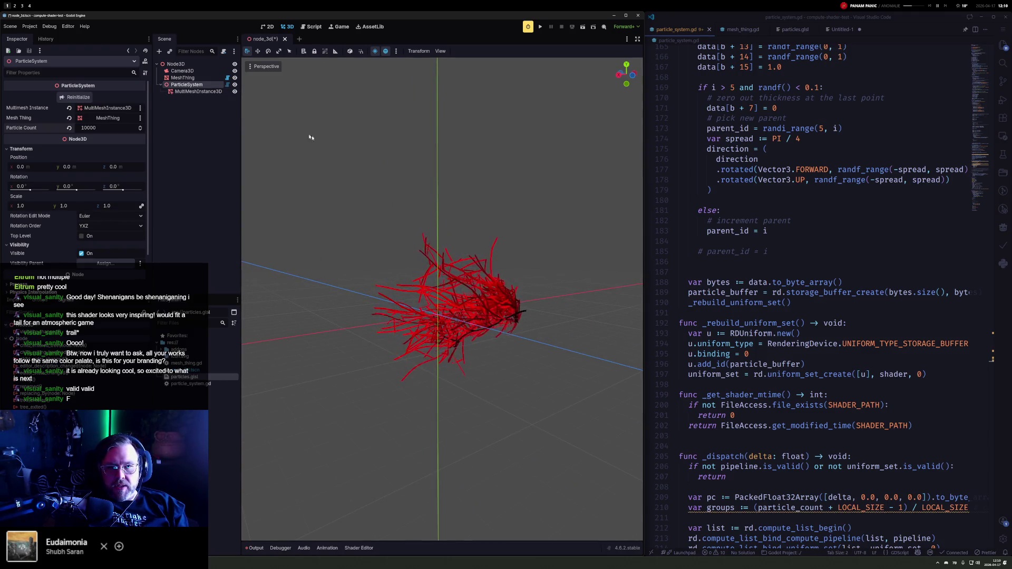
scroll(866, 309, "down", 10)
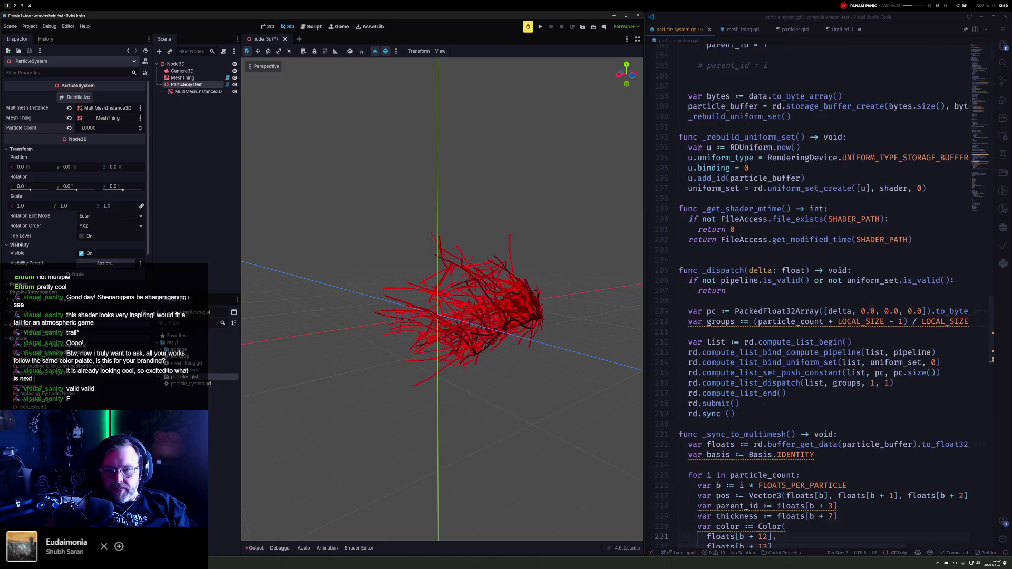
scroll(866, 308, "down", 3)
left_click(795, 336)
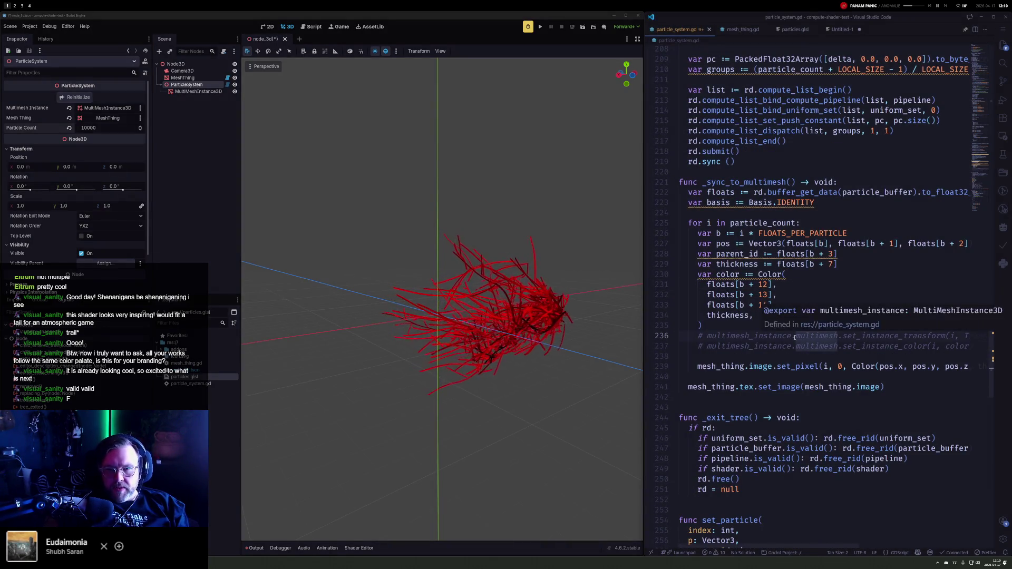
Step: Uncomment the multimesh transform and color lines and save the script
key("shift+Down")
key("ctrl+slash")
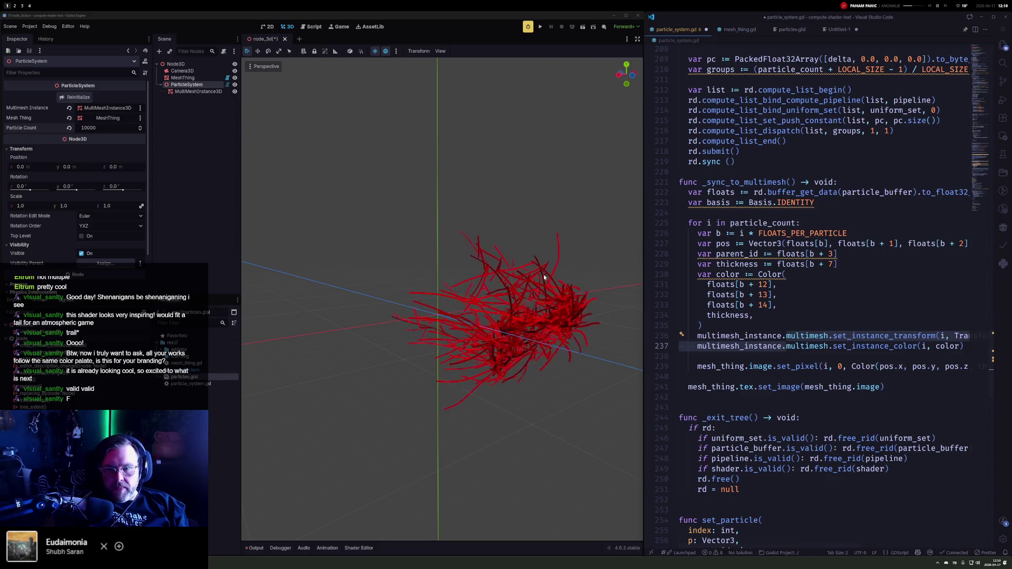
key("ctrl+s")
Step: Orbit among the particle tubes, check the Mesh Thing reference, and toggle multimesh visibility
left_click_drag(546, 275, 408, 309)
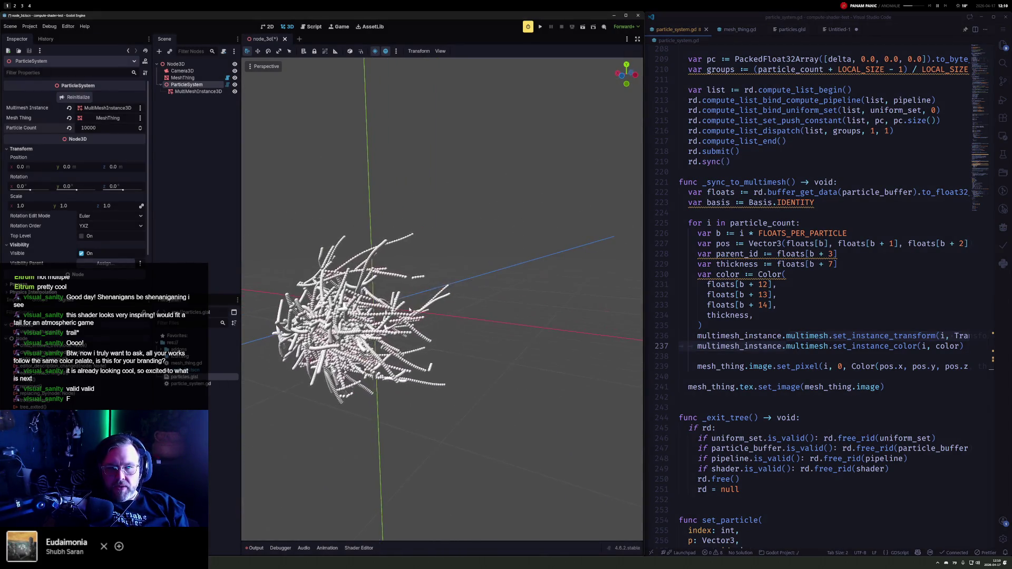
scroll(408, 309, "up", 5)
scroll(345, 246, "down", 5)
left_click(100, 117)
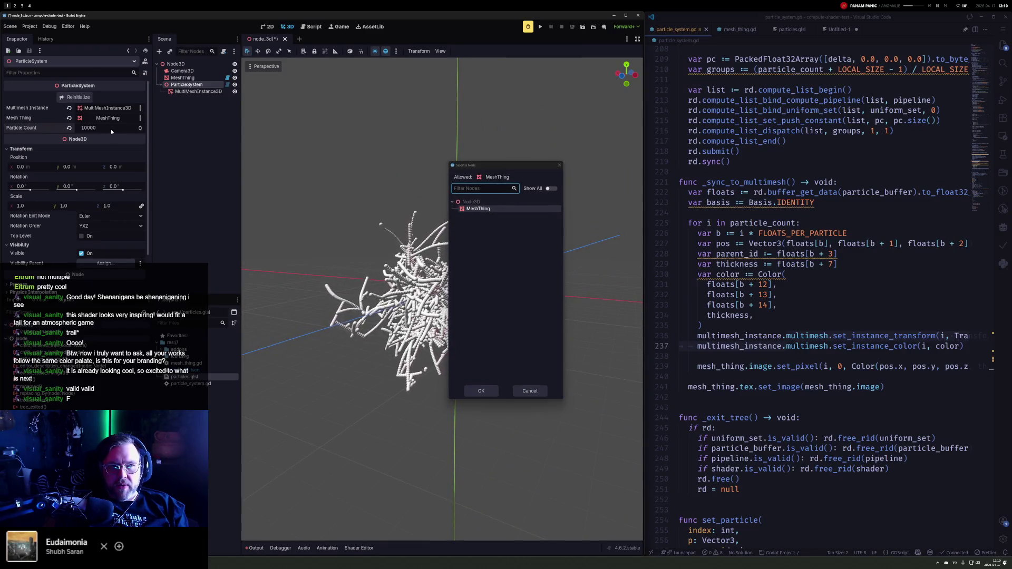
left_click(559, 167)
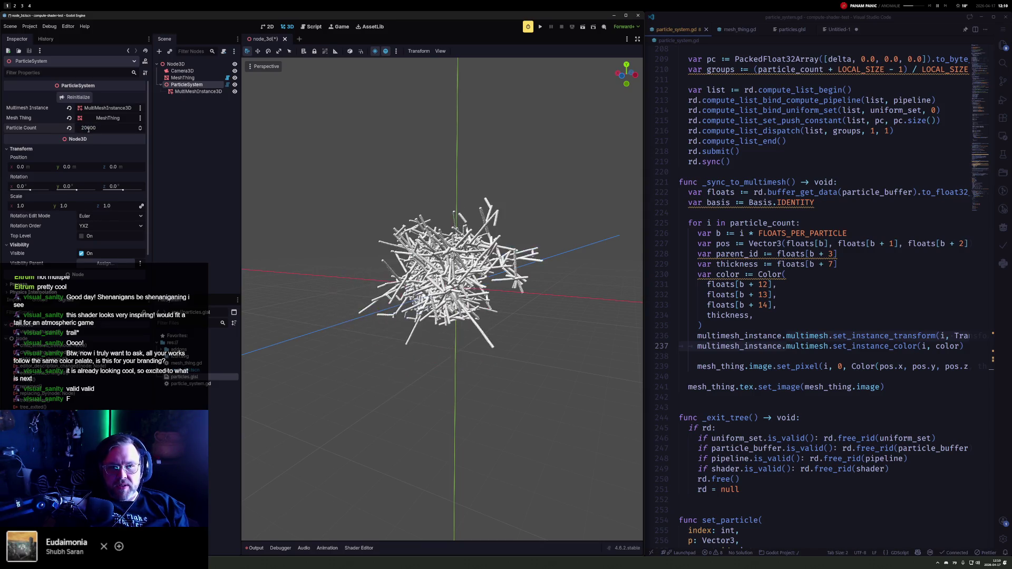
scroll(490, 327, "up", 10)
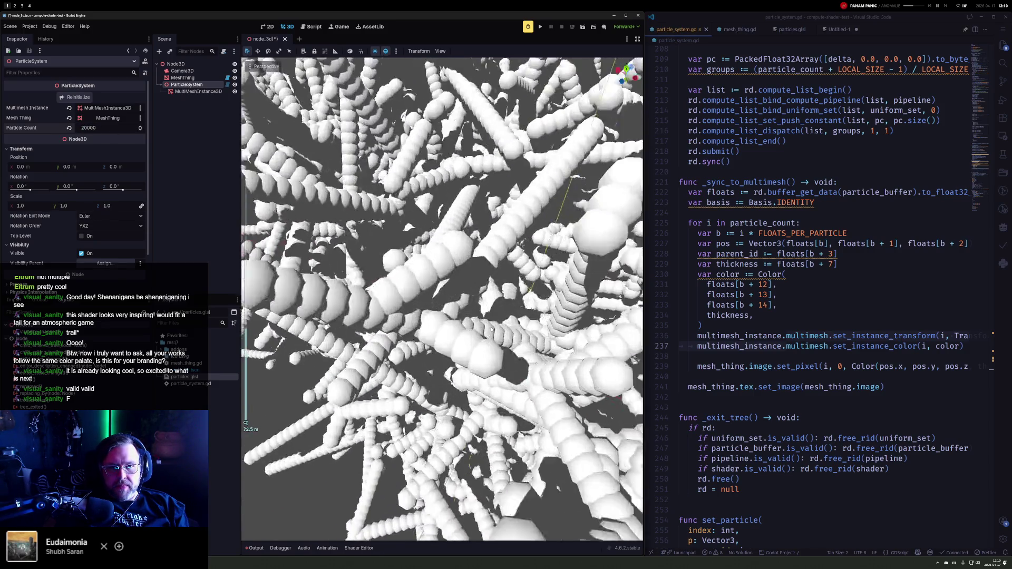
mouse_move(441, 299)
left_mouse_down()
mouse_move(458, 284)
mouse_move(325, 198)
left_mouse_up()
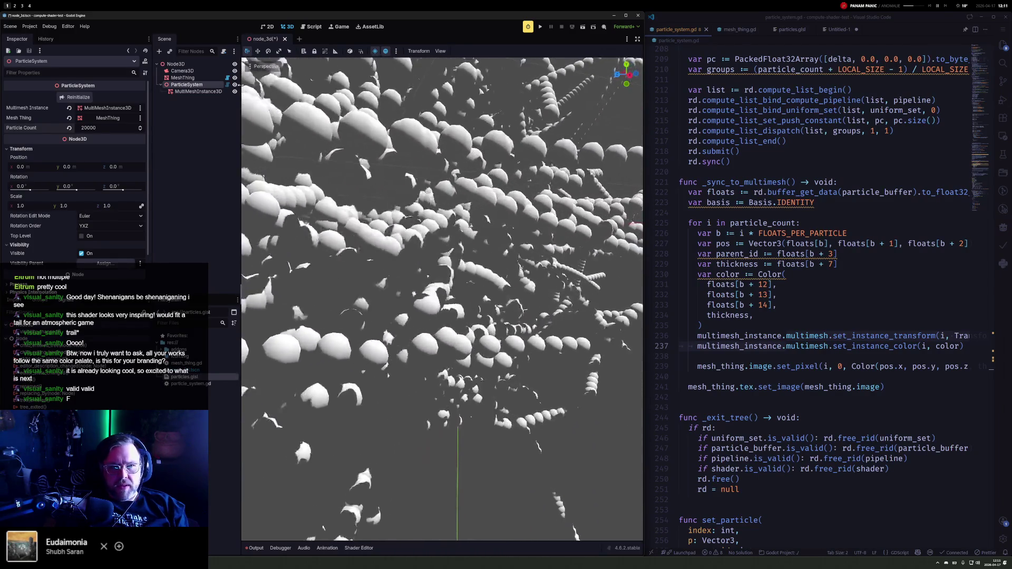
left_click(235, 92)
left_click(235, 92)
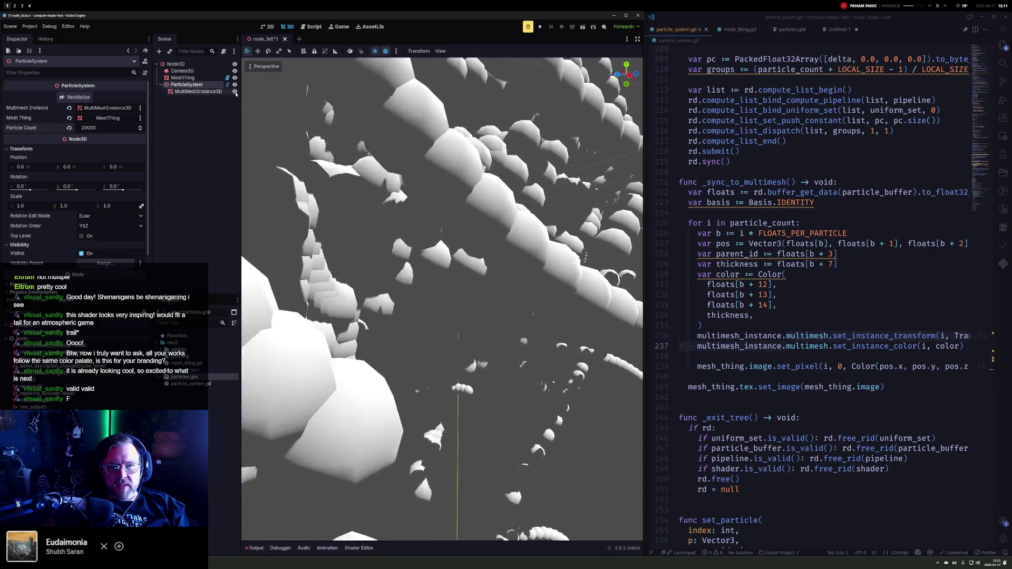
Step: Set Particle Count to 10000 again and zoom the viewport on the red ribbons
left_click(112, 128)
type("10000")
key("Return")
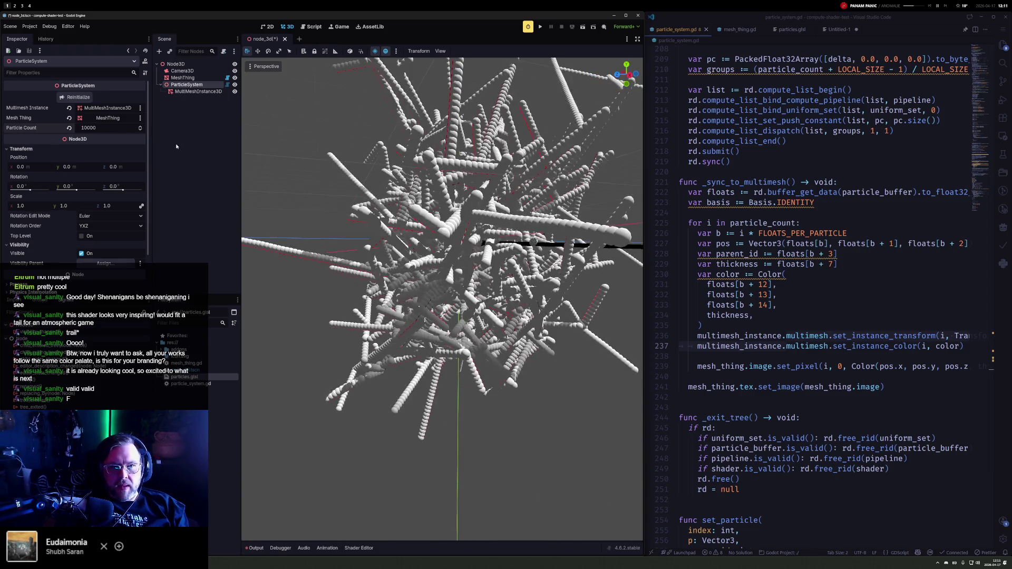
scroll(441, 299, "down", 5)
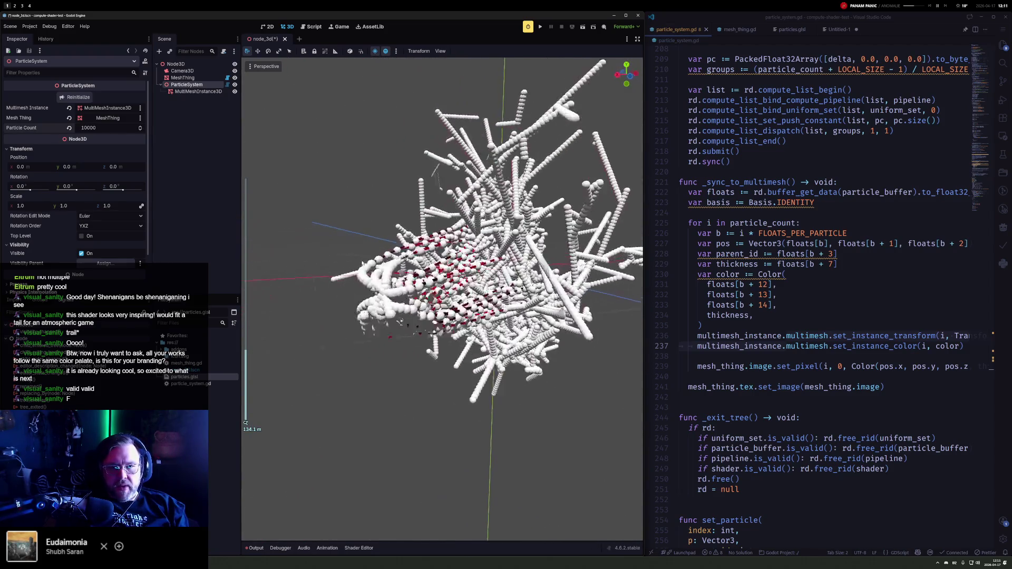
scroll(364, 258, "up", 3)
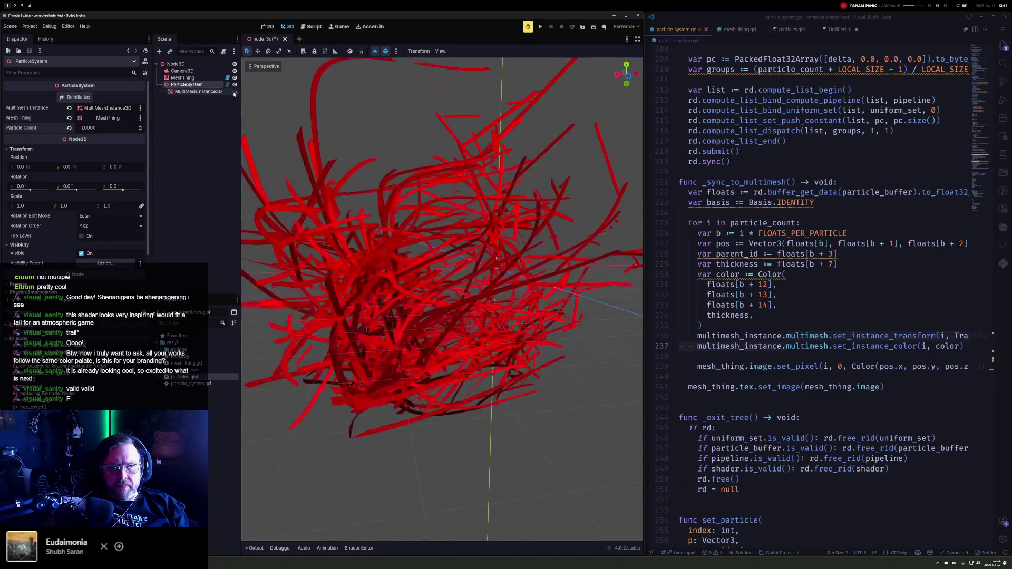
scroll(474, 269, "down", 5)
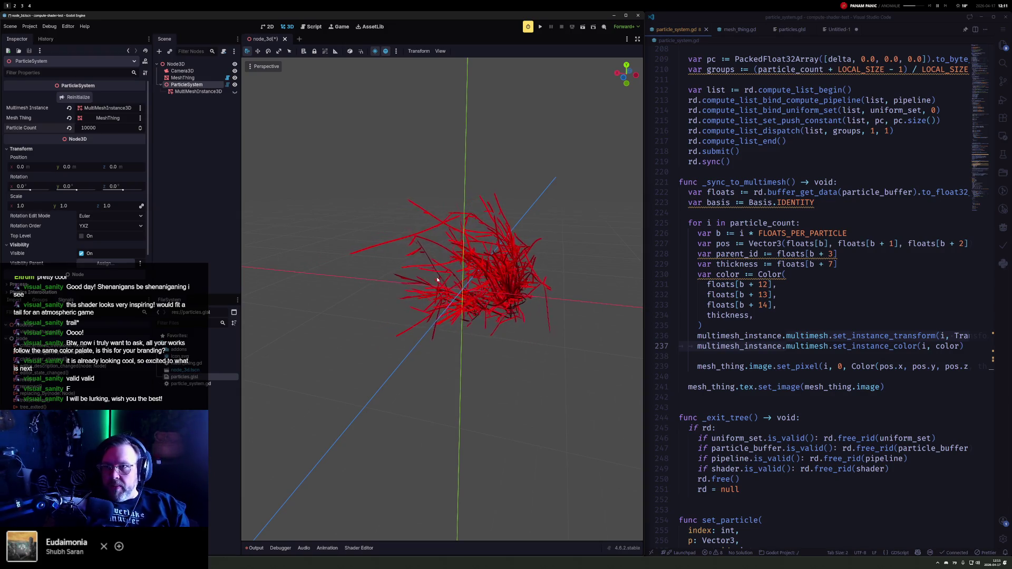
mouse_move(550, 310)
left_mouse_down()
mouse_move(244, 268)
mouse_move(295, 270)
left_mouse_up()
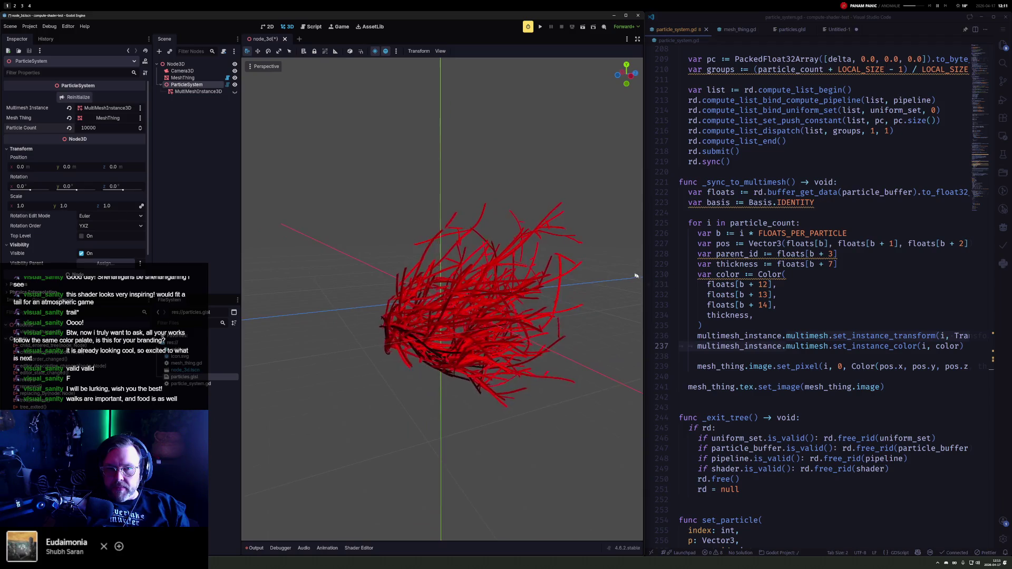
scroll(736, 433, "down", 3)
scroll(736, 434, "down", 20)
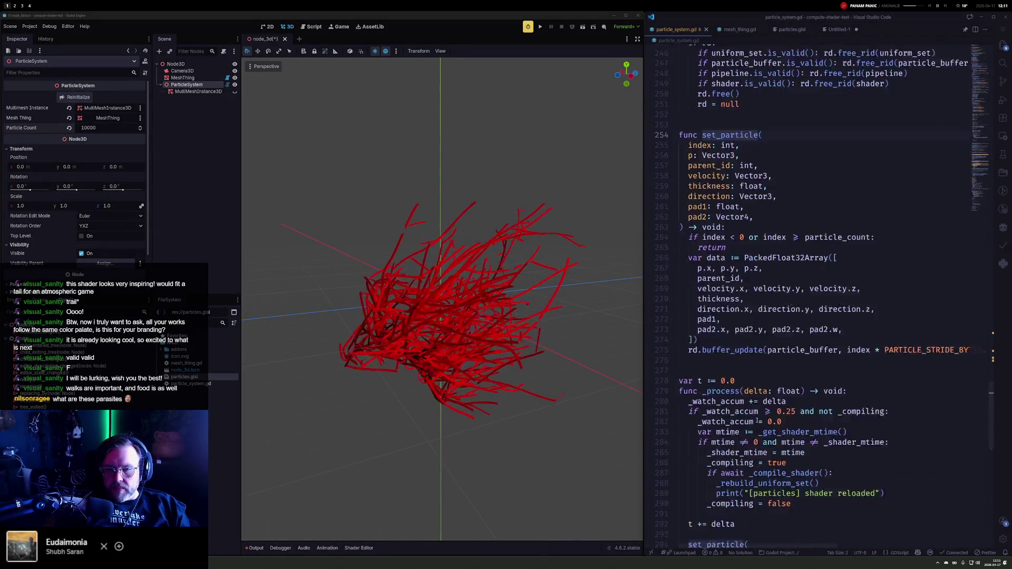
Step: Edit path lines 303–305 together with multiple cursors, restart the simulation and inspect the new cluster
left_click(726, 305)
key("ctrl+alt+Down")
key("ctrl+alt+Down")
type("4,")
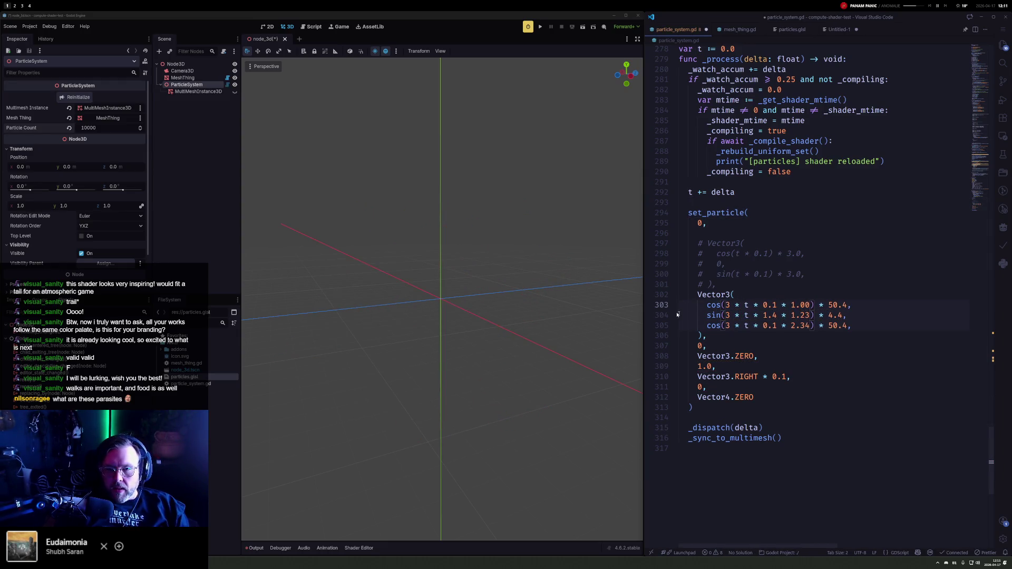
left_click(85, 98)
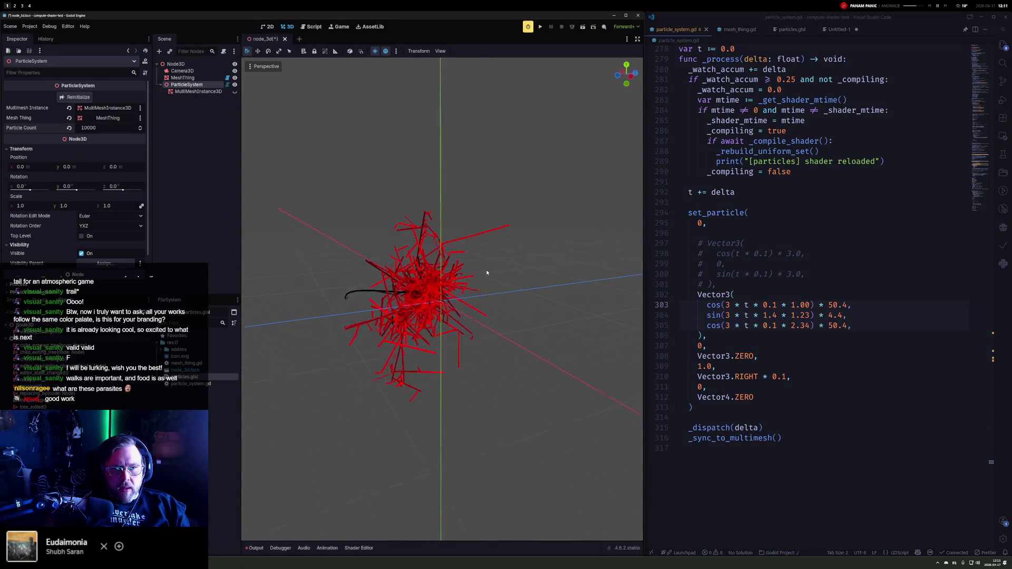
mouse_move(483, 277)
left_mouse_down()
mouse_move(491, 451)
mouse_move(474, 401)
mouse_move(593, 225)
mouse_move(564, 228)
mouse_move(559, 269)
mouse_move(526, 276)
mouse_move(554, 274)
mouse_move(251, 298)
mouse_move(370, 298)
mouse_move(355, 301)
mouse_move(291, 243)
left_mouse_up()
left_click_drag(383, 250, 383, 298)
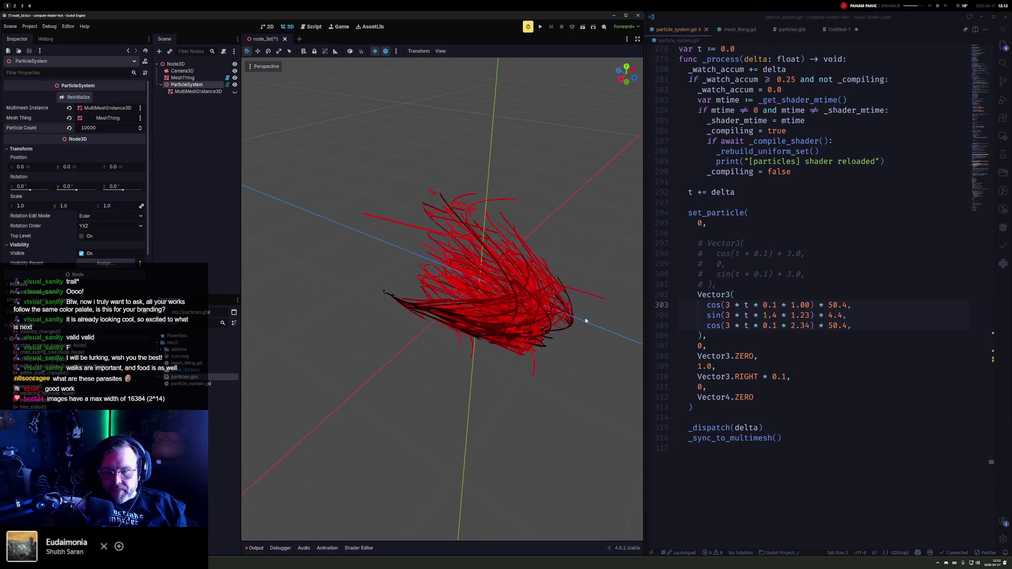
Step: Change line 305's z frequency to 1.34, save, and append + sin(3 * t * 1.4 * 1.23) * 4.4 to line 304
left_click(792, 326)
type("1")
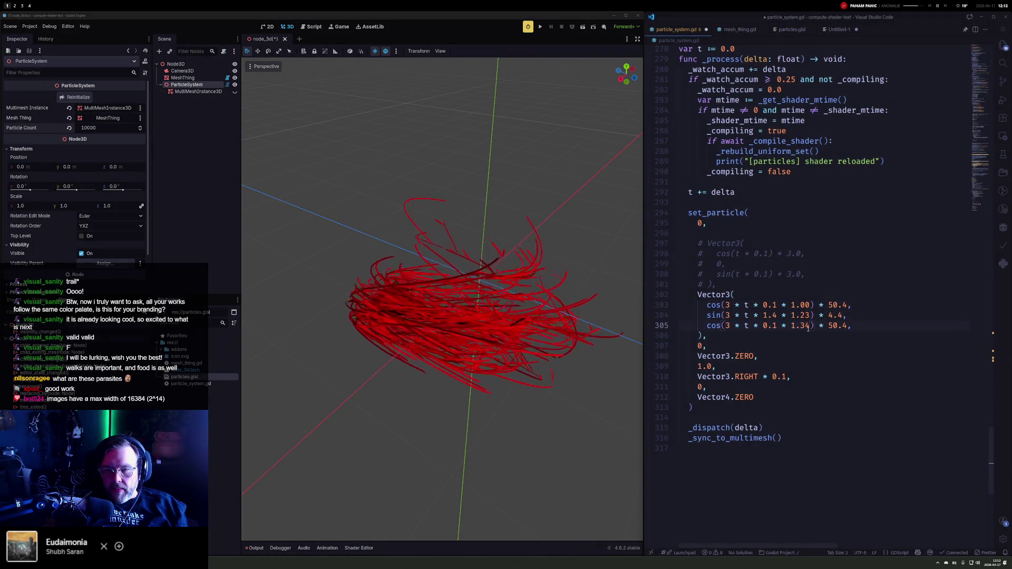
key("ctrl+s")
mouse_move(566, 320)
left_mouse_down()
mouse_move(543, 294)
mouse_move(481, 288)
left_mouse_up()
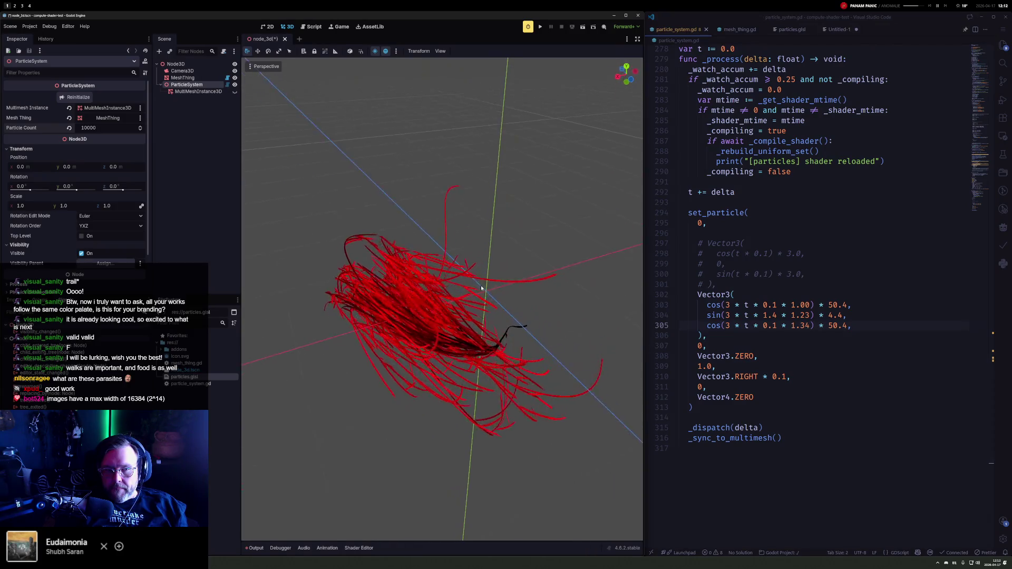
left_click(708, 315)
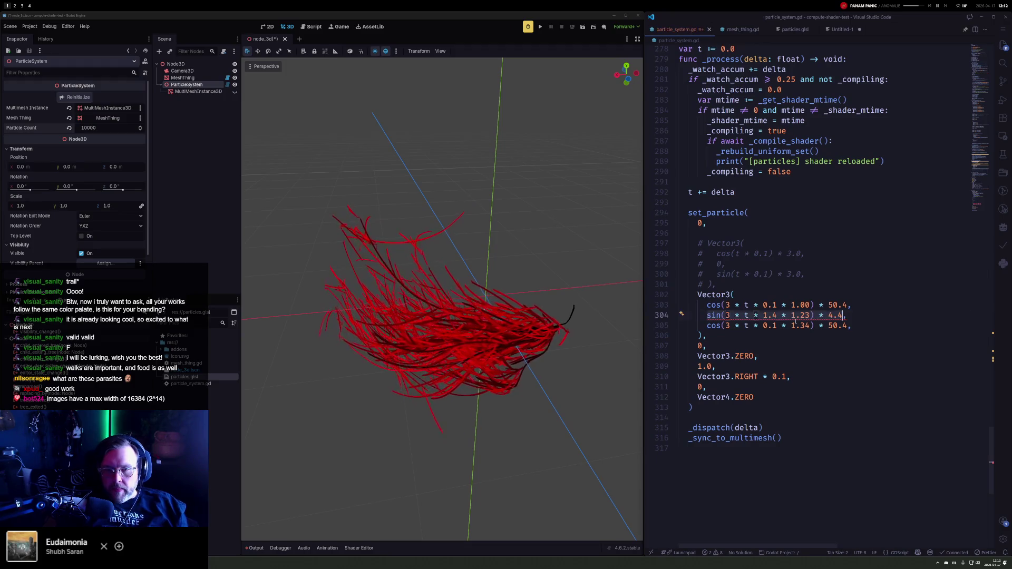
type("+ sin(3 * t * 1.4 * 1.23) * 4.4")
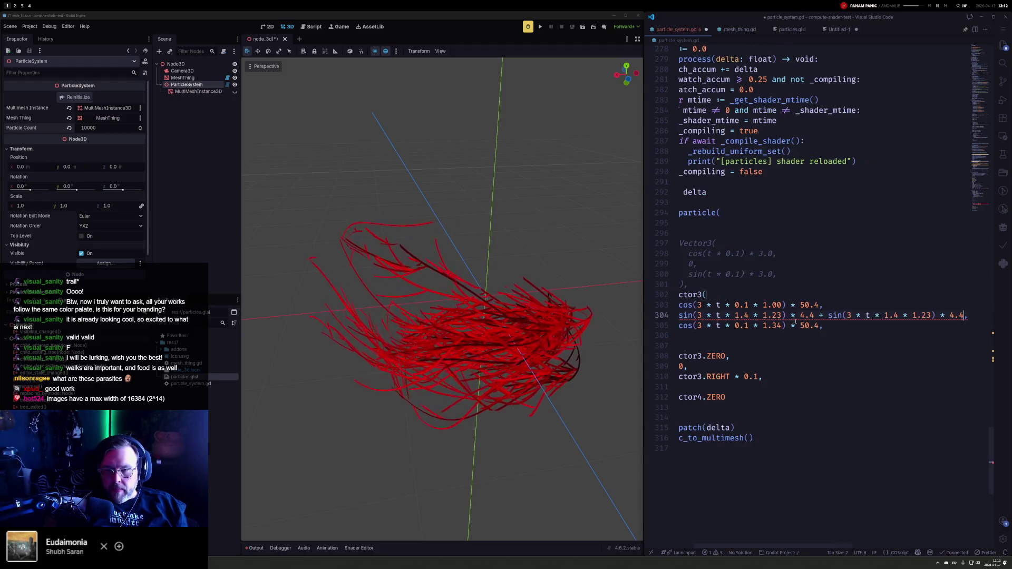
Step: Rewrite line 304's second term as sin(t * 1.2 * 1.23) * 30.4
left_click_drag(848, 315, 865, 315)
key("BackSpace")
left_click(880, 315)
key("BackSpace")
type("2")
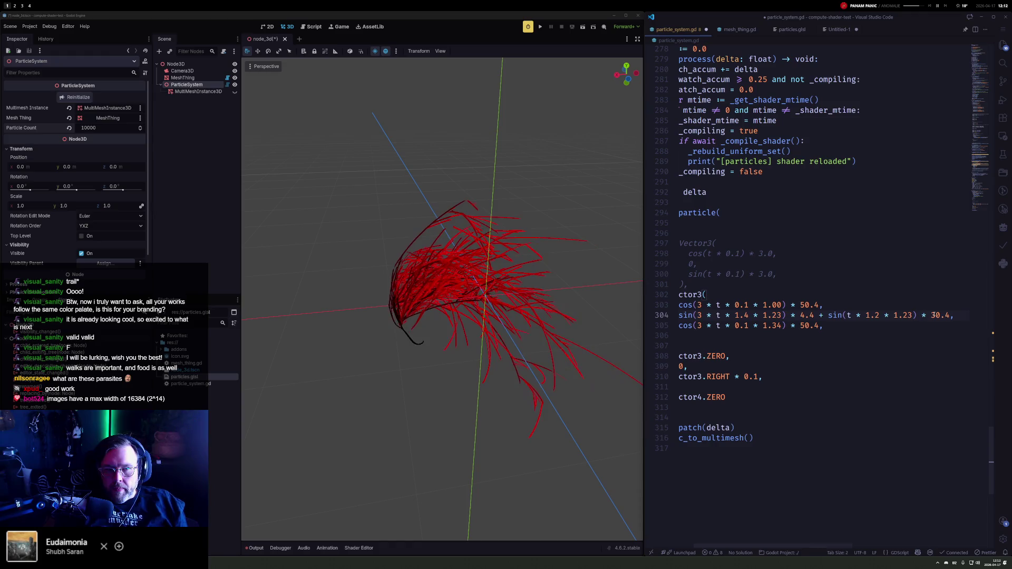
scroll(541, 337, "up", 3)
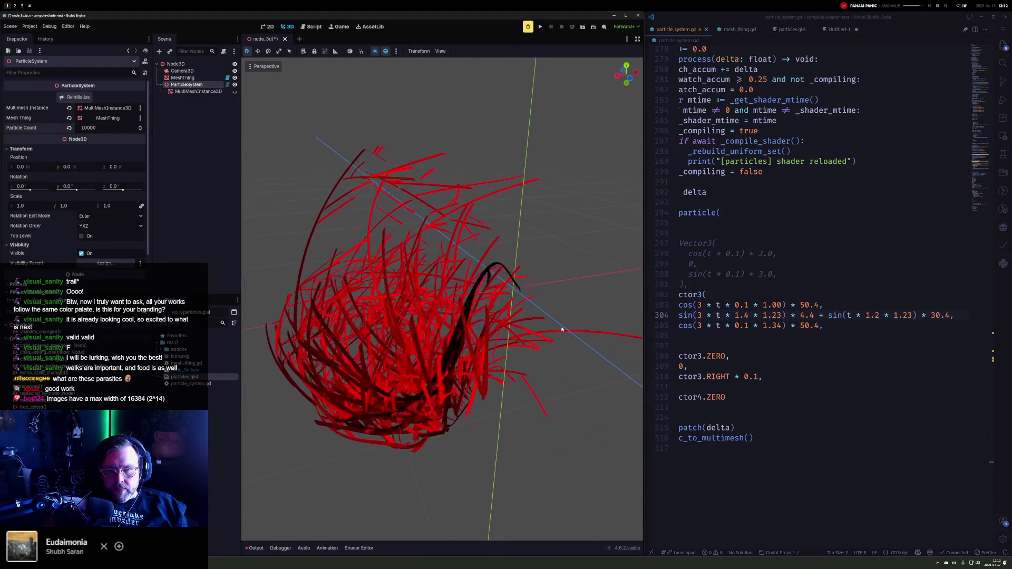
mouse_move(561, 329)
left_mouse_down()
mouse_move(435, 311)
mouse_move(592, 300)
left_mouse_up()
Step: Widen the path amplitude from 50.4 to 150.4, save, and orbit around the swooping trails
left_click(800, 304)
type("1")
key("ctrl+s")
scroll(558, 287, "down", 3)
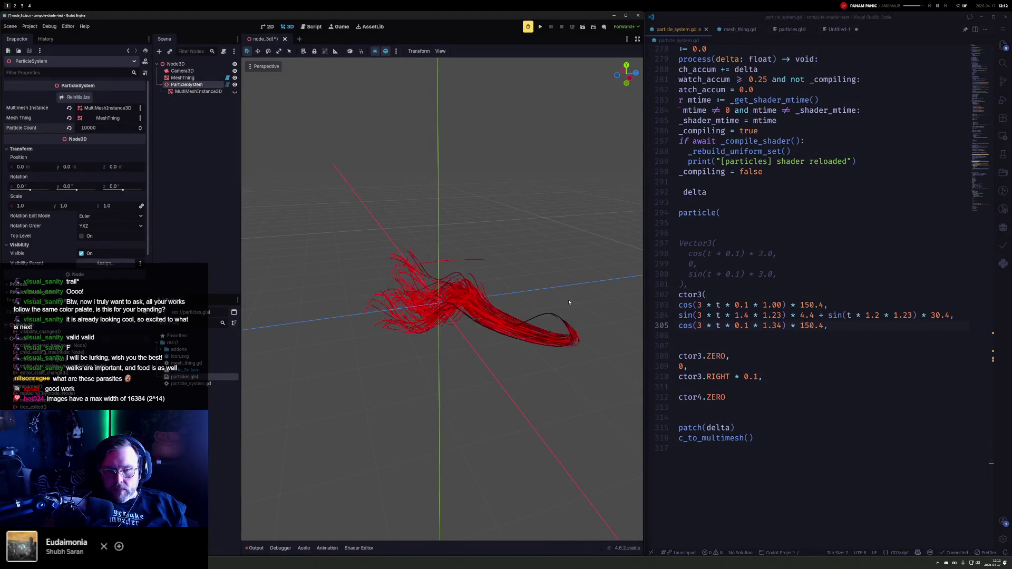
left_click_drag(569, 302, 500, 308)
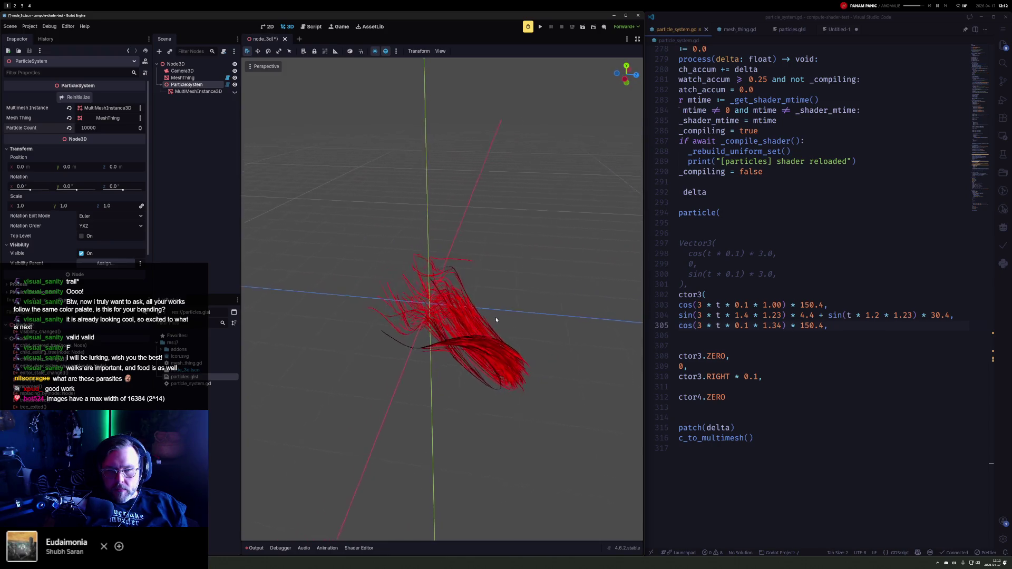
mouse_move(546, 306)
left_mouse_down()
mouse_move(260, 286)
mouse_move(532, 296)
mouse_move(491, 309)
left_mouse_up()
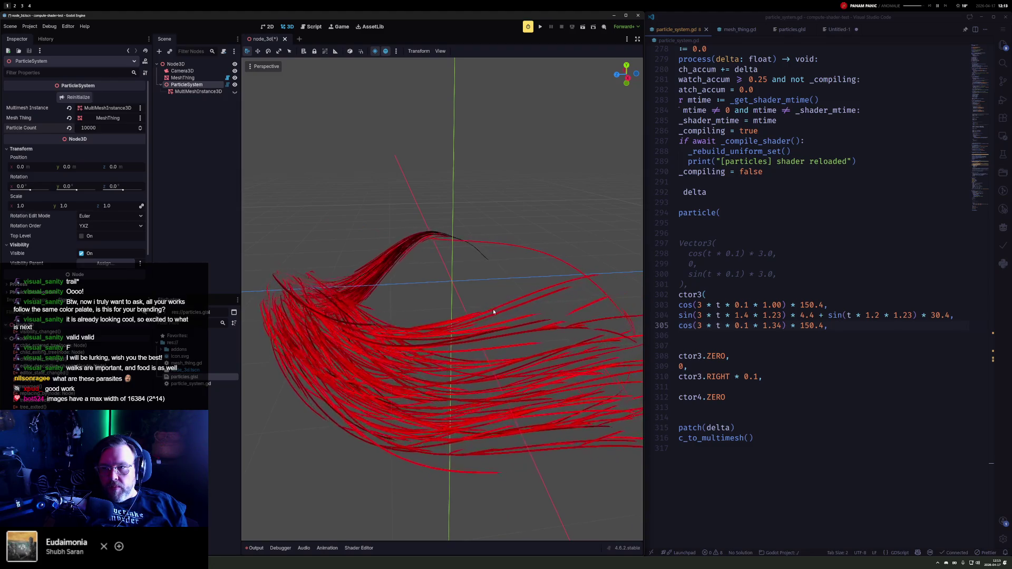
Step: Orbit and zoom the viewport to view the wide swooping red strands from new angles
mouse_move(492, 308)
left_mouse_down()
mouse_move(403, 306)
mouse_move(504, 306)
mouse_move(391, 304)
left_mouse_up()
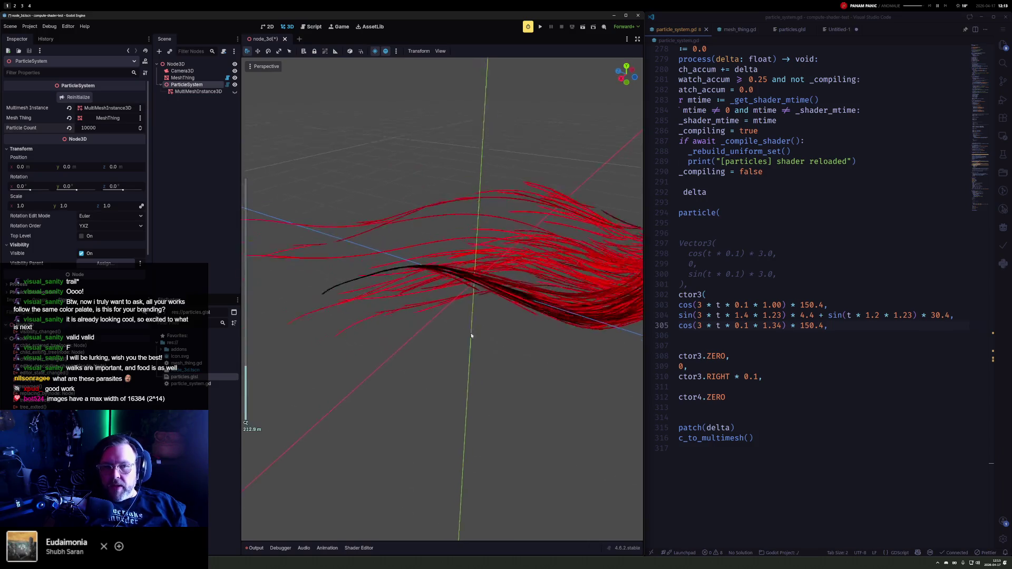
scroll(474, 316, "up", 5)
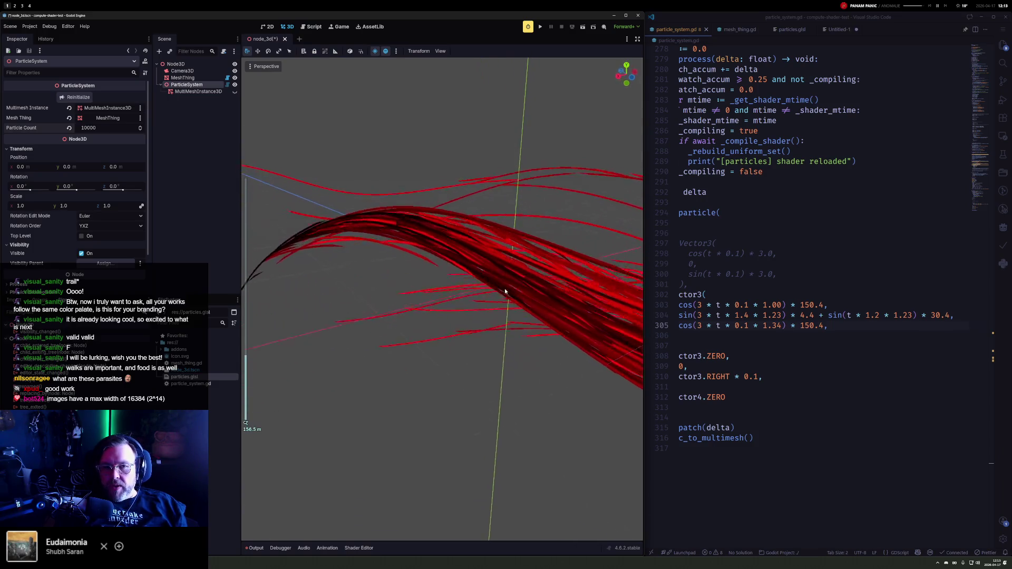
left_click_drag(504, 291, 475, 271)
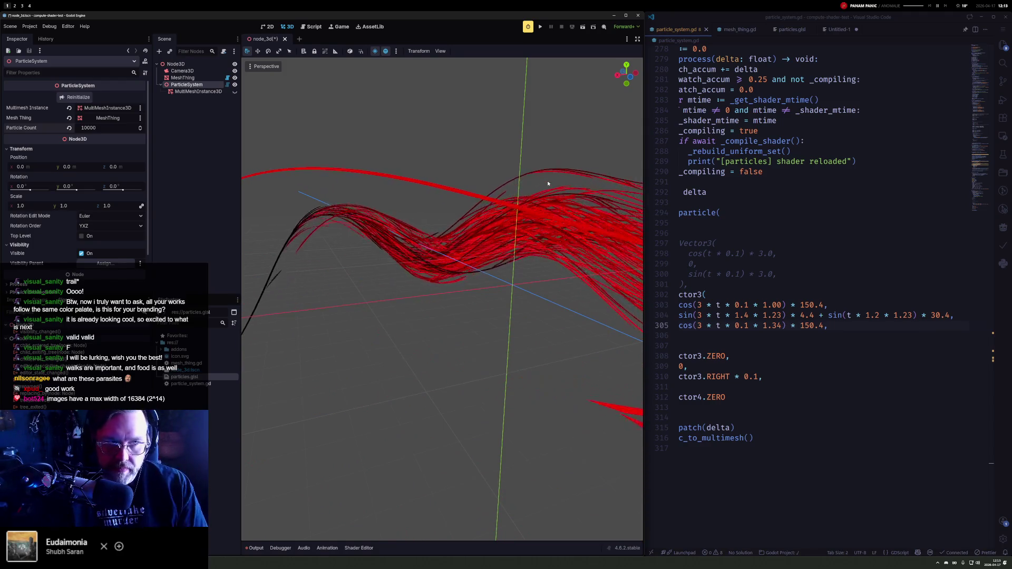
mouse_move(510, 188)
left_mouse_down()
mouse_move(481, 264)
mouse_move(543, 282)
left_mouse_up()
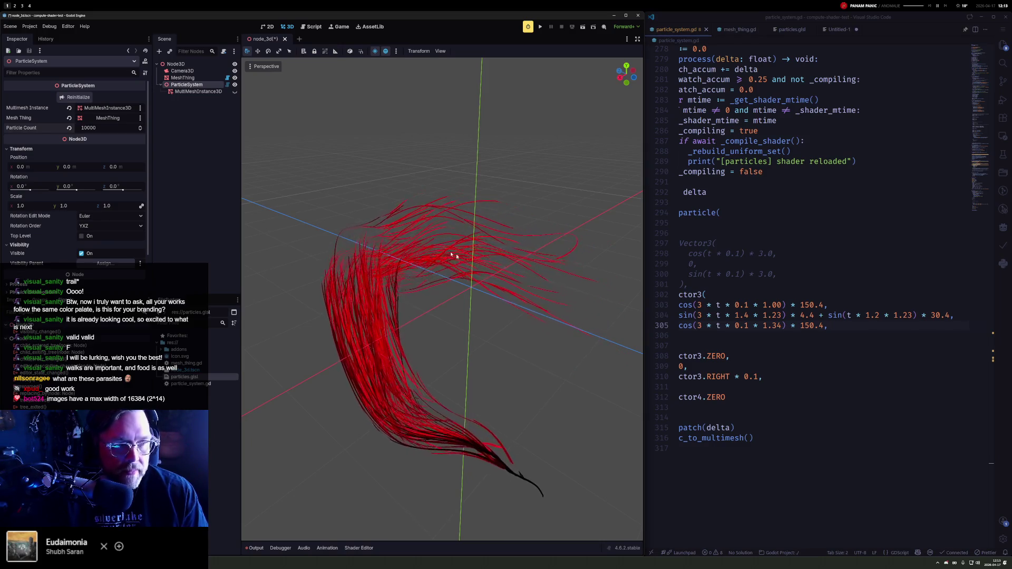
Step: Set the Particle Count to 15000 in the Inspector and bring up the Kando launcher
left_click(107, 128)
type("14500")
key("Return")
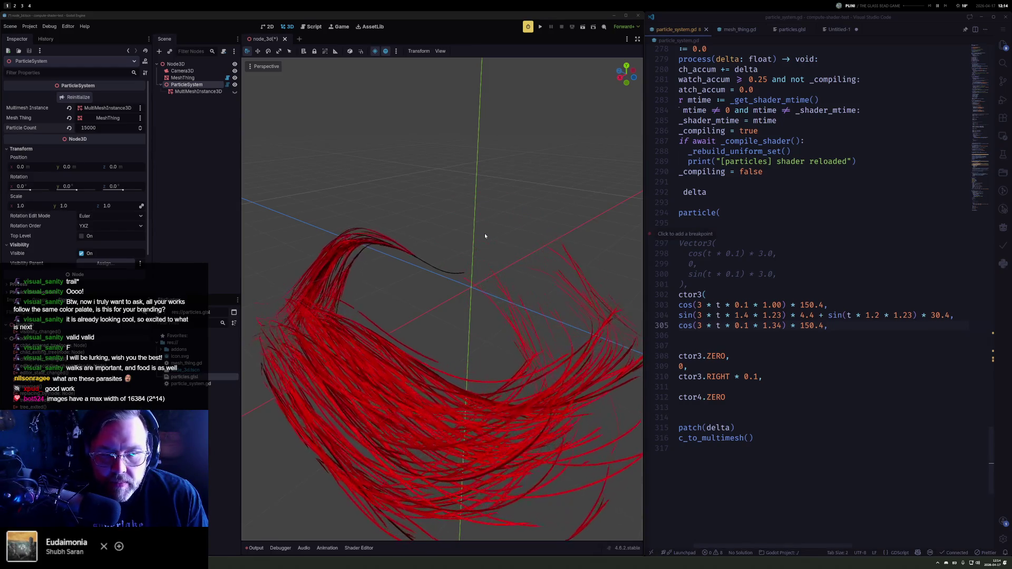
key("alt+space")
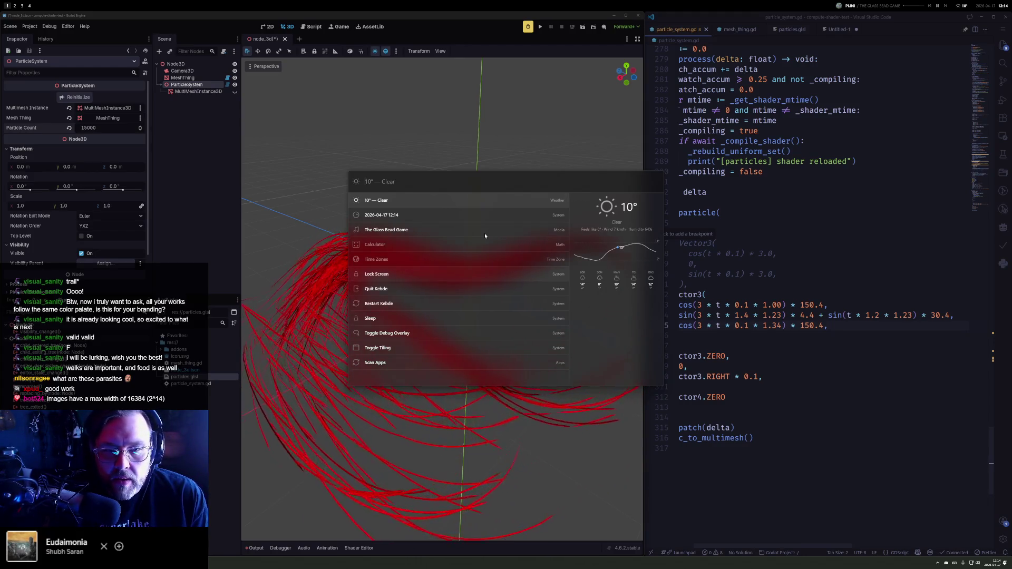
Step: Calculate 1000*1000 in Kando, then clear it and evaluate 200*100 to get 20 000
type("1000")
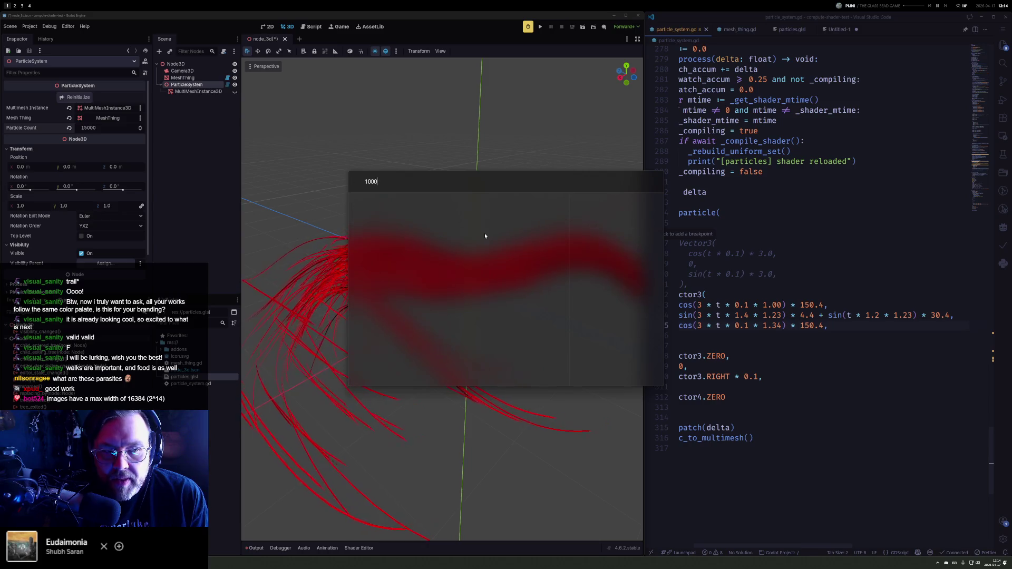
type("*1000")
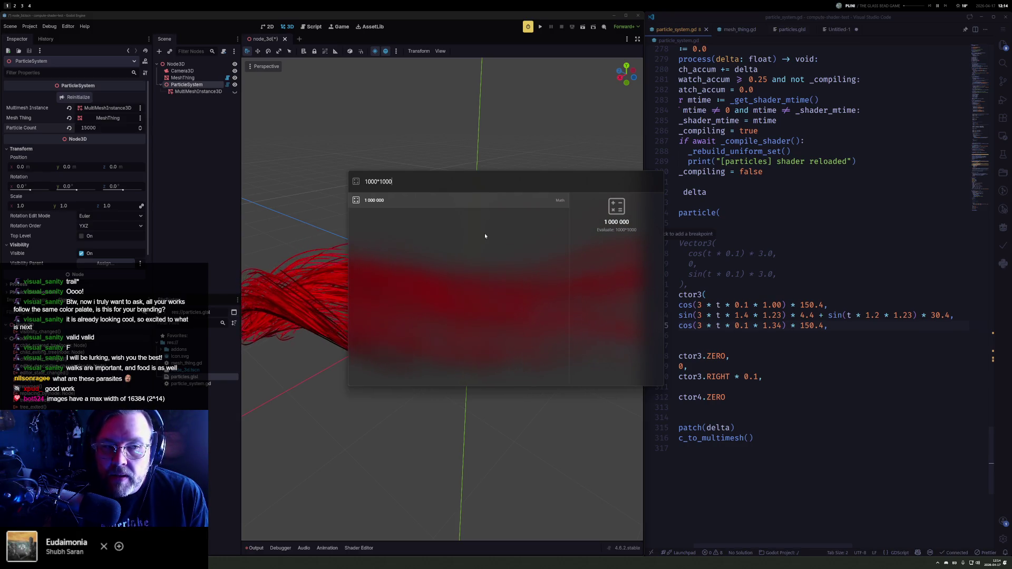
key("ctrl+a")
key("BackSpace")
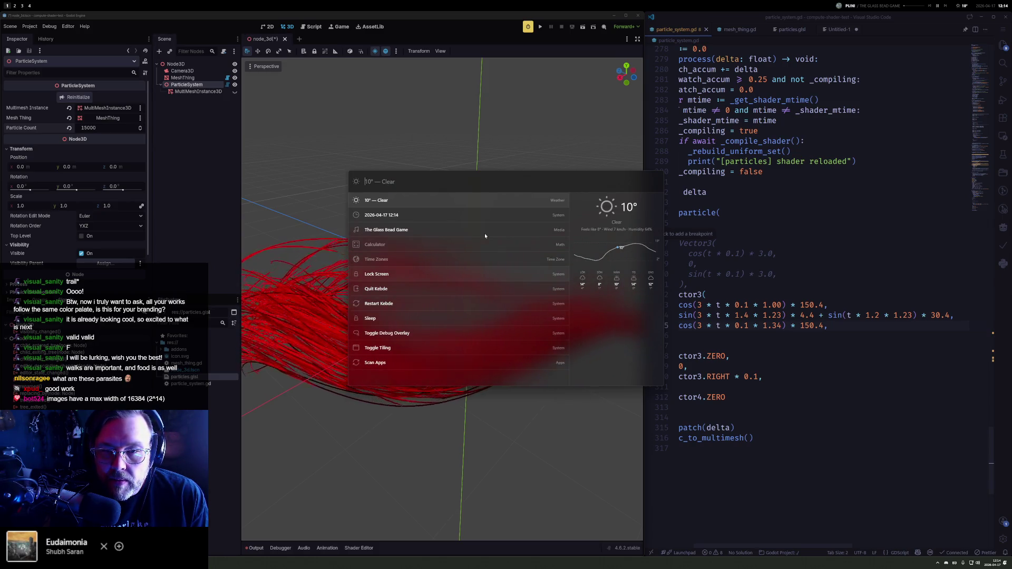
type("100")
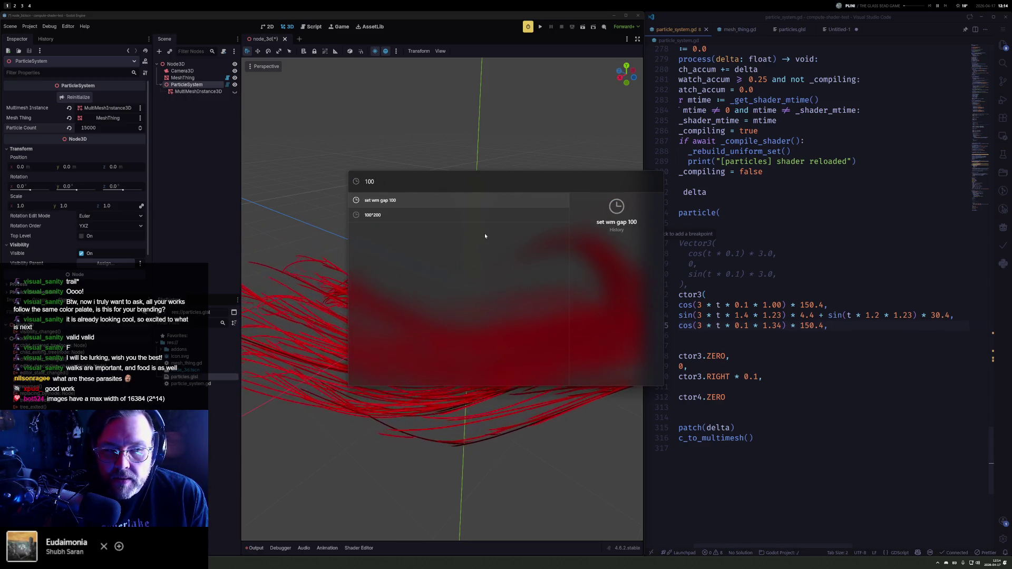
key("ctrl+a")
type("200")
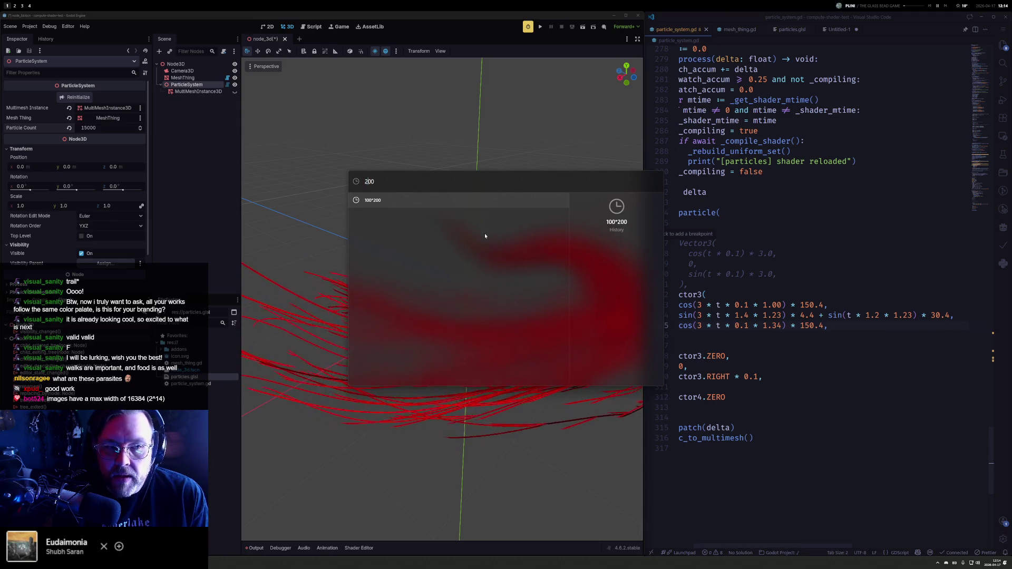
type("*")
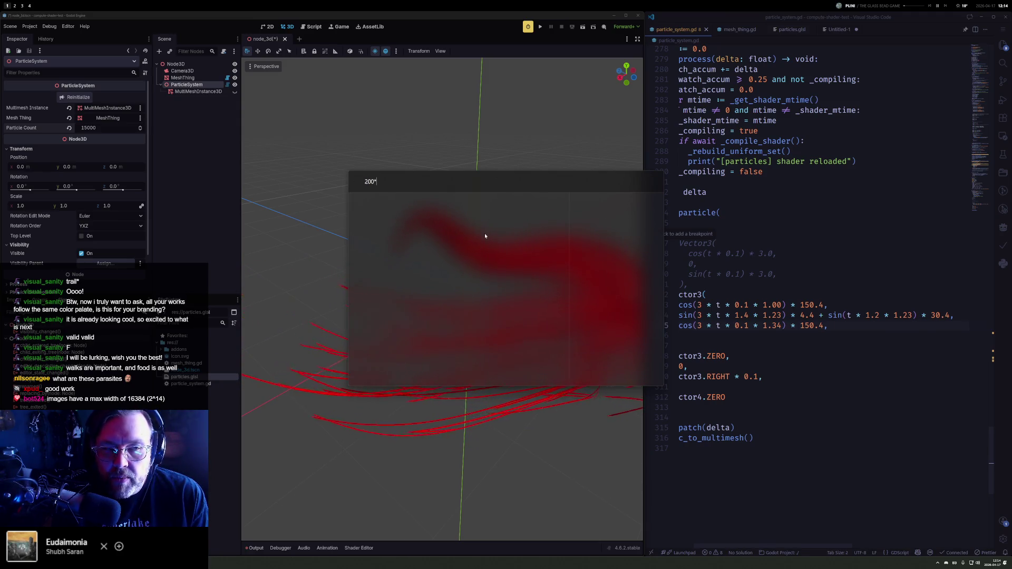
type("100")
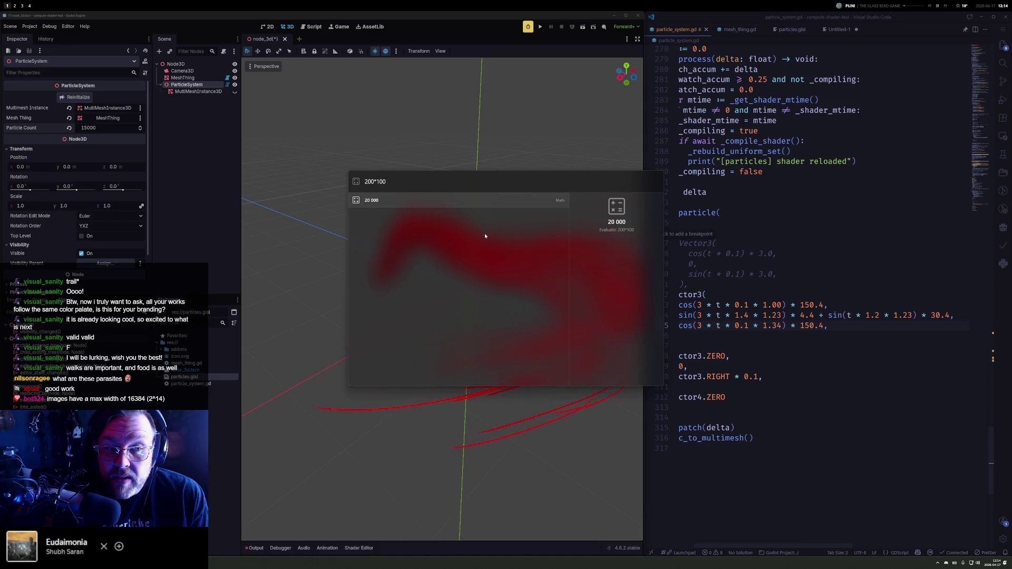